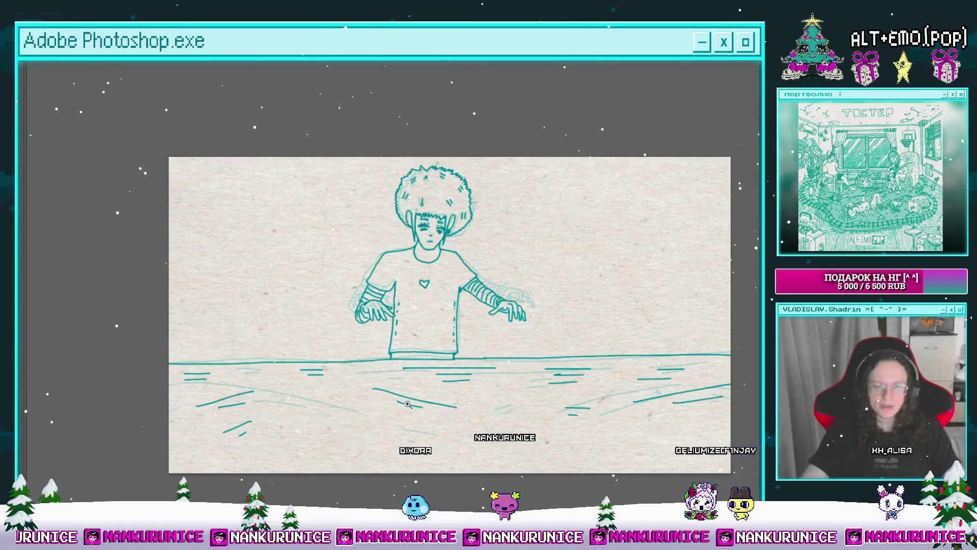
# Zoom in, Magic Wand the paper background and invert to grab only the teal boy-and-water lines.
pyautogui.click(408, 405)
pyautogui.click(473, 358)
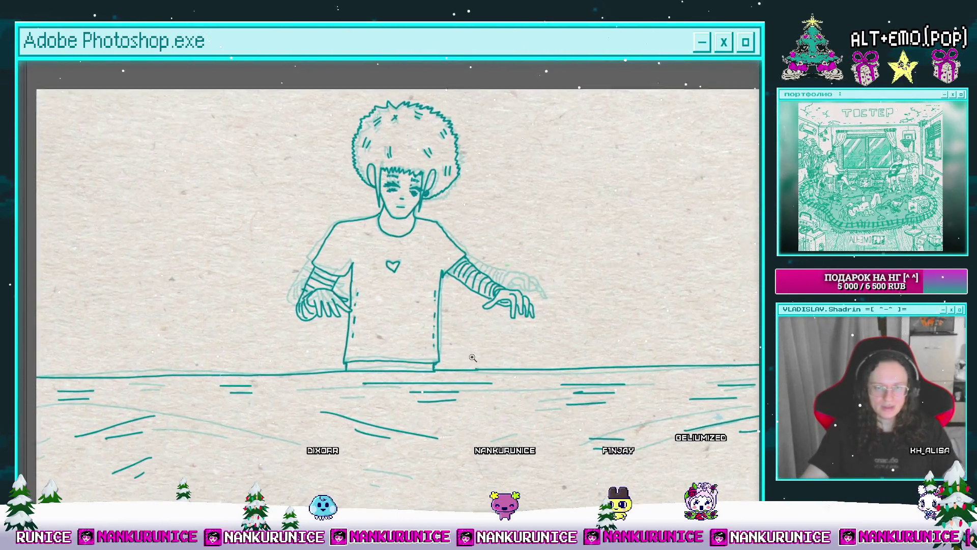
pyautogui.press('w')
pyautogui.click(469, 350)
pyautogui.scroll(-3, 480, 348)
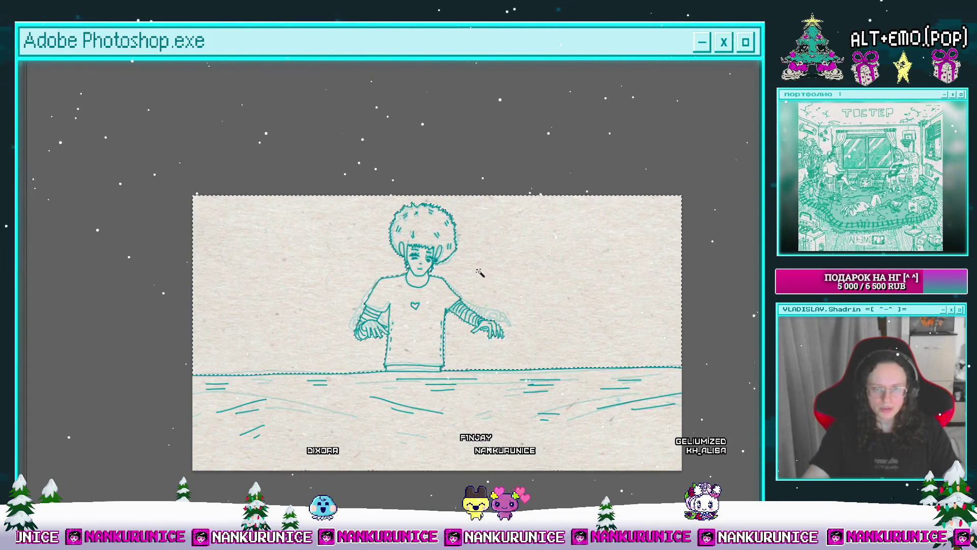
pyautogui.press('Tab')
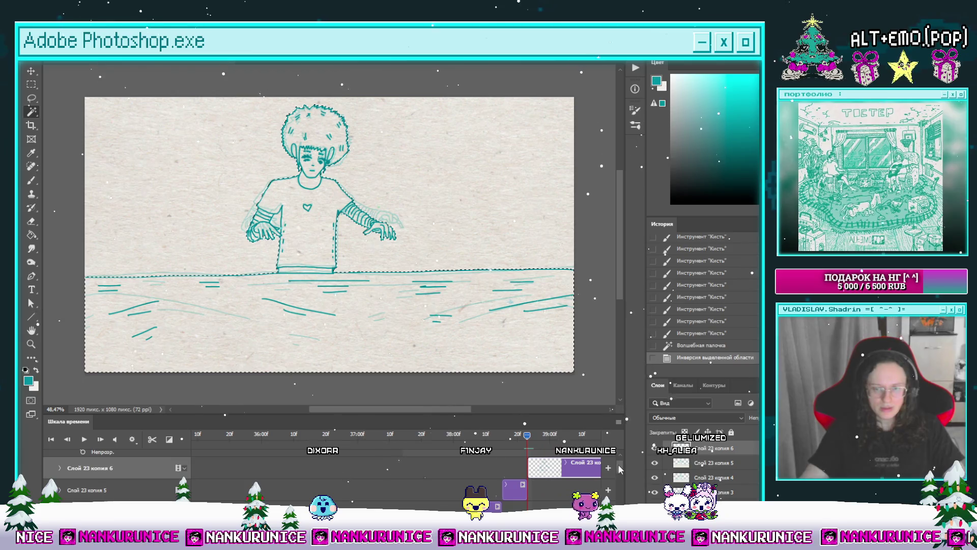
# Paste the linework as a new layer, move it up and merge it down into Слой 23 копия 6.
pyautogui.scroll(-5, 621, 469)
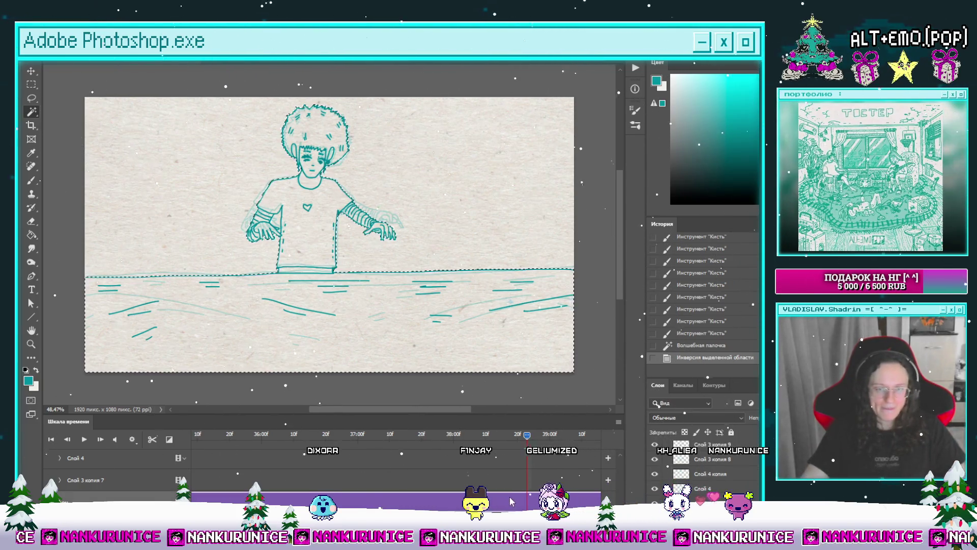
pyautogui.hotkey('ctrl', 'v')
pyautogui.scroll(-3, 535, 489)
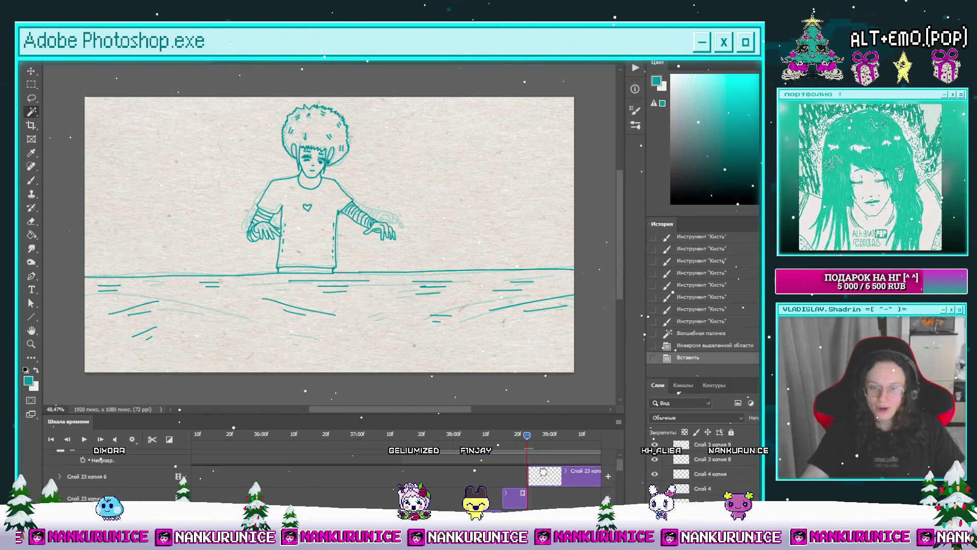
pyautogui.hotkey('ctrl', 'shift', ']')
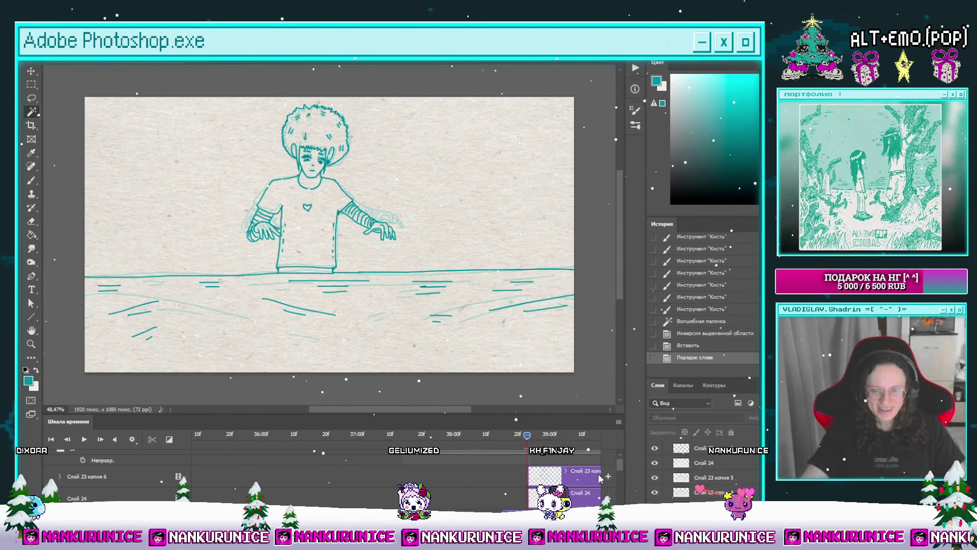
pyautogui.click(724, 445)
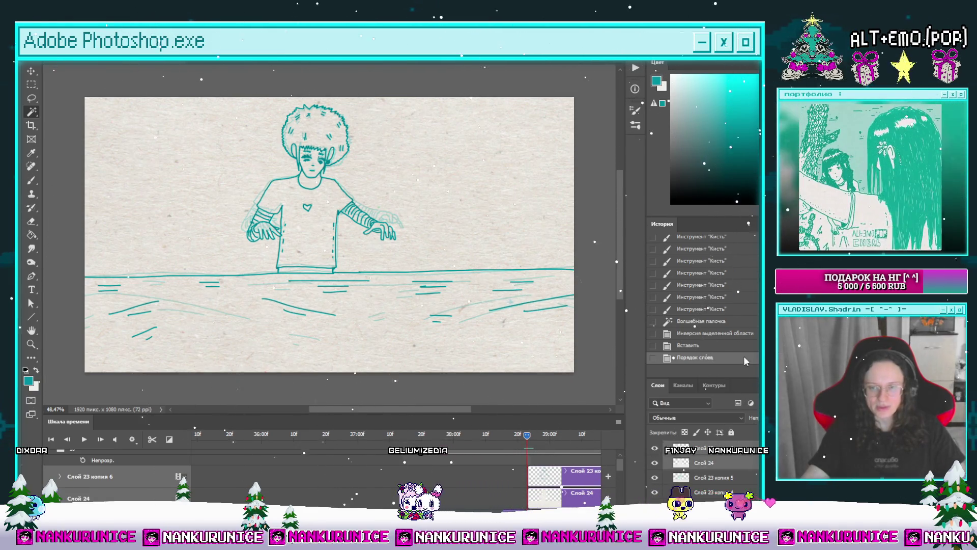
pyautogui.hotkey('ctrl', 'e')
# Zoom into the torso and erase the stray line beside the boy's left sleeve.
pyautogui.press('z')
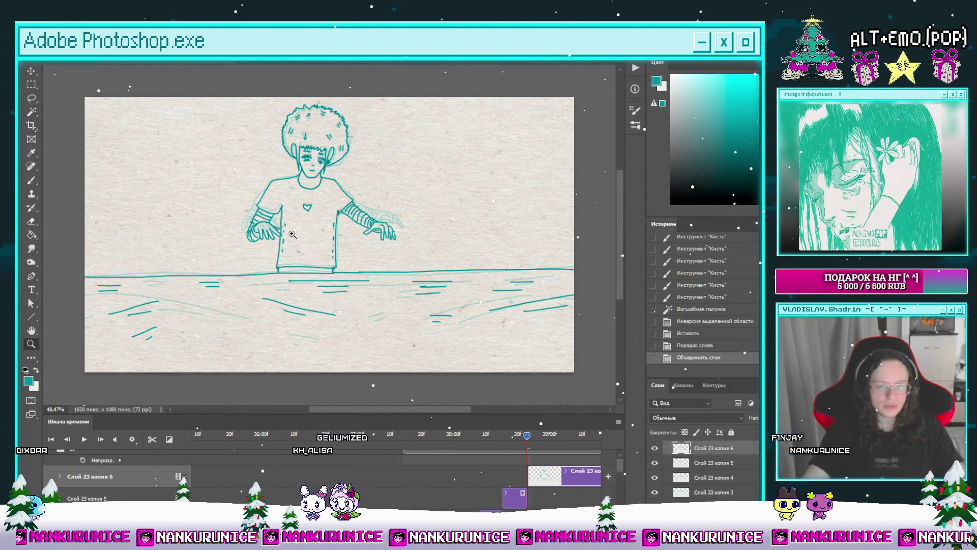
pyautogui.moveTo(292, 234); pyautogui.dragTo(326, 235)
pyautogui.press('e')
pyautogui.click(312, 288)
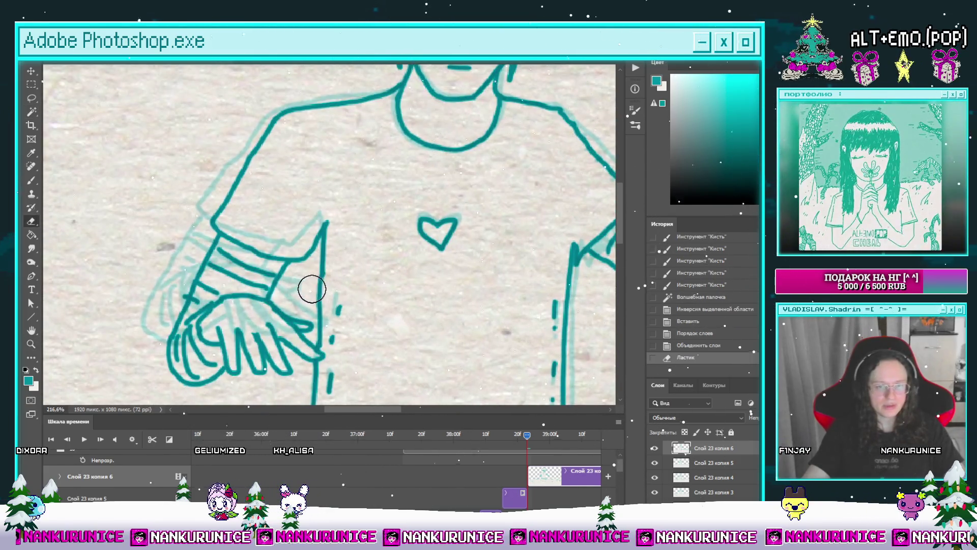
pyautogui.press('w')
pyautogui.click(325, 287)
pyautogui.press('l')
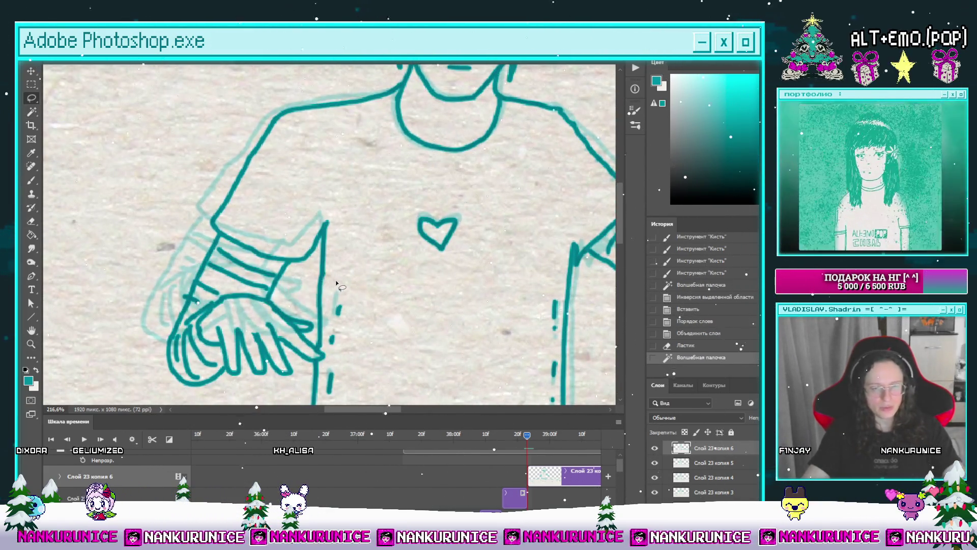
pyautogui.hotkey('ctrl', 'd')
# Select and delete the leftover marks in the sleeve–torso gap, then zoom back out.
pyautogui.click(303, 283)
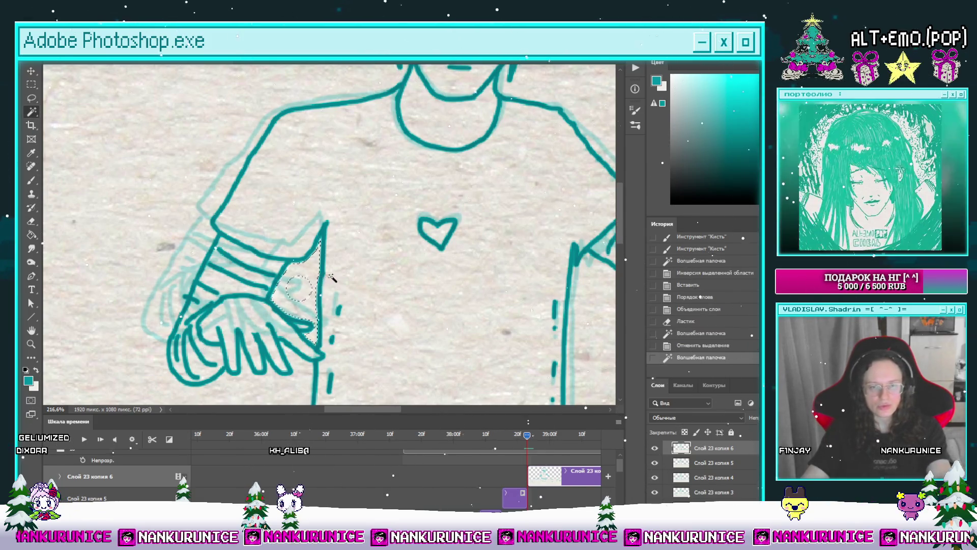
pyautogui.press('Delete')
pyautogui.click(350, 279)
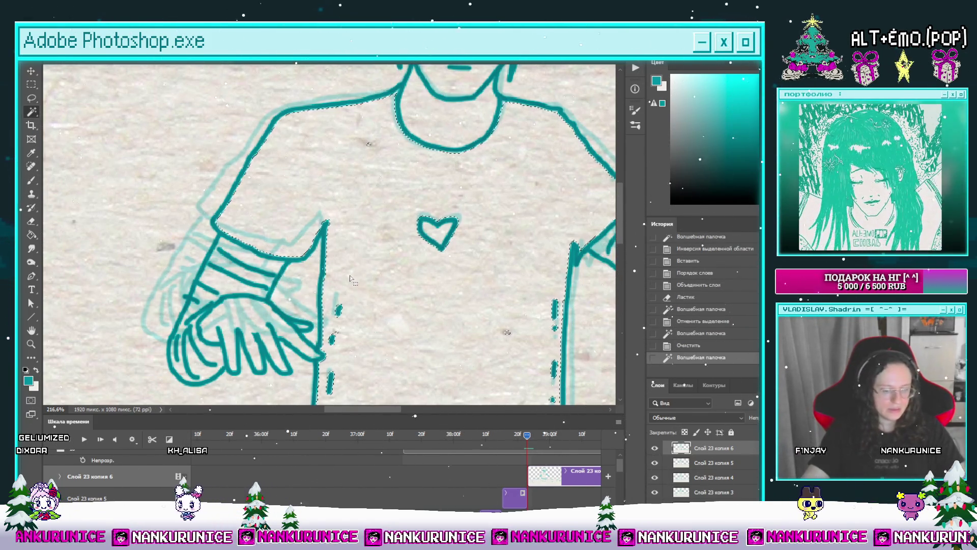
pyautogui.press('l')
pyautogui.hotkey('ctrl', 'd')
pyautogui.press('z')
pyautogui.moveTo(188, 231)
pyautogui.mouseDown()
pyautogui.moveTo(133, 245)
pyautogui.moveTo(389, 295)
pyautogui.moveTo(365, 273)
pyautogui.mouseUp()
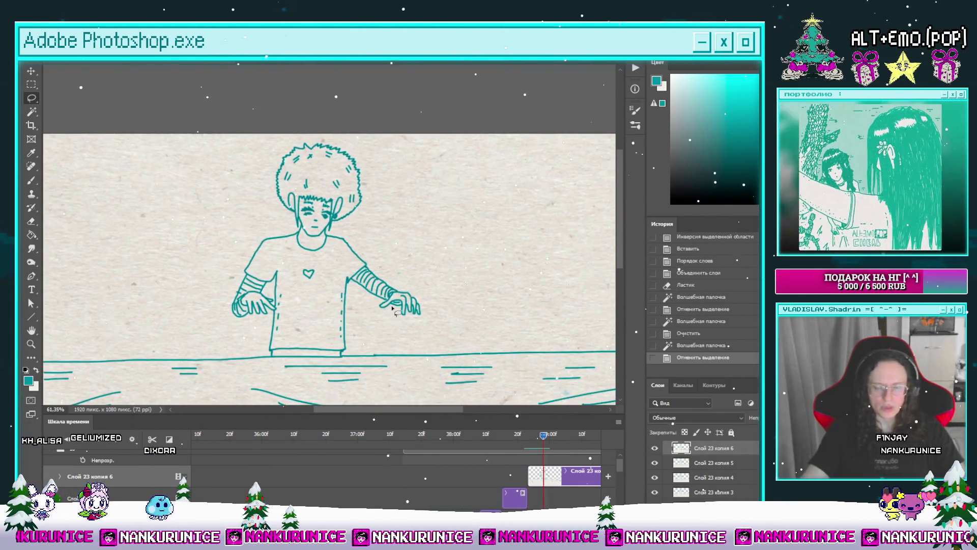
# Scrub the playhead to the current frame and split the clip there, creating Слой 23 копия 7.
pyautogui.press('l')
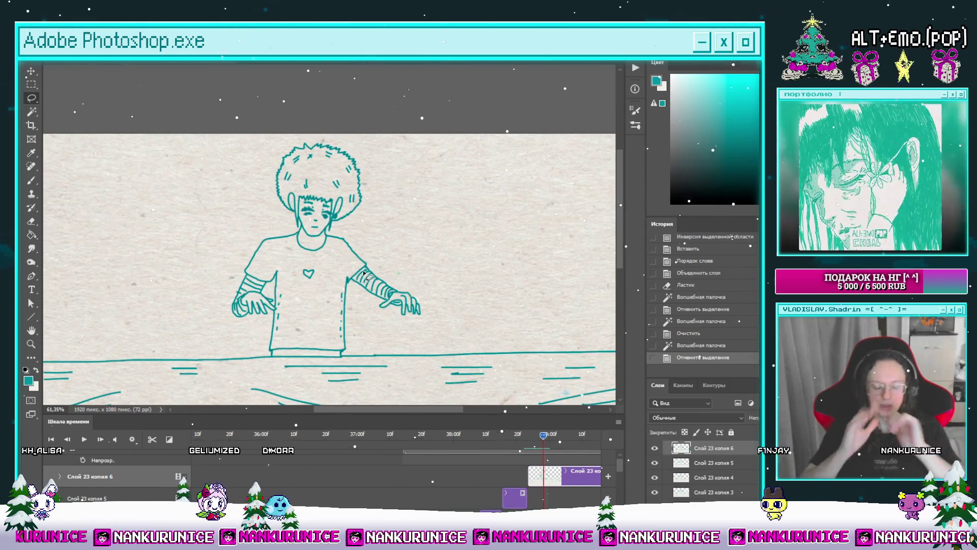
pyautogui.scroll(-3, 440, 326)
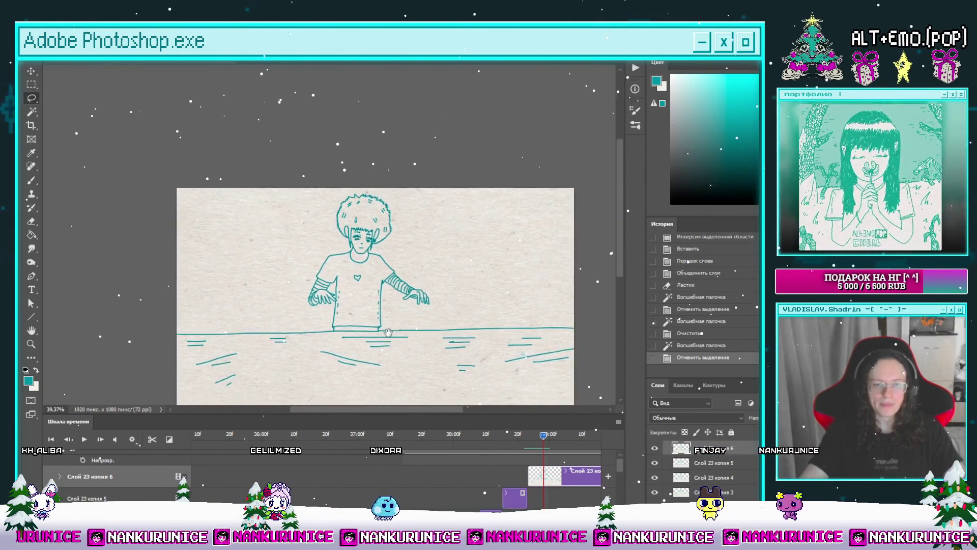
pyautogui.moveTo(535, 440)
pyautogui.mouseDown()
pyautogui.moveTo(490, 456)
pyautogui.moveTo(538, 459)
pyautogui.mouseUp()
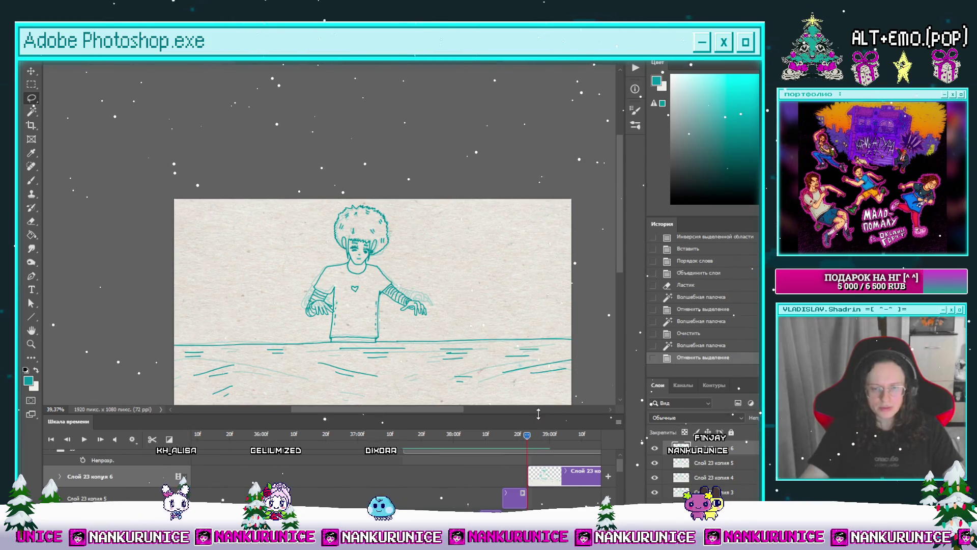
pyautogui.moveTo(505, 388); pyautogui.dragTo(492, 316)
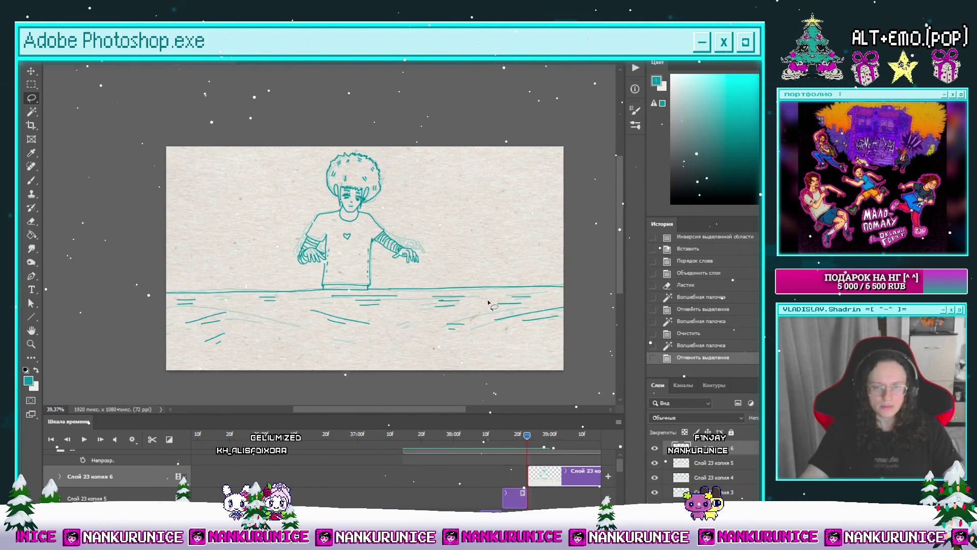
pyautogui.moveTo(488, 241); pyautogui.dragTo(486, 267)
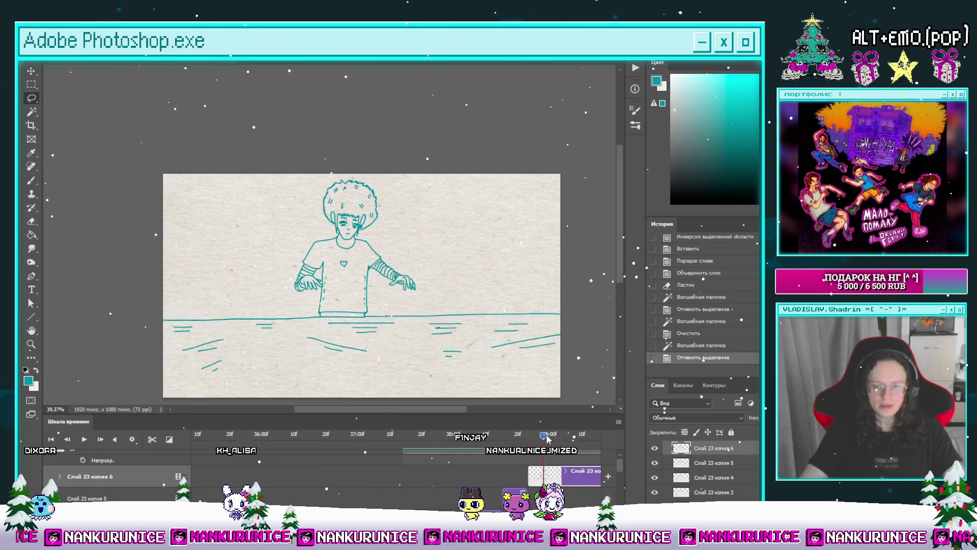
pyautogui.moveTo(529, 441); pyautogui.dragTo(550, 437)
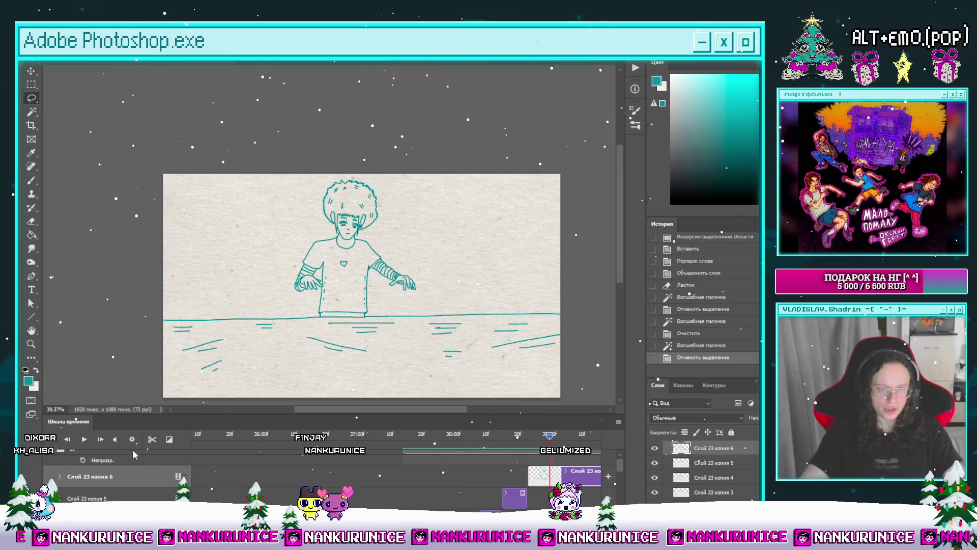
pyautogui.click(153, 440)
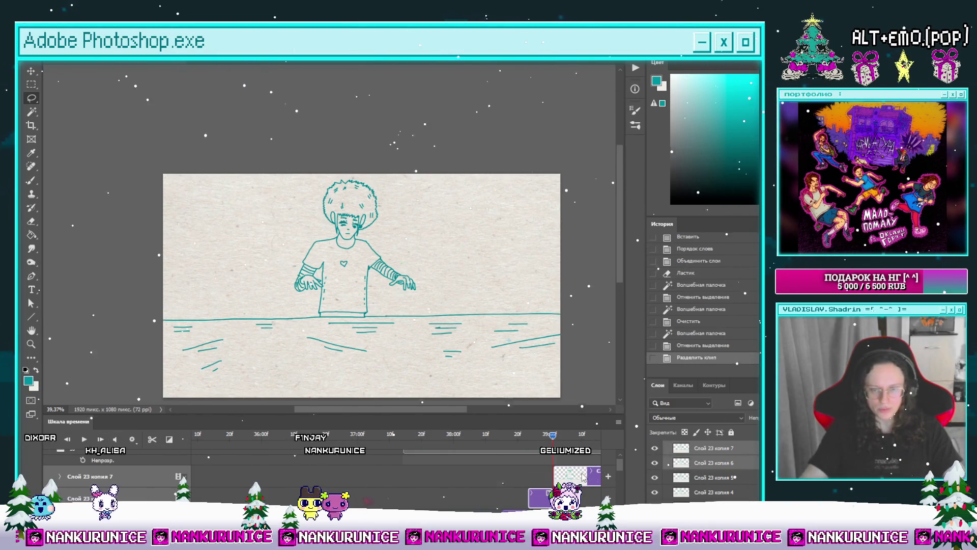
# Select all and delete to blank Слой 23 копия 7, then zoom in on the ghosted figure.
pyautogui.hotkey('ctrl', 'a')
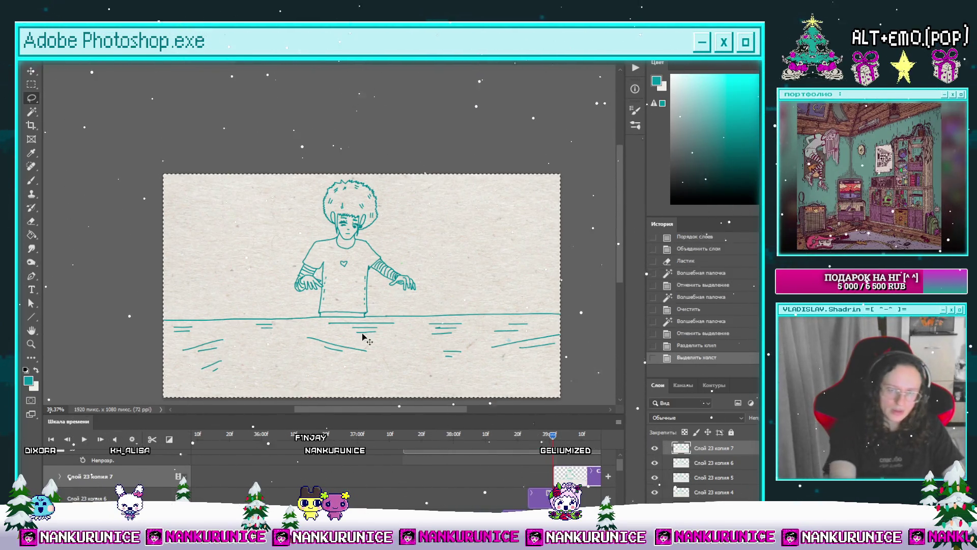
pyautogui.press('Delete')
pyautogui.hotkey('ctrl', 'd')
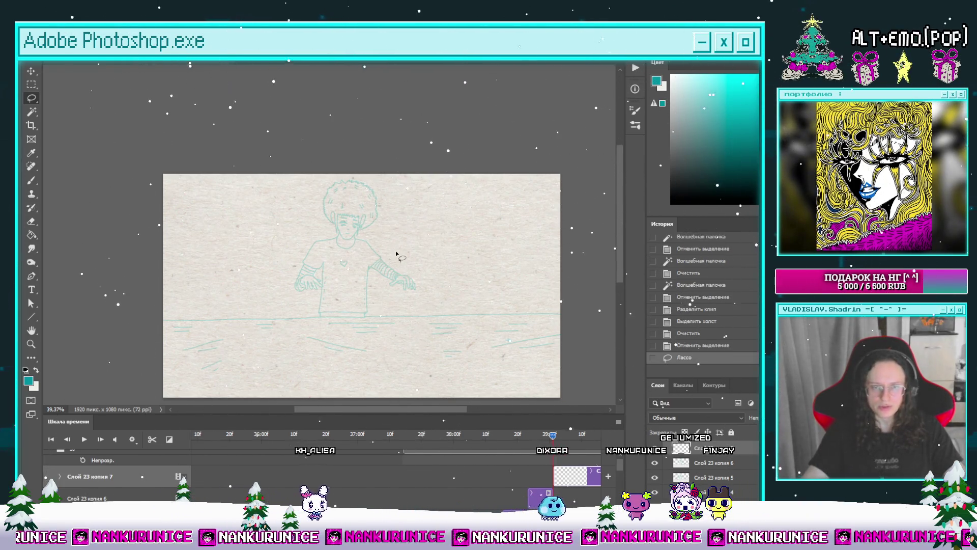
pyautogui.moveTo(393, 273); pyautogui.dragTo(371, 284)
pyautogui.scroll(3, 370, 283)
pyautogui.press('Tab')
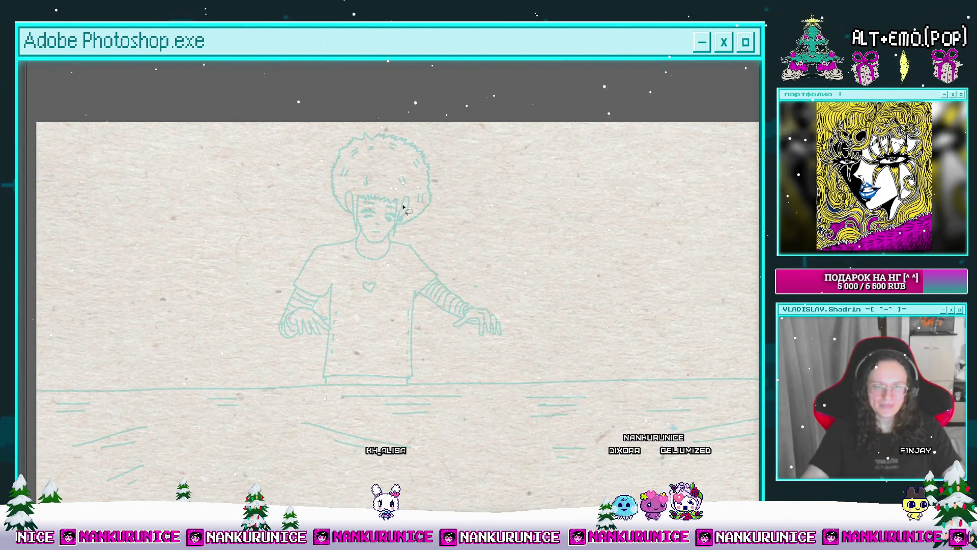
# Zoom in and pan the full-window canvas to the boy's face and neck.
pyautogui.scroll(5, 361, 217)
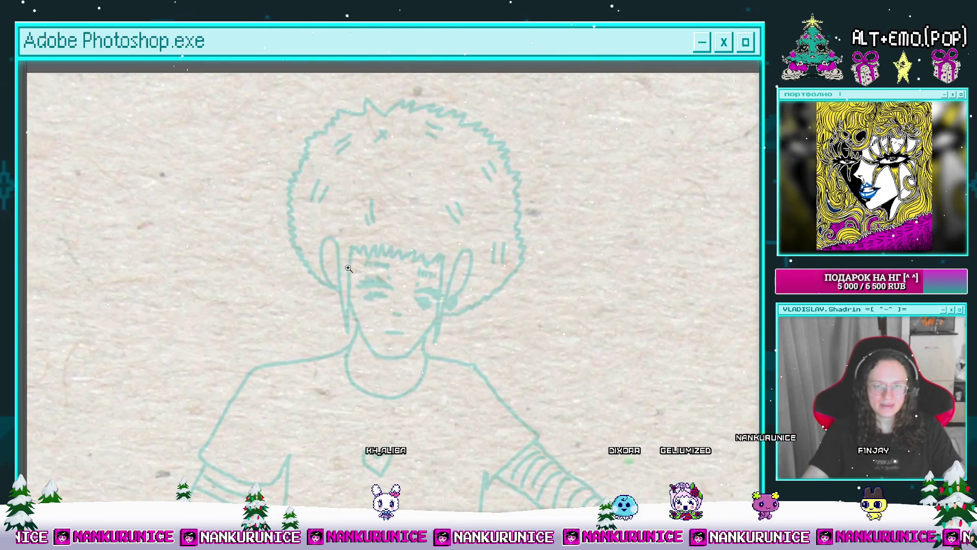
pyautogui.scroll(3, 349, 253)
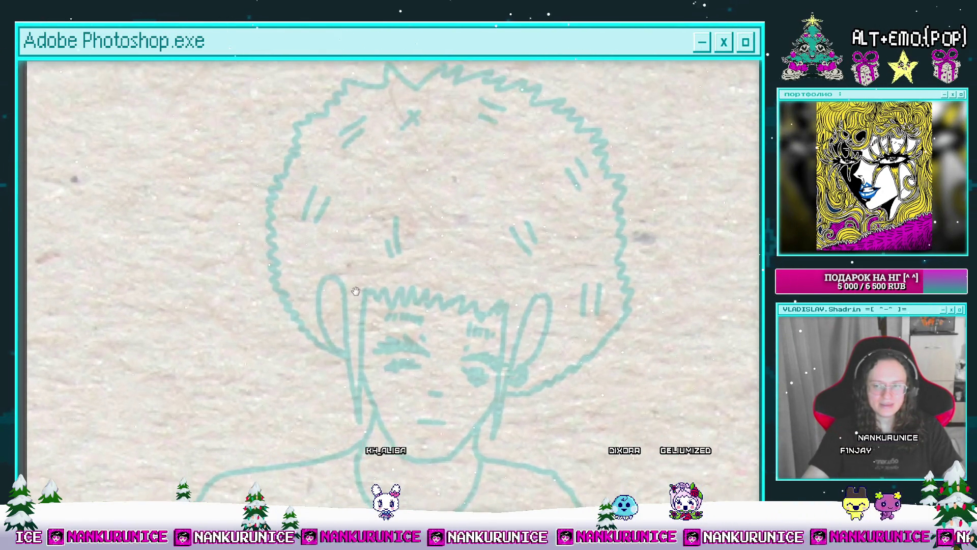
pyautogui.scroll(2, 416, 298)
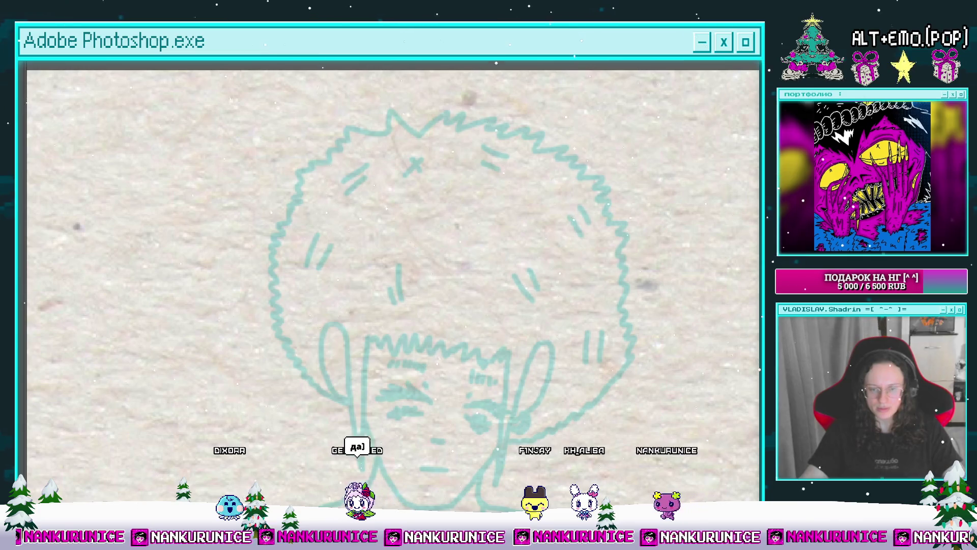
pyautogui.moveTo(479, 316)
pyautogui.mouseDown()
pyautogui.moveTo(471, 345)
pyautogui.moveTo(464, 324)
pyautogui.mouseUp()
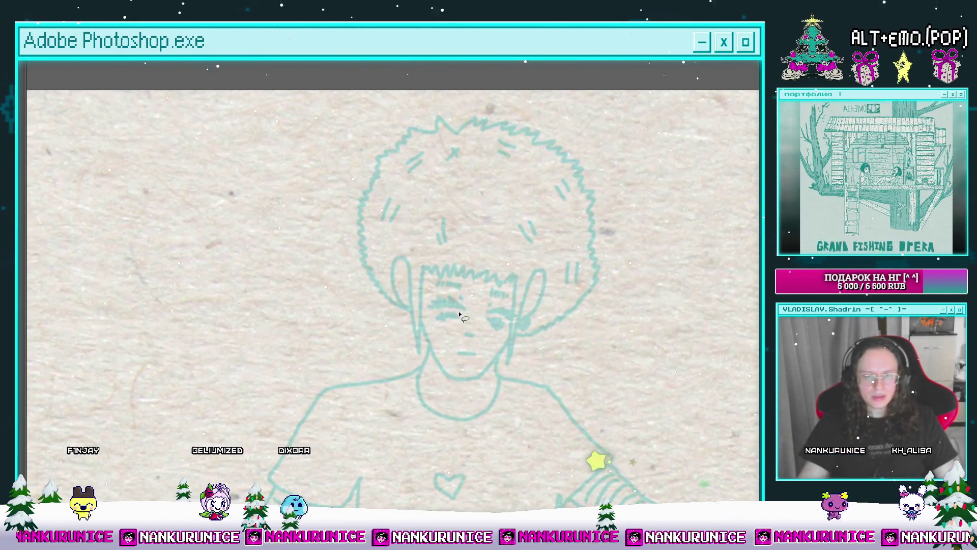
# Ink the boy's face, neck and shirt in teal over the faint previous-frame ghost.
pyautogui.scroll(-1, 463, 349)
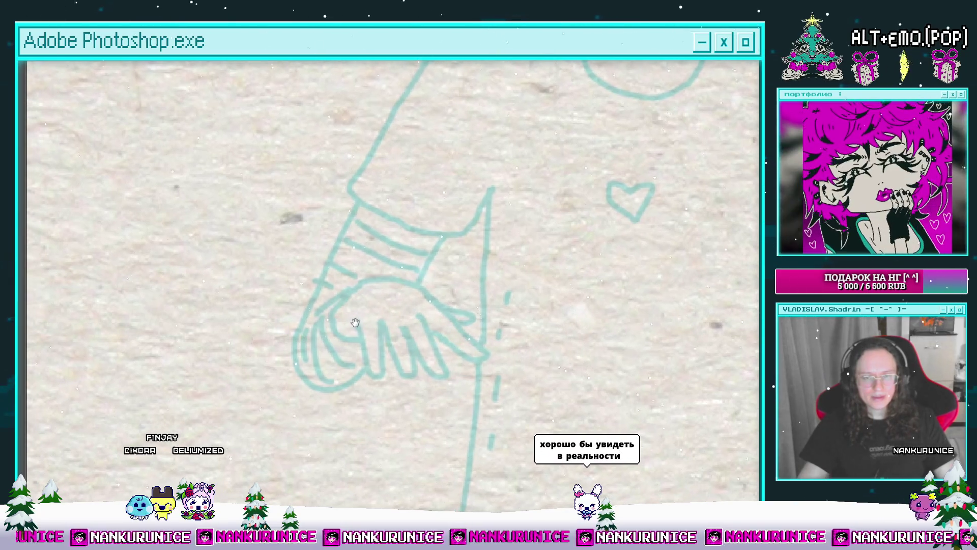
# Draw dark teal finger strokes across the left hand's knuckles and down beside the fingers.
pyautogui.moveTo(409, 311); pyautogui.dragTo(463, 344)
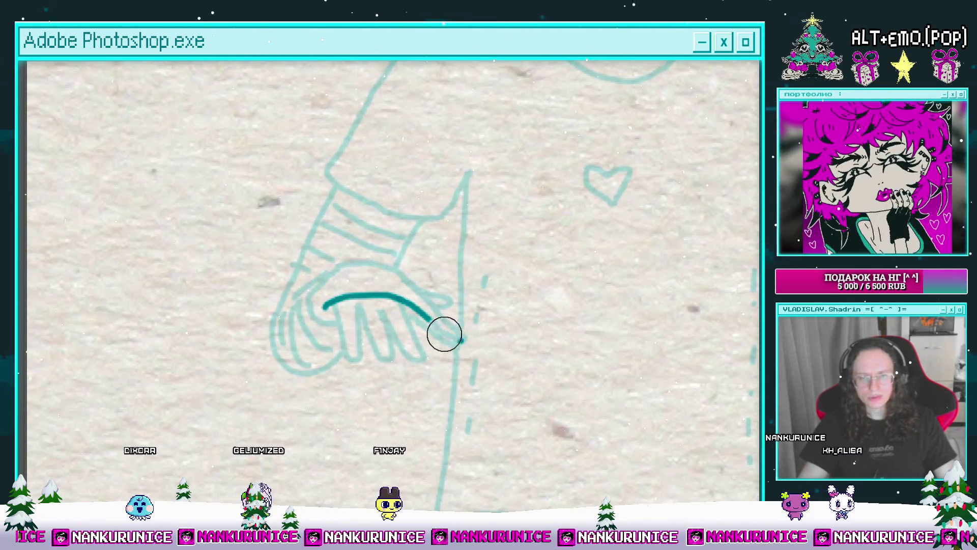
pyautogui.moveTo(438, 326); pyautogui.dragTo(459, 340)
pyautogui.hotkey('ctrl', 'z')
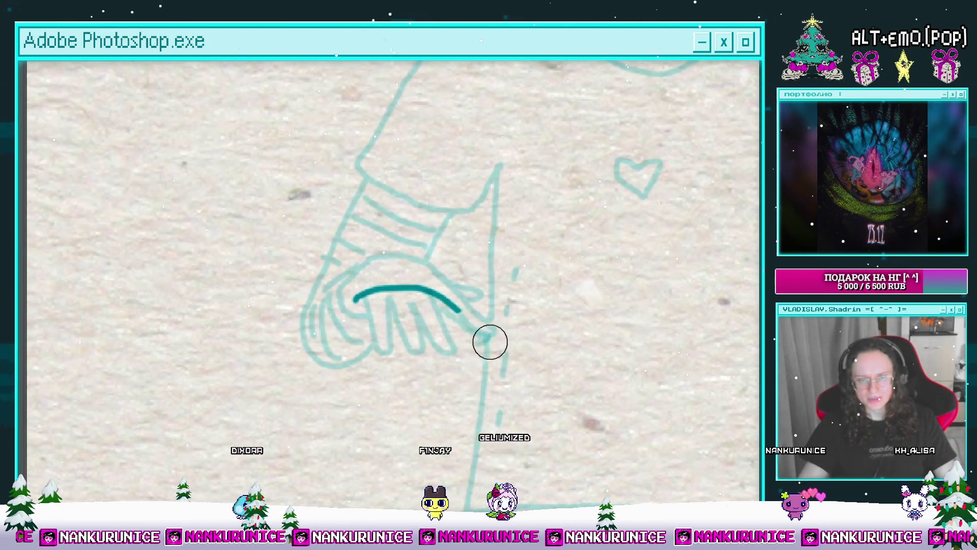
pyautogui.moveTo(464, 326); pyautogui.dragTo(442, 334)
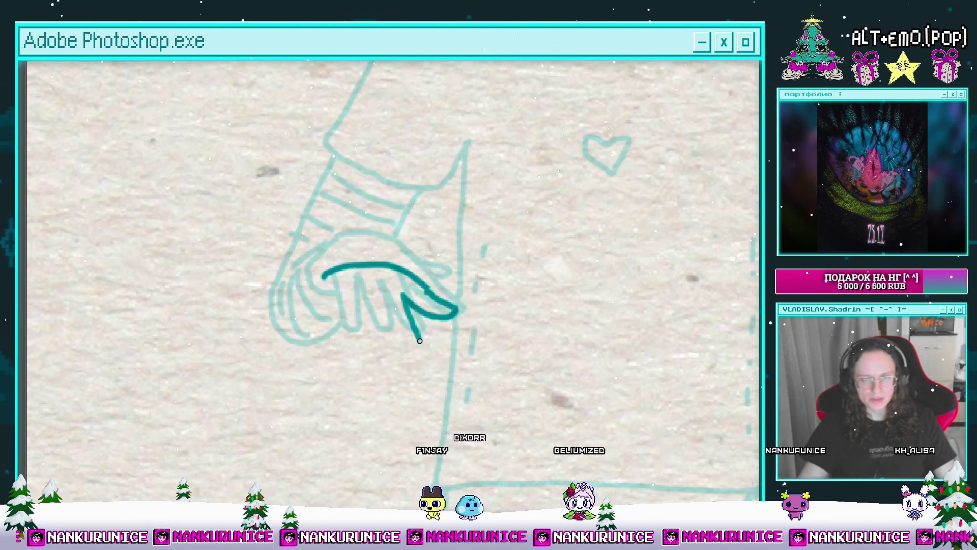
pyautogui.moveTo(419, 340); pyautogui.dragTo(437, 355)
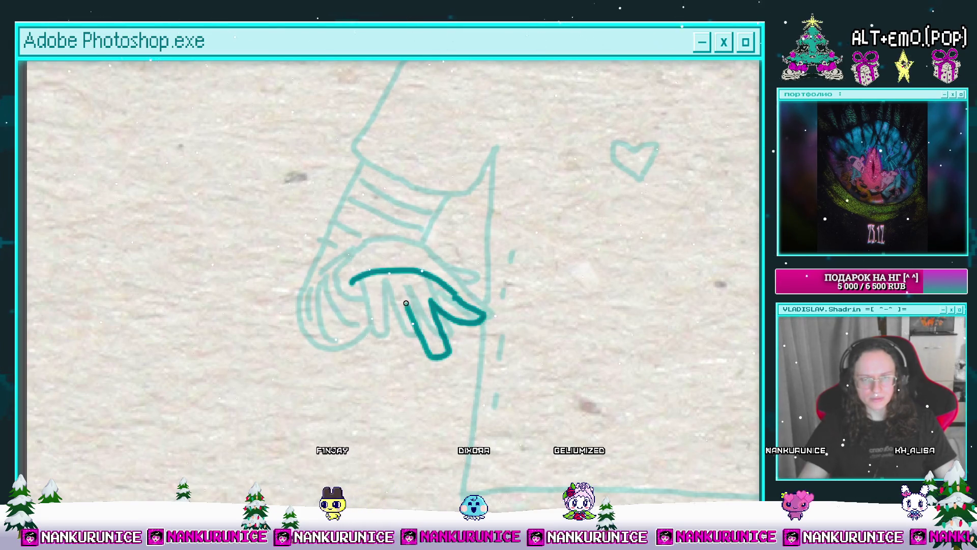
# Erase the light lines over the fingers and undo the unsatisfying finger strokes.
pyautogui.press('e')
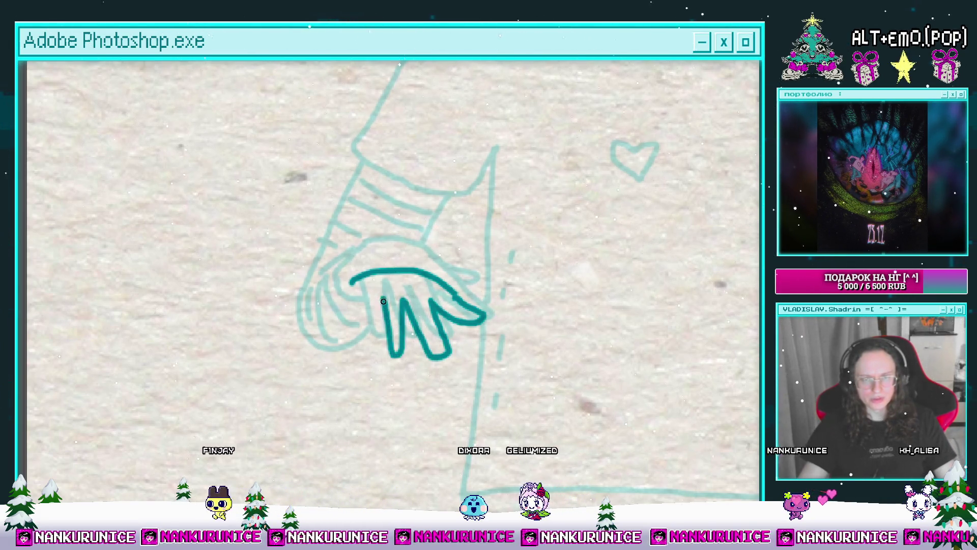
pyautogui.moveTo(395, 300)
pyautogui.mouseDown()
pyautogui.moveTo(430, 353)
pyautogui.moveTo(386, 305)
pyautogui.moveTo(360, 310)
pyautogui.mouseUp()
pyautogui.press('b')
pyautogui.hotkey('ctrl', 'z')
pyautogui.hotkey('ctrl', 'z')
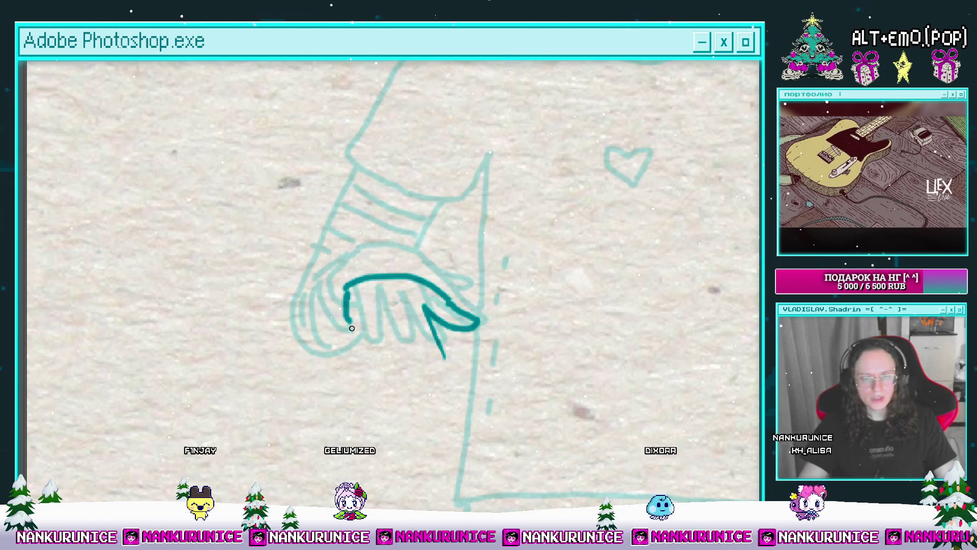
pyautogui.moveTo(356, 334)
pyautogui.mouseDown()
pyautogui.moveTo(384, 329)
pyautogui.moveTo(390, 313)
pyautogui.mouseUp()
pyautogui.hotkey('ctrl', 'z')
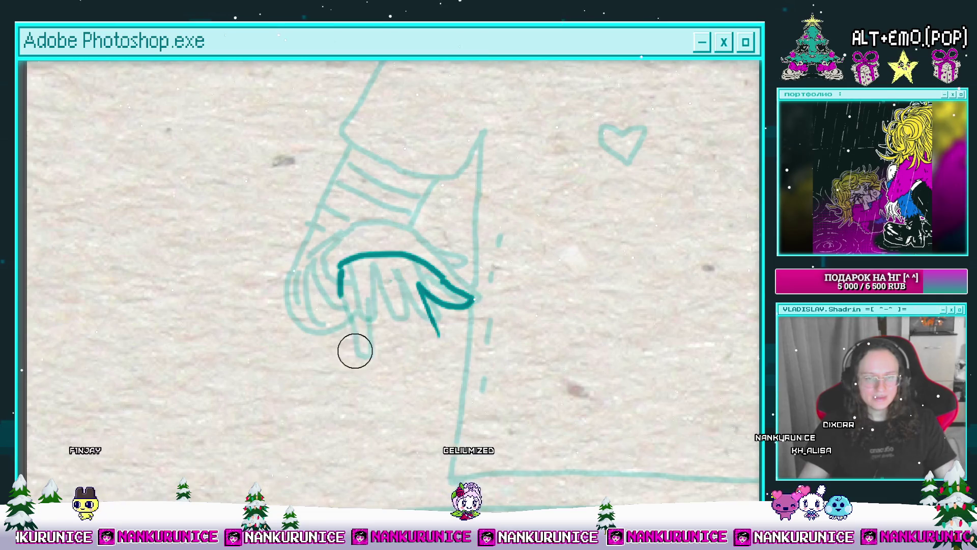
# Rub out the remaining dark teal hand strokes, then zoom out with panels and timeline restored.
pyautogui.moveTo(364, 279)
pyautogui.mouseDown()
pyautogui.moveTo(379, 348)
pyautogui.moveTo(387, 298)
pyautogui.moveTo(415, 338)
pyautogui.mouseUp()
pyautogui.press('e')
pyautogui.moveTo(419, 299)
pyautogui.mouseDown()
pyautogui.moveTo(390, 306)
pyautogui.moveTo(475, 308)
pyautogui.moveTo(433, 302)
pyautogui.moveTo(469, 308)
pyautogui.moveTo(396, 313)
pyautogui.moveTo(414, 298)
pyautogui.mouseUp()
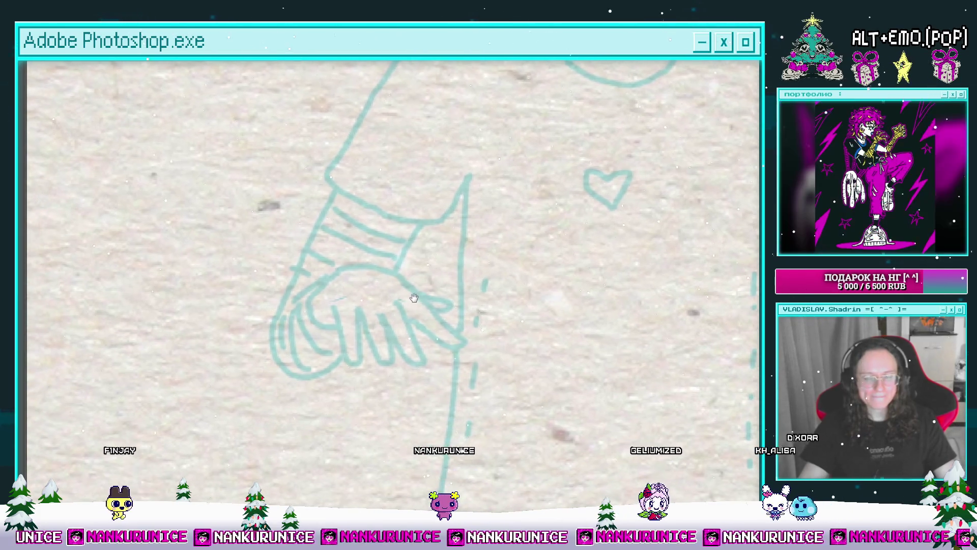
pyautogui.hotkey('ctrl', '-')
pyautogui.hotkey('ctrl', '-')
pyautogui.hotkey('ctrl', '-')
pyautogui.press('Tab')
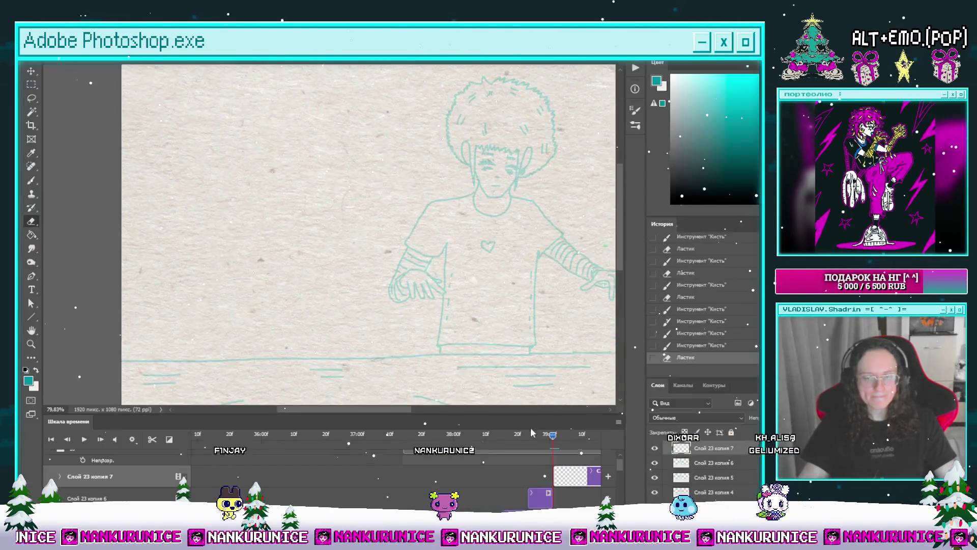
pyautogui.moveTo(551, 443)
pyautogui.mouseDown()
pyautogui.moveTo(501, 453)
pyautogui.moveTo(544, 449)
pyautogui.mouseUp()
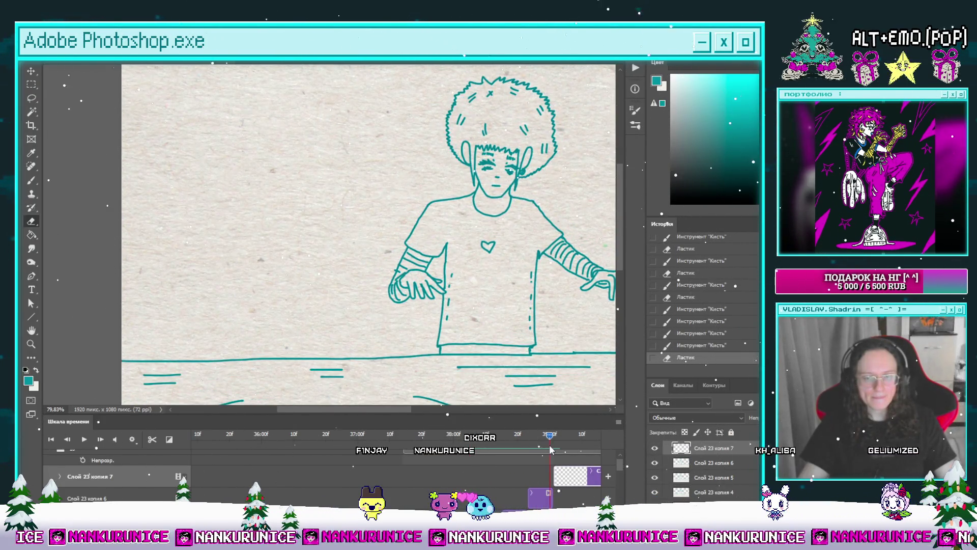
# On the next frame, zoom in and trace the hand's top edge and hooked stroke.
pyautogui.hotkey('ctrl', '+')
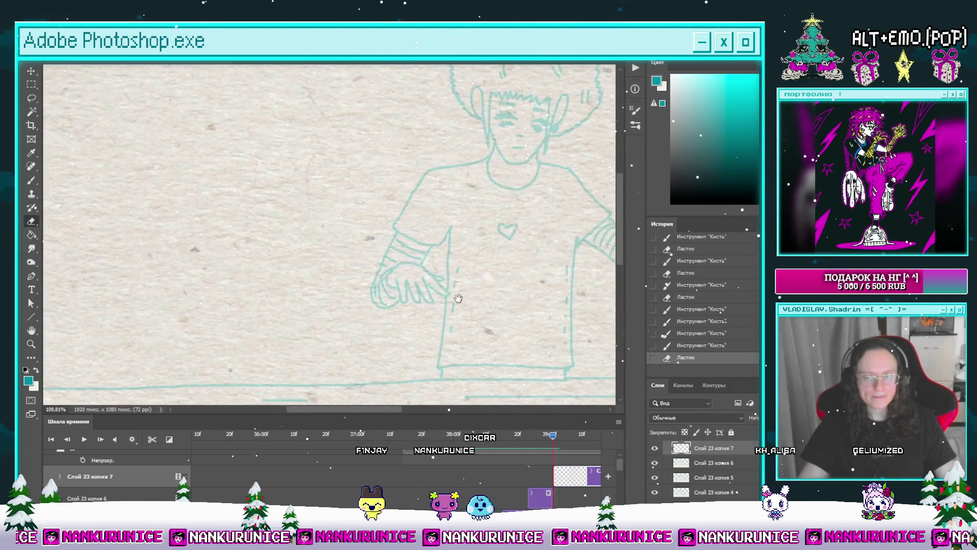
pyautogui.press('Tab')
pyautogui.hotkey('ctrl', '+')
pyautogui.hotkey('ctrl', '+')
pyautogui.hotkey('ctrl', '+')
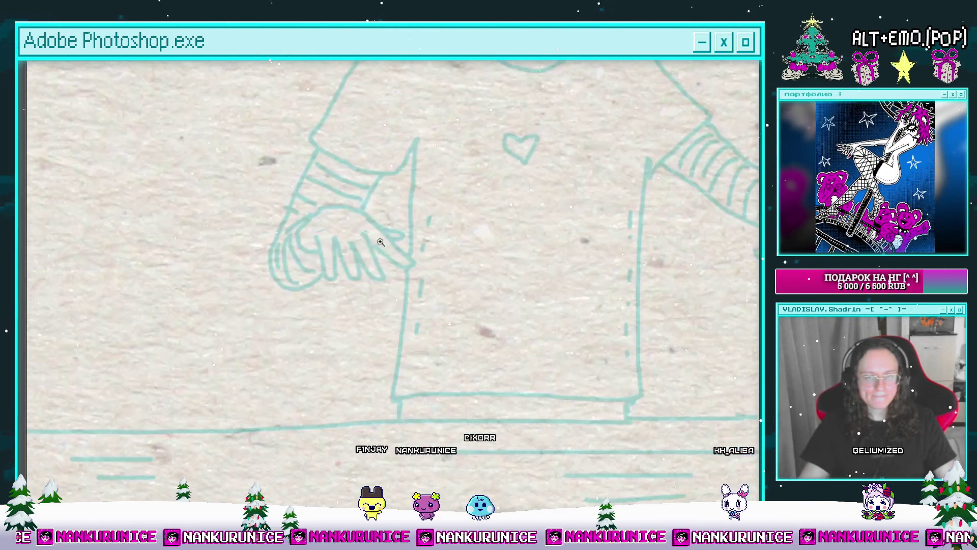
pyautogui.moveTo(301, 280)
pyautogui.mouseDown()
pyautogui.moveTo(345, 264)
pyautogui.moveTo(386, 275)
pyautogui.moveTo(409, 284)
pyautogui.moveTo(411, 308)
pyautogui.moveTo(371, 293)
pyautogui.moveTo(435, 293)
pyautogui.moveTo(437, 318)
pyautogui.mouseUp()
pyautogui.hotkey('ctrl', 'z')
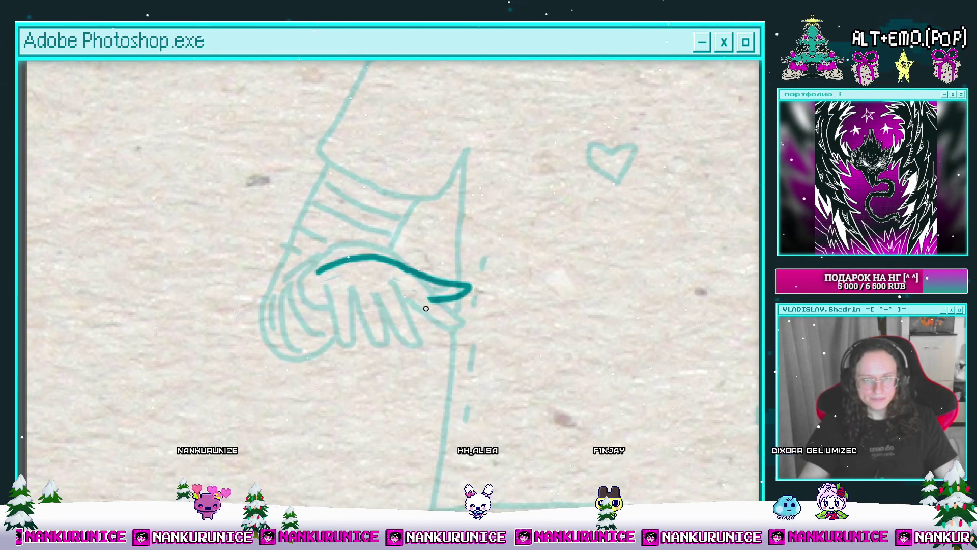
pyautogui.moveTo(422, 314)
pyautogui.mouseDown()
pyautogui.moveTo(381, 316)
pyautogui.moveTo(391, 328)
pyautogui.mouseUp()
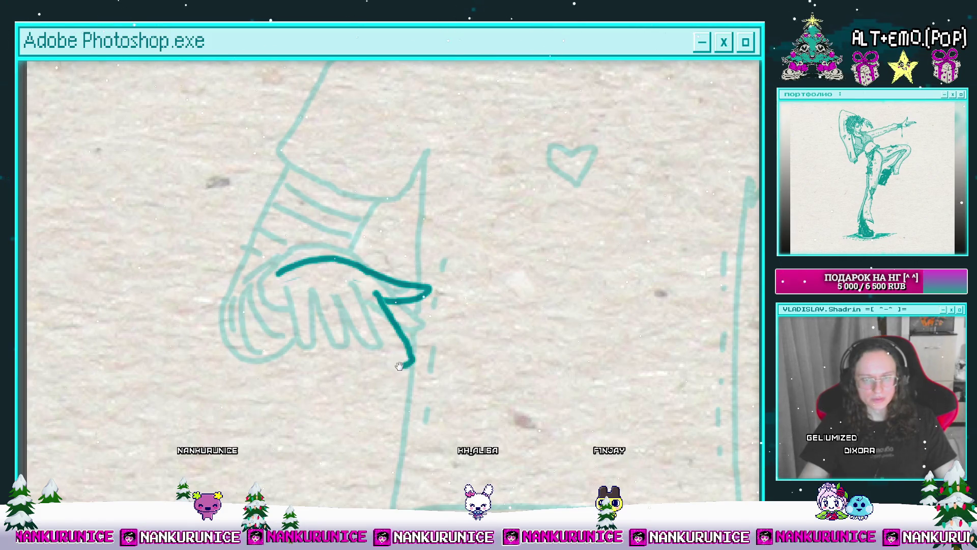
# Add a short finger stroke beside the previous one, then zoom back out.
pyautogui.moveTo(399, 366); pyautogui.dragTo(425, 358)
pyautogui.moveTo(388, 323)
pyautogui.mouseDown()
pyautogui.moveTo(452, 314)
pyautogui.moveTo(403, 326)
pyautogui.mouseUp()
pyautogui.moveTo(388, 305)
pyautogui.mouseDown()
pyautogui.moveTo(404, 330)
pyautogui.moveTo(389, 304)
pyautogui.moveTo(370, 316)
pyautogui.mouseUp()
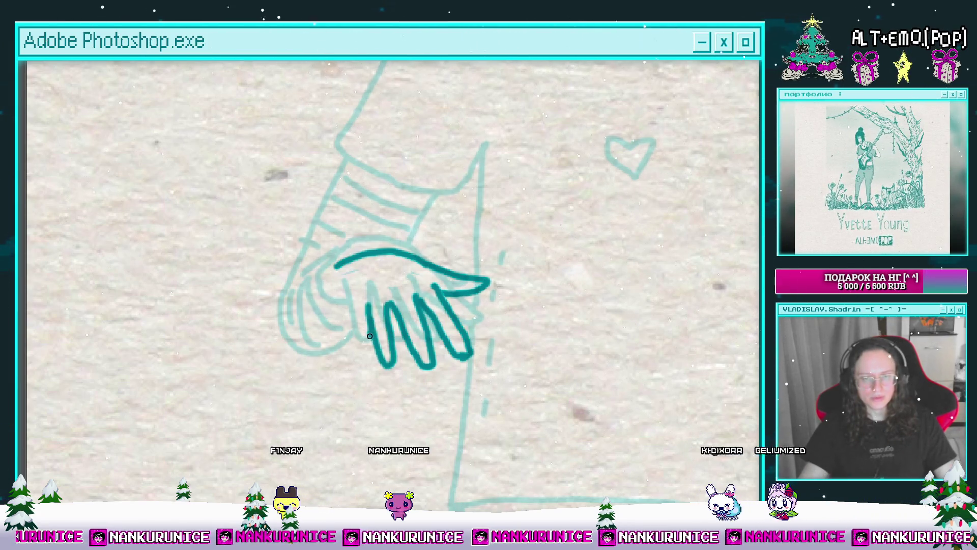
pyautogui.press('e')
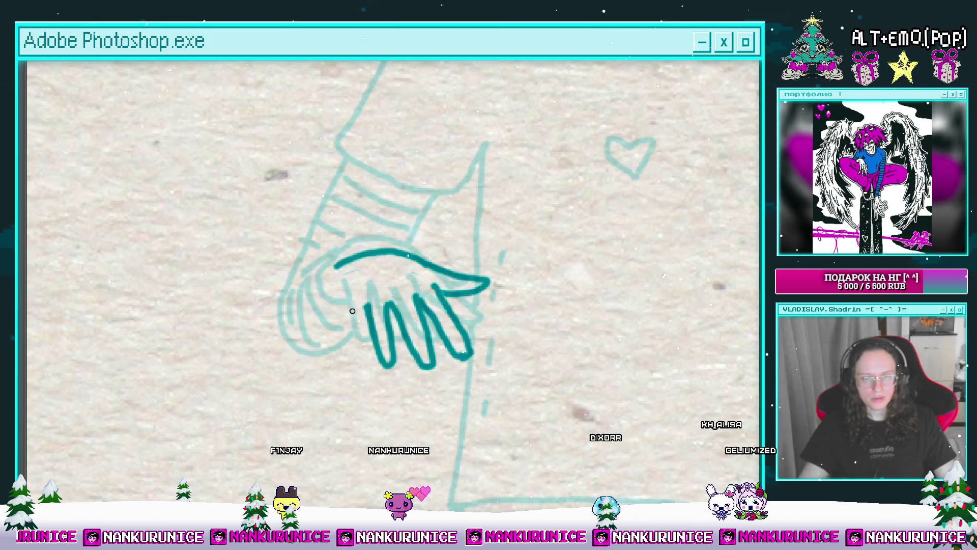
pyautogui.moveTo(336, 270); pyautogui.dragTo(360, 302)
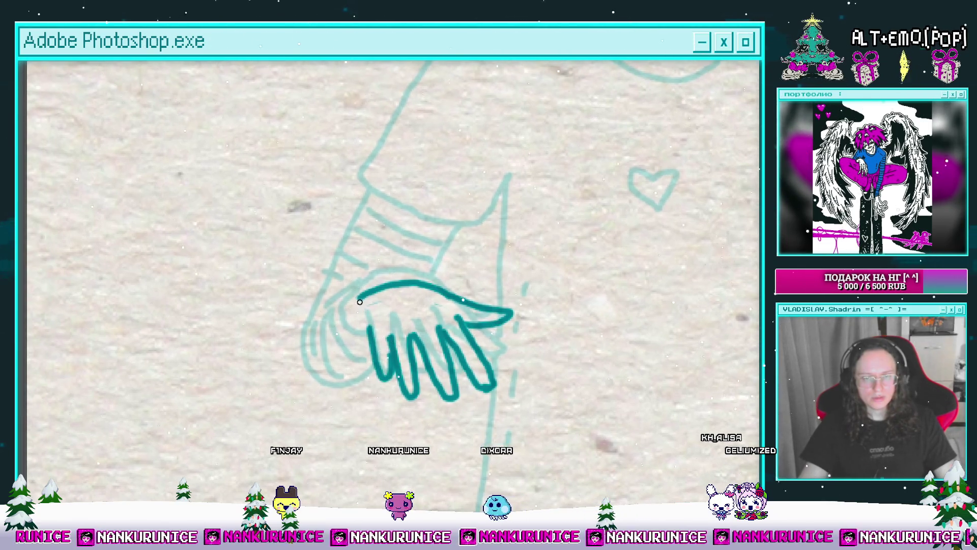
pyautogui.moveTo(379, 340); pyautogui.dragTo(370, 338)
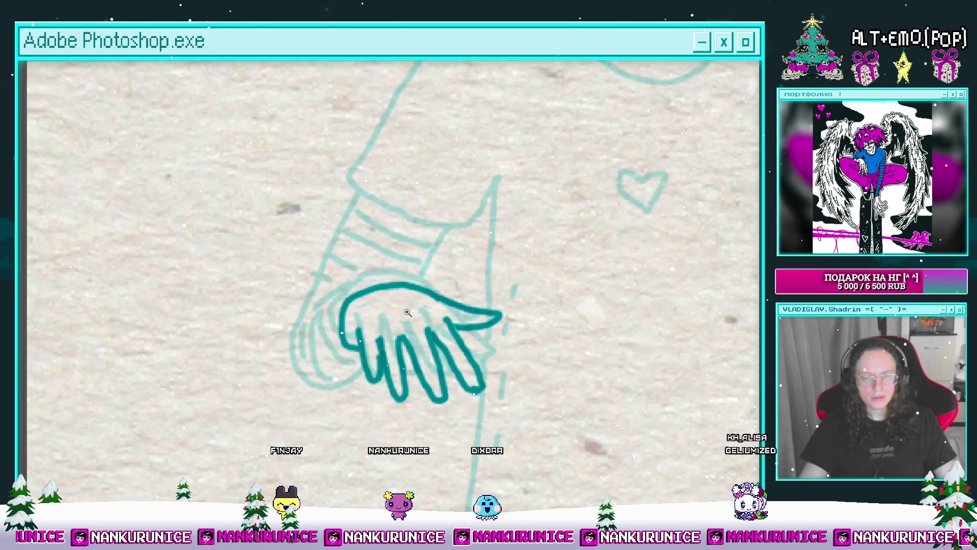
pyautogui.moveTo(408, 313); pyautogui.dragTo(367, 310)
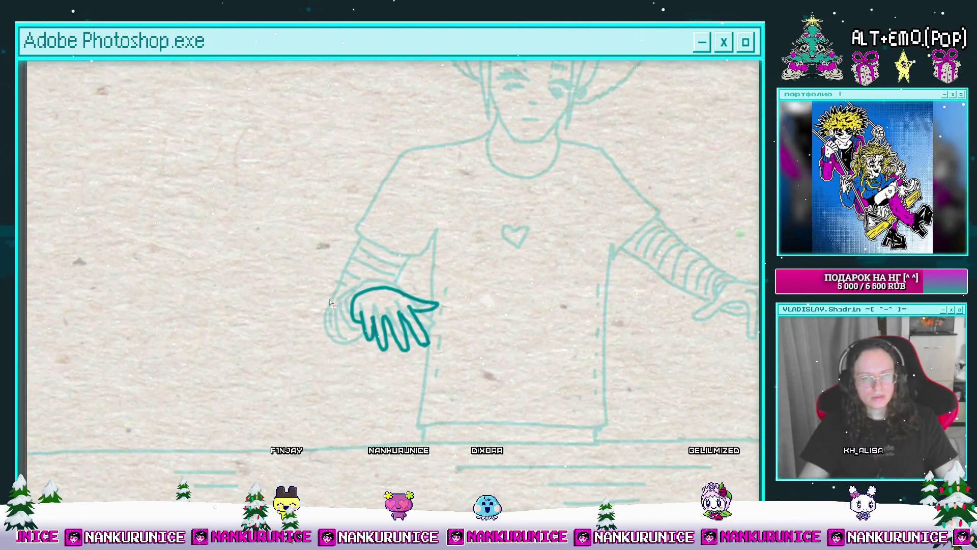
# Rotate the traced hand with Free Transform to tilt it, then deselect.
pyautogui.hotkey('ctrl', 't')
pyautogui.moveTo(430, 405)
pyautogui.mouseDown()
pyautogui.moveTo(422, 415)
pyautogui.moveTo(406, 339)
pyautogui.mouseUp()
pyautogui.press('Return')
pyautogui.hotkey('ctrl', 'd')
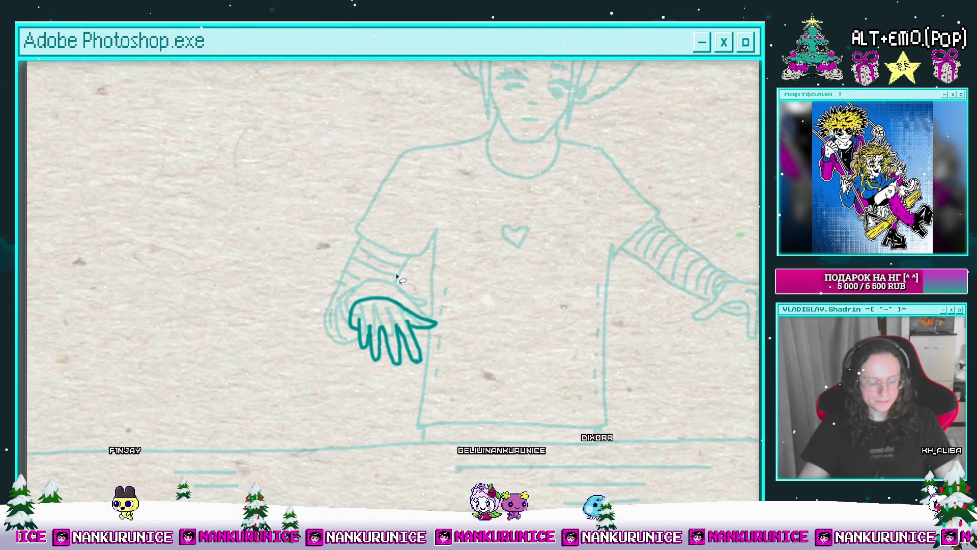
# Ink the shoulder line and the left arm's outer edge down to the wrist.
pyautogui.scroll(2, 398, 225)
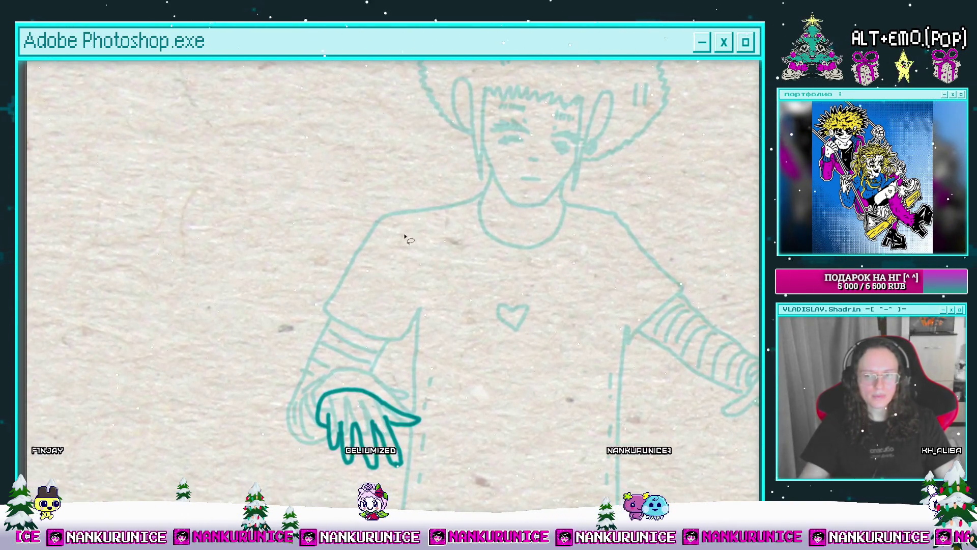
pyautogui.moveTo(408, 228); pyautogui.dragTo(412, 259)
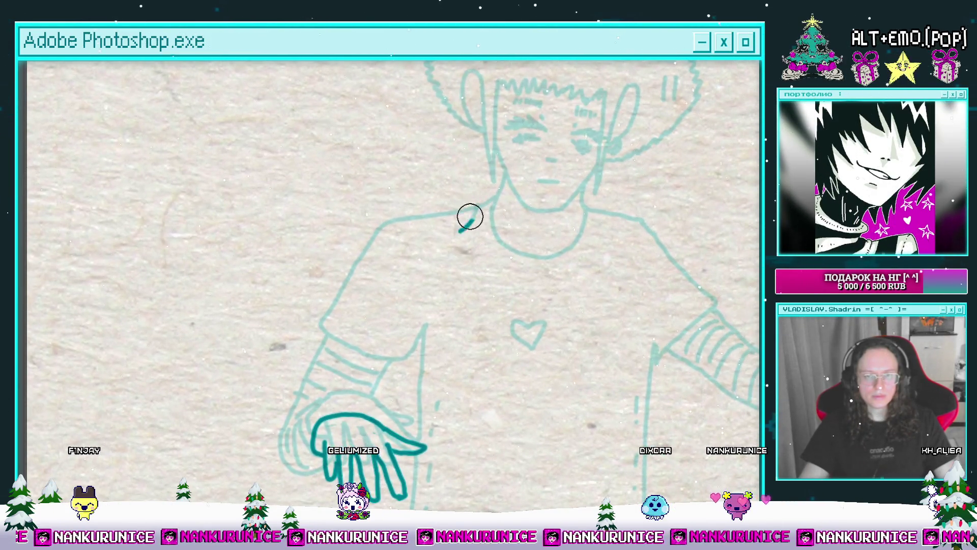
pyautogui.moveTo(452, 228); pyautogui.dragTo(409, 234)
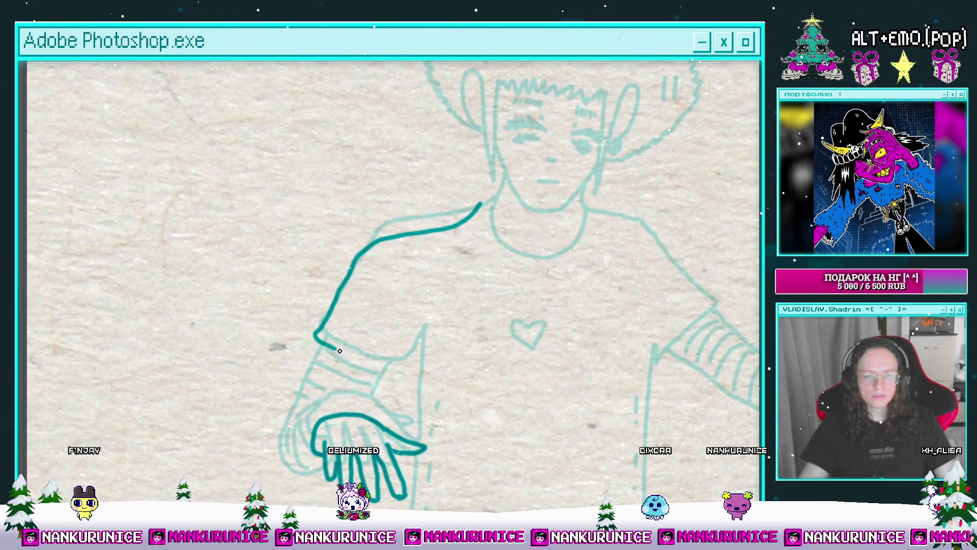
pyautogui.scroll(-1, 384, 362)
pyautogui.hotkey('ctrl', 'z')
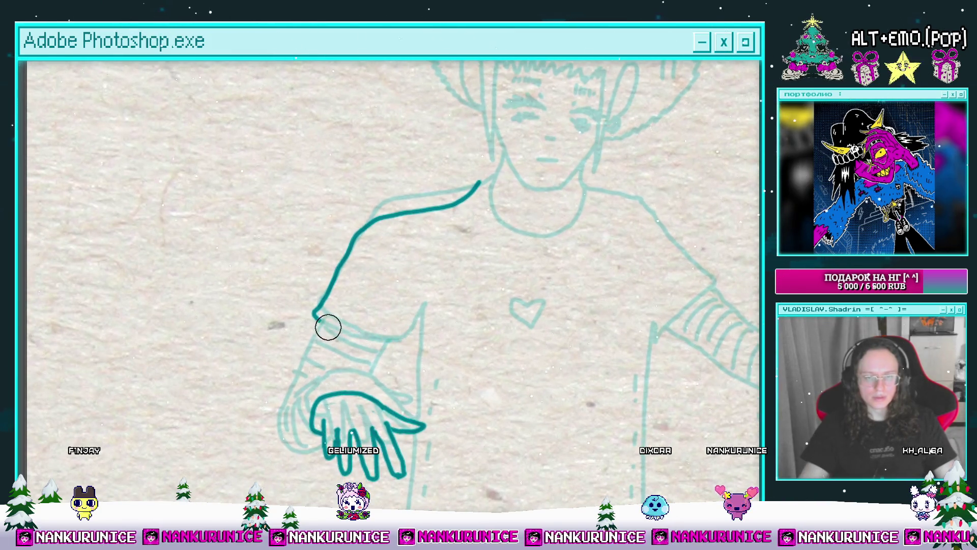
pyautogui.moveTo(335, 288)
pyautogui.mouseDown()
pyautogui.moveTo(323, 285)
pyautogui.moveTo(315, 313)
pyautogui.moveTo(346, 342)
pyautogui.moveTo(399, 345)
pyautogui.moveTo(355, 346)
pyautogui.moveTo(445, 273)
pyautogui.mouseUp()
pyautogui.scroll(3, 398, 266)
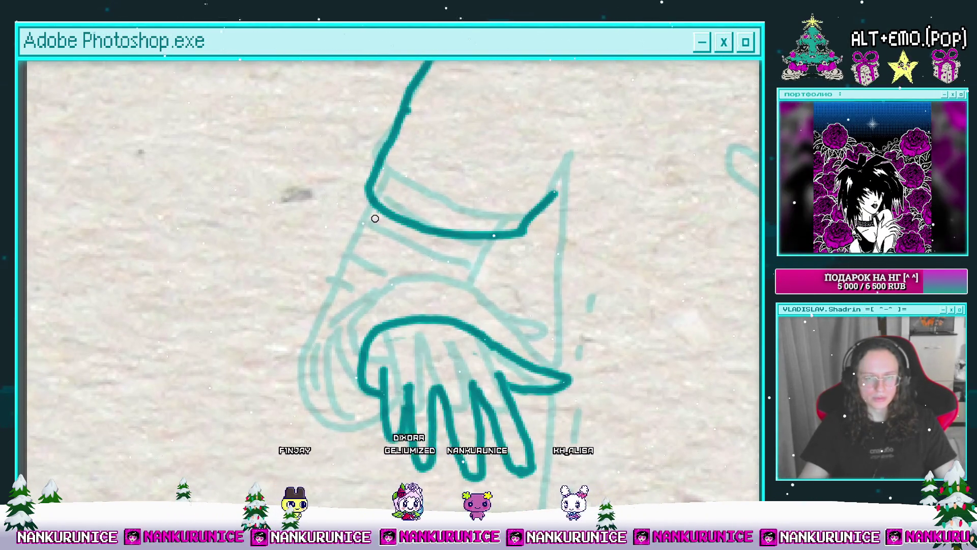
pyautogui.moveTo(376, 213); pyautogui.dragTo(321, 342)
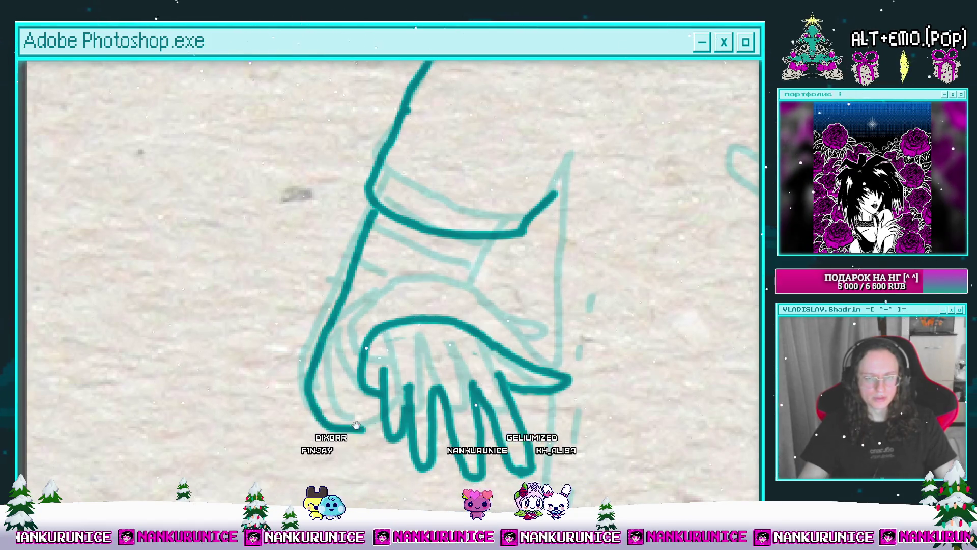
pyautogui.moveTo(356, 424)
pyautogui.mouseDown()
pyautogui.moveTo(309, 429)
pyautogui.moveTo(305, 378)
pyautogui.moveTo(318, 372)
pyautogui.mouseUp()
pyautogui.hotkey('ctrl', 'z')
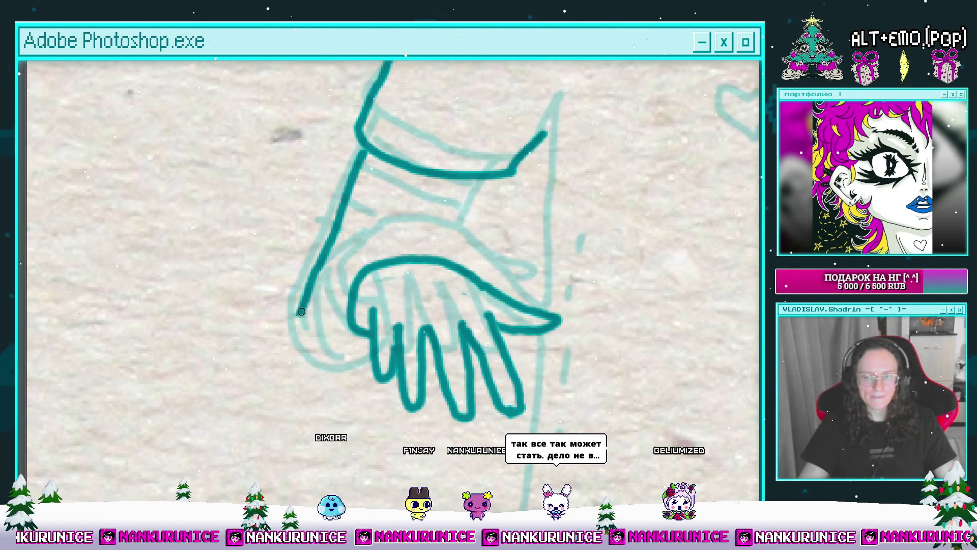
pyautogui.moveTo(317, 382)
pyautogui.mouseDown()
pyautogui.moveTo(353, 404)
pyautogui.moveTo(326, 444)
pyautogui.mouseUp()
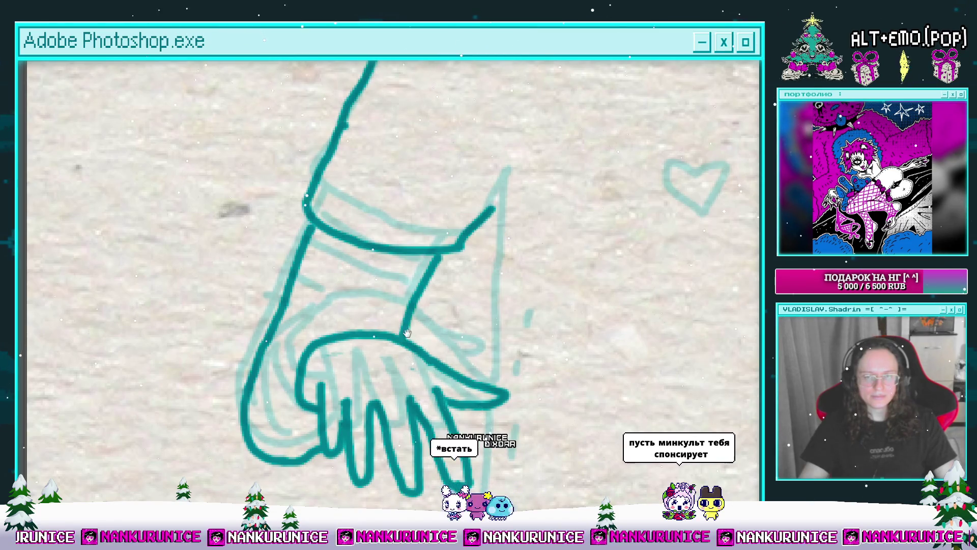
# Draw the bold teal stripes across the sleeve cuff.
pyautogui.moveTo(408, 333); pyautogui.dragTo(425, 310)
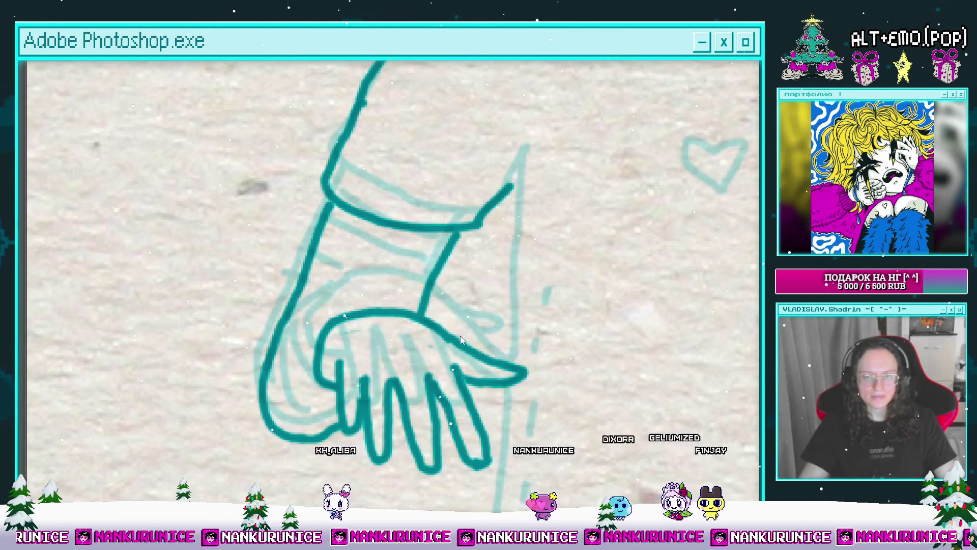
pyautogui.moveTo(423, 349); pyautogui.dragTo(413, 357)
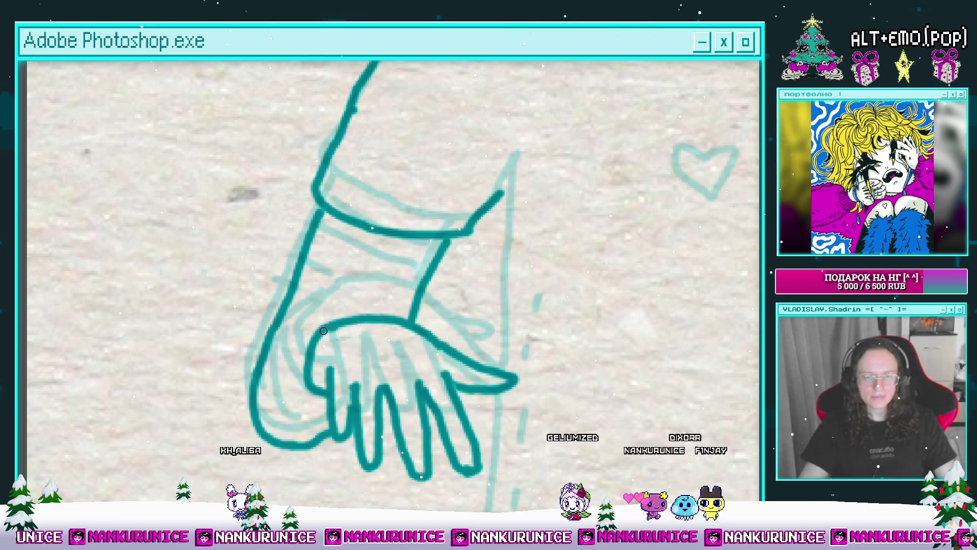
pyautogui.moveTo(323, 331); pyautogui.dragTo(300, 382)
pyautogui.moveTo(287, 277); pyautogui.dragTo(406, 304)
pyautogui.moveTo(274, 304); pyautogui.dragTo(396, 332)
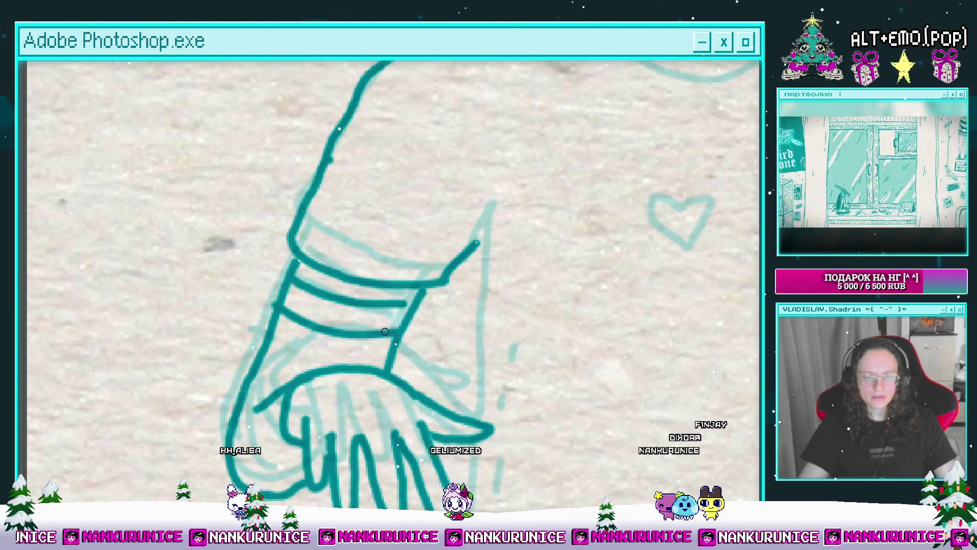
pyautogui.moveTo(328, 352); pyautogui.dragTo(396, 351)
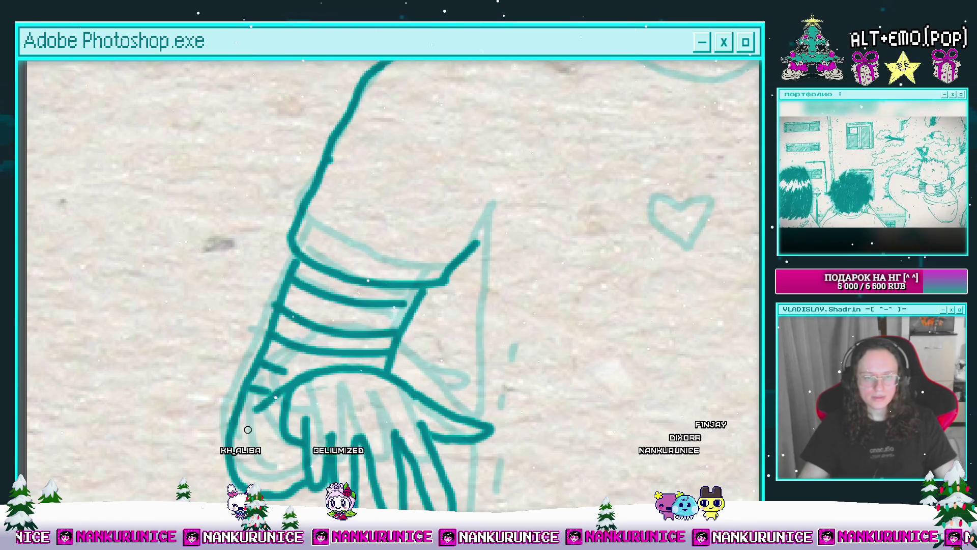
pyautogui.scroll(-4, 299, 458)
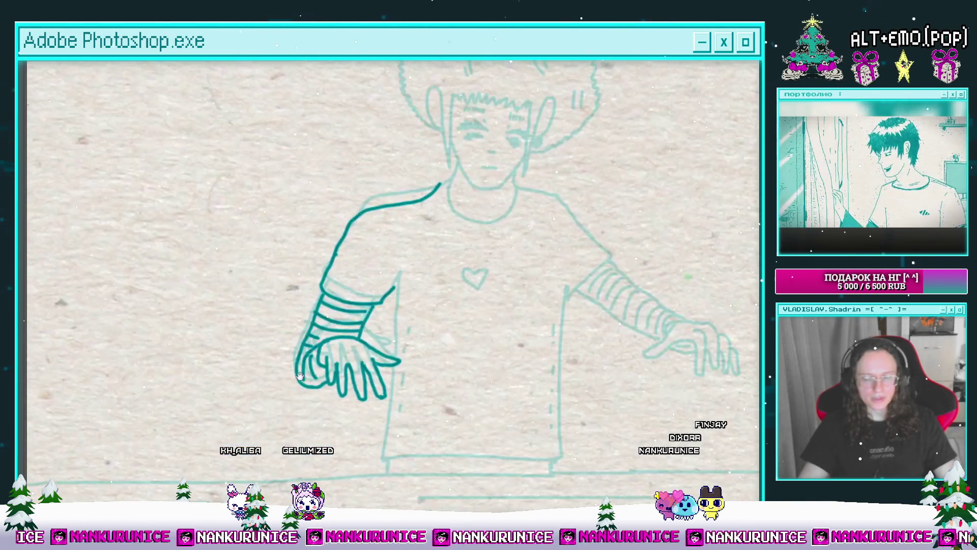
# Frame the face and neck and draw the left side of the face up from the neck.
pyautogui.moveTo(389, 381); pyautogui.dragTo(352, 402)
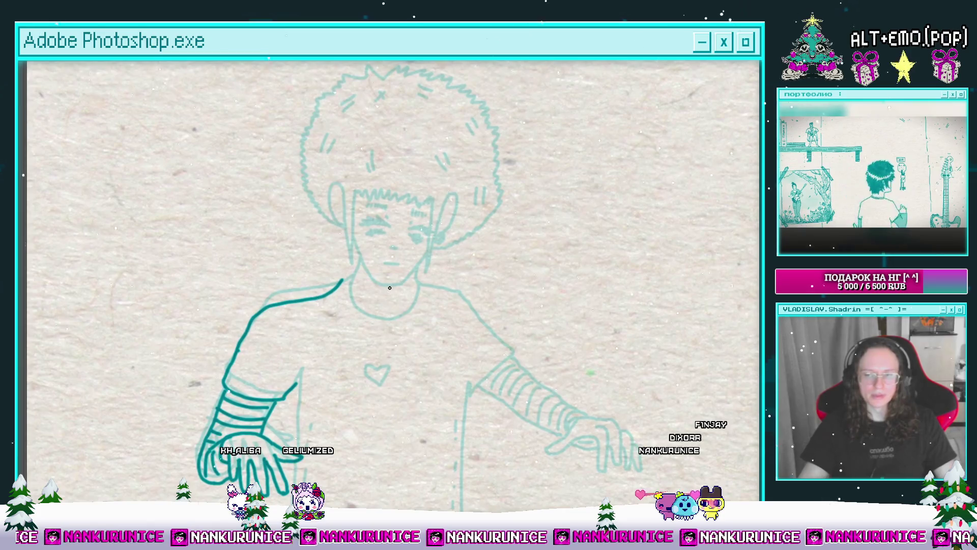
pyautogui.scroll(3, 334, 284)
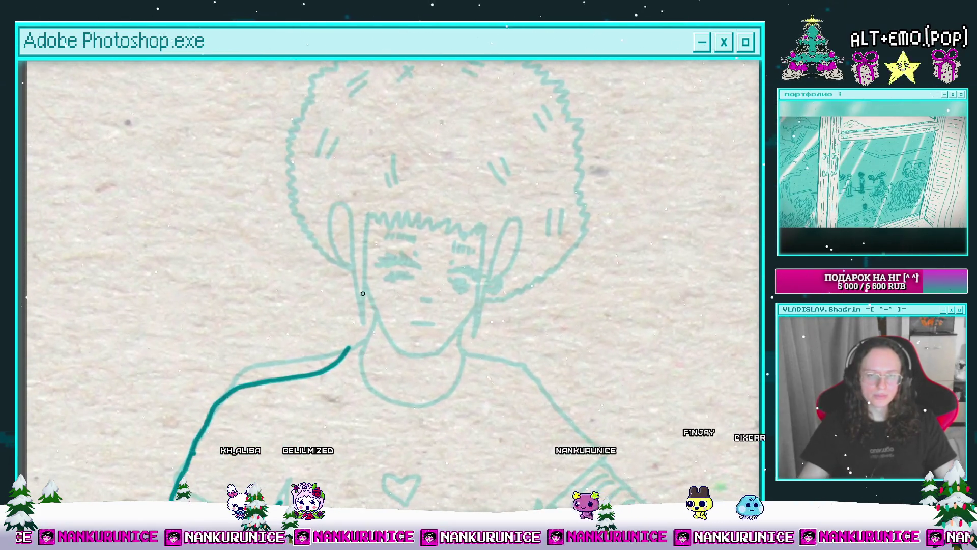
pyautogui.scroll(3, 350, 303)
pyautogui.moveTo(350, 303); pyautogui.dragTo(341, 291)
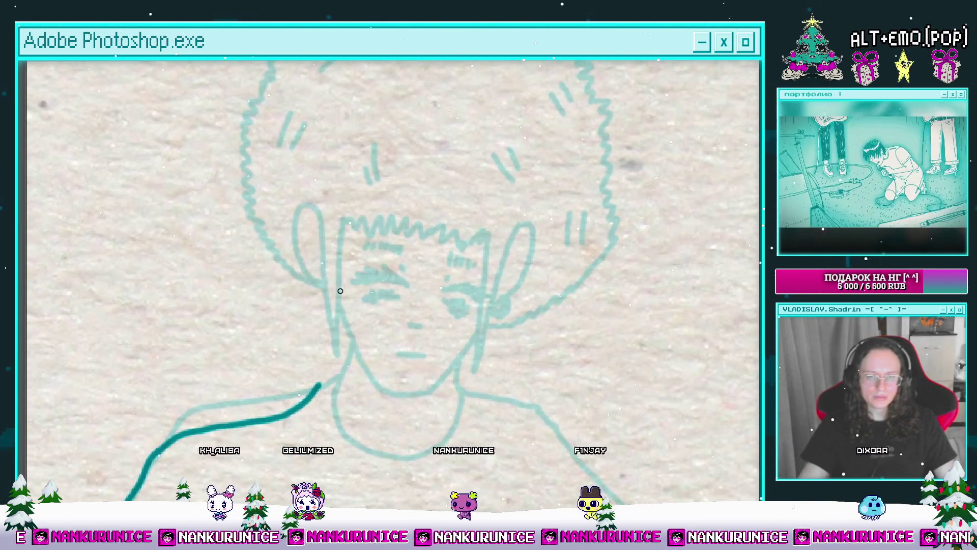
pyautogui.scroll(-5, 323, 384)
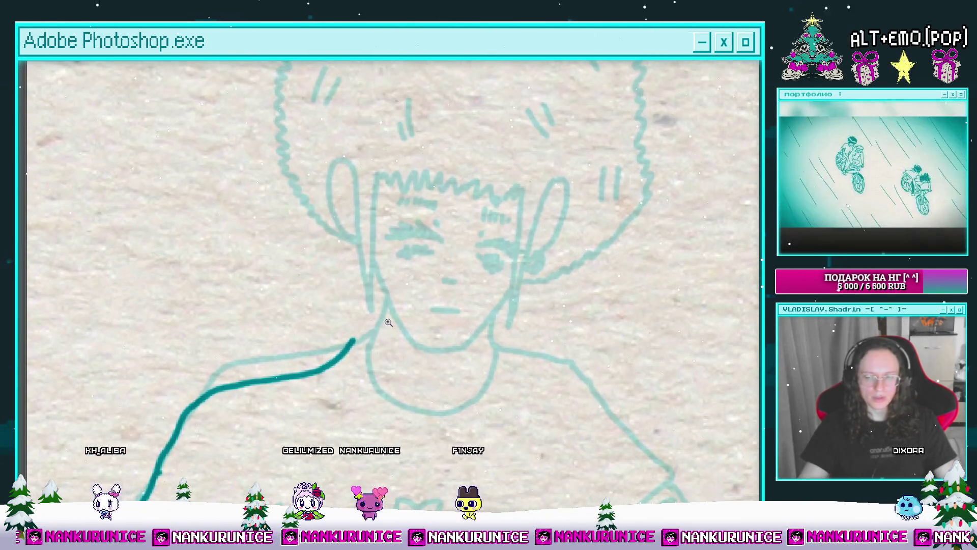
pyautogui.scroll(-2, 346, 341)
pyautogui.scroll(5, 359, 329)
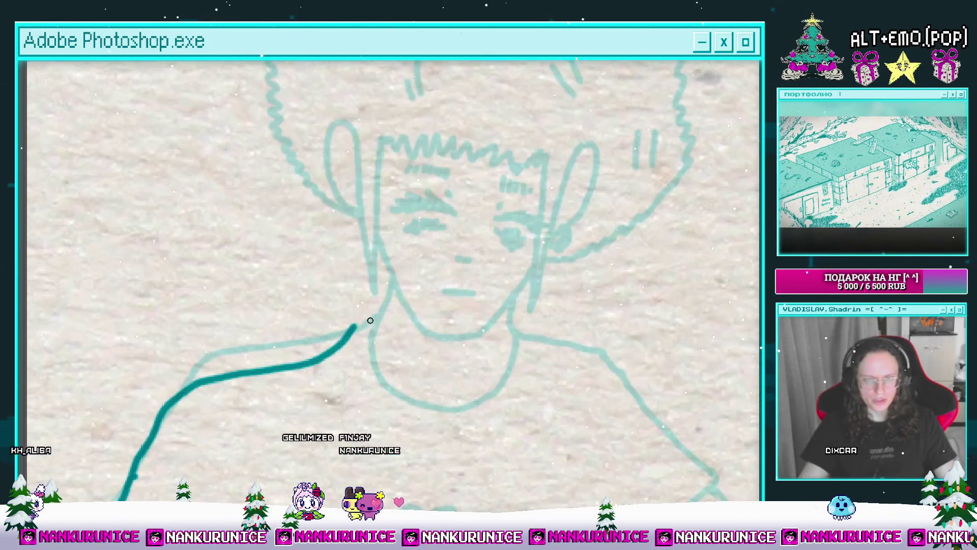
pyautogui.scroll(2, 393, 287)
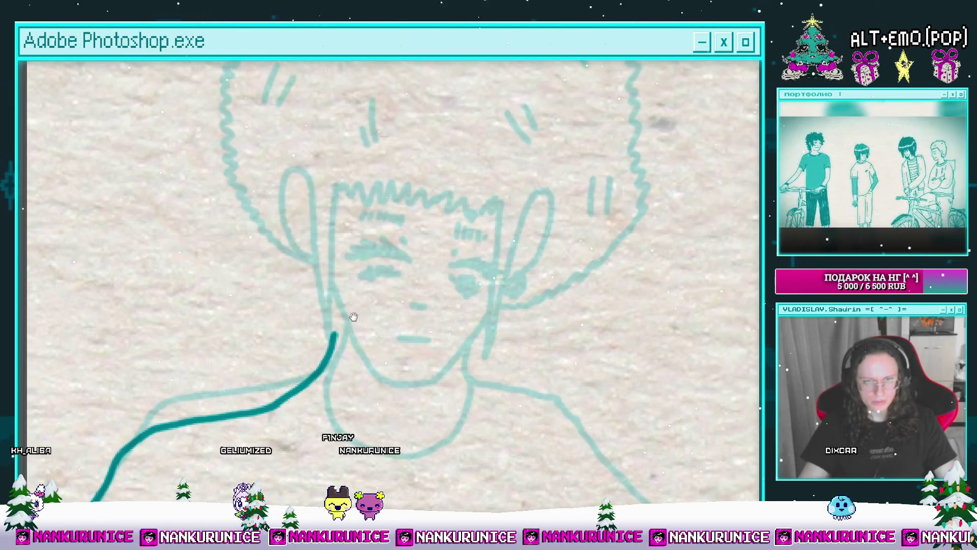
pyautogui.scroll(-1, 341, 315)
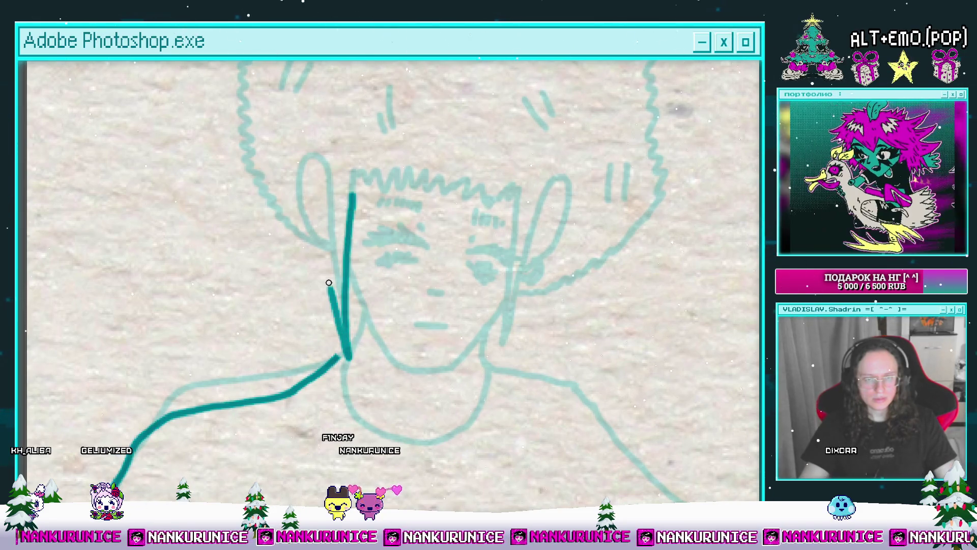
pyautogui.scroll(3, 327, 246)
pyautogui.moveTo(329, 282)
pyautogui.mouseDown()
pyautogui.moveTo(326, 246)
pyautogui.moveTo(310, 282)
pyautogui.moveTo(325, 316)
pyautogui.mouseUp()
# Undo the misdrawn loop by the ear and trace the left cheek line down to the neck.
pyautogui.scroll(2, 310, 349)
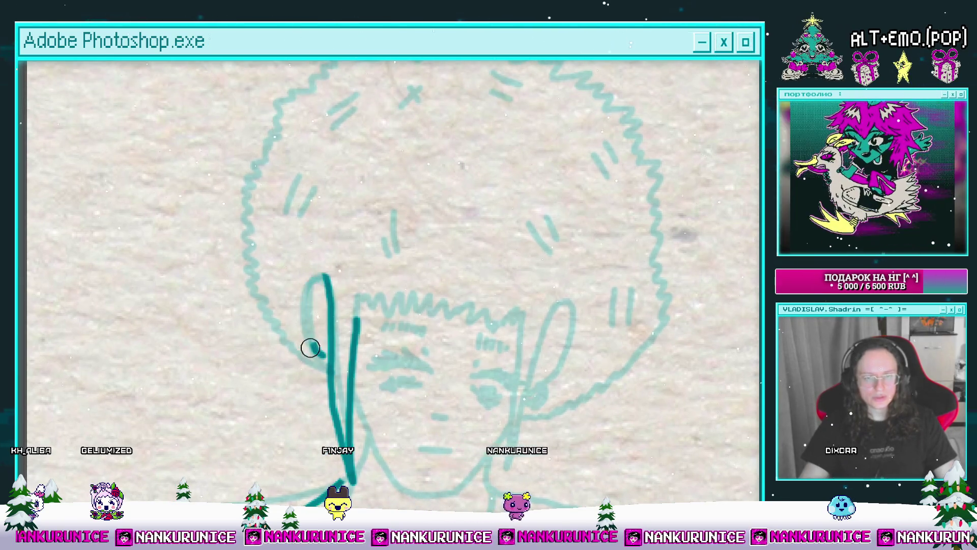
pyautogui.hotkey('ctrl', 'z')
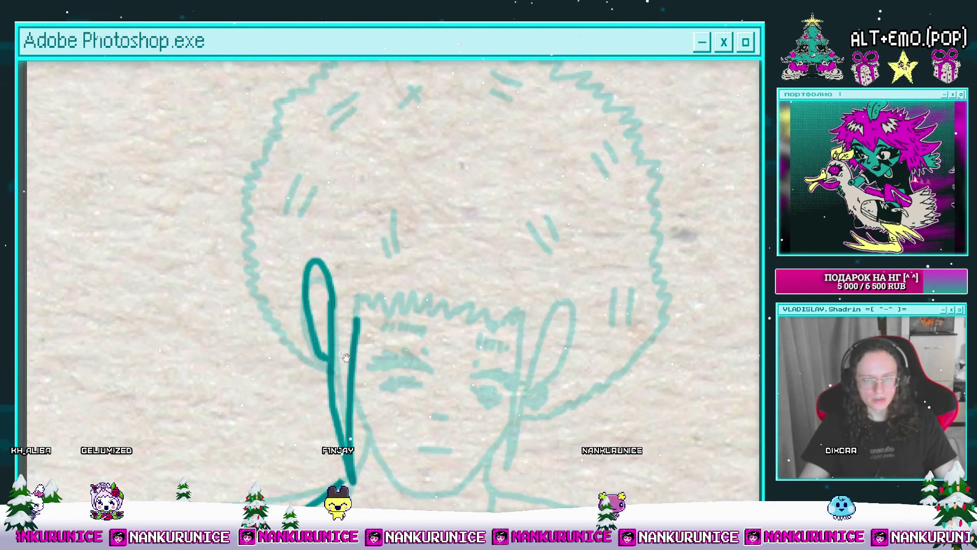
pyautogui.moveTo(345, 358); pyautogui.dragTo(310, 293)
pyautogui.moveTo(472, 269)
pyautogui.mouseDown()
pyautogui.moveTo(474, 379)
pyautogui.moveTo(489, 295)
pyautogui.moveTo(468, 347)
pyautogui.moveTo(504, 291)
pyautogui.moveTo(487, 368)
pyautogui.moveTo(519, 361)
pyautogui.mouseUp()
# Draw the zigzag bangs across the forehead and the jaw line down to the chin.
pyautogui.moveTo(437, 337)
pyautogui.mouseDown()
pyautogui.moveTo(481, 307)
pyautogui.moveTo(326, 306)
pyautogui.mouseUp()
pyautogui.moveTo(339, 356)
pyautogui.mouseDown()
pyautogui.moveTo(333, 268)
pyautogui.moveTo(330, 337)
pyautogui.moveTo(352, 375)
pyautogui.mouseUp()
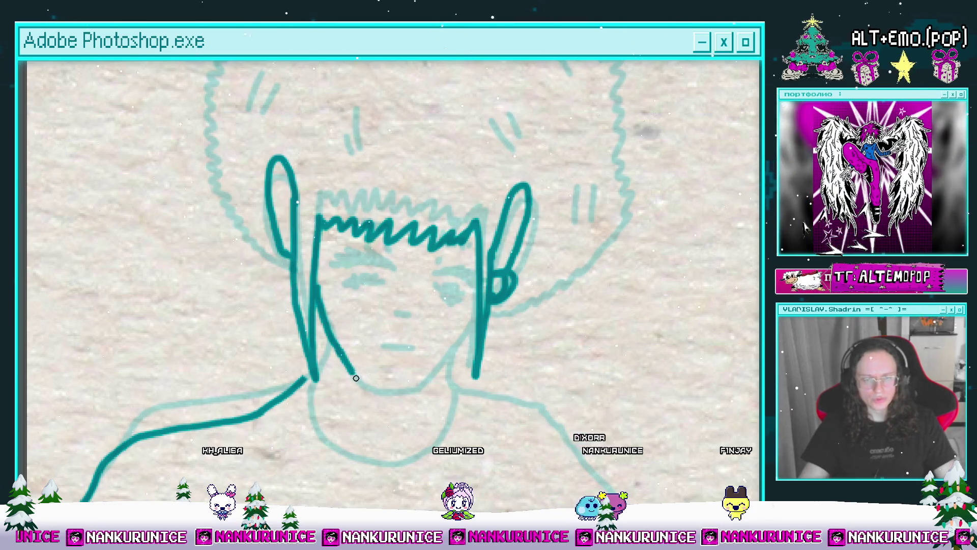
pyautogui.moveTo(356, 378); pyautogui.dragTo(390, 394)
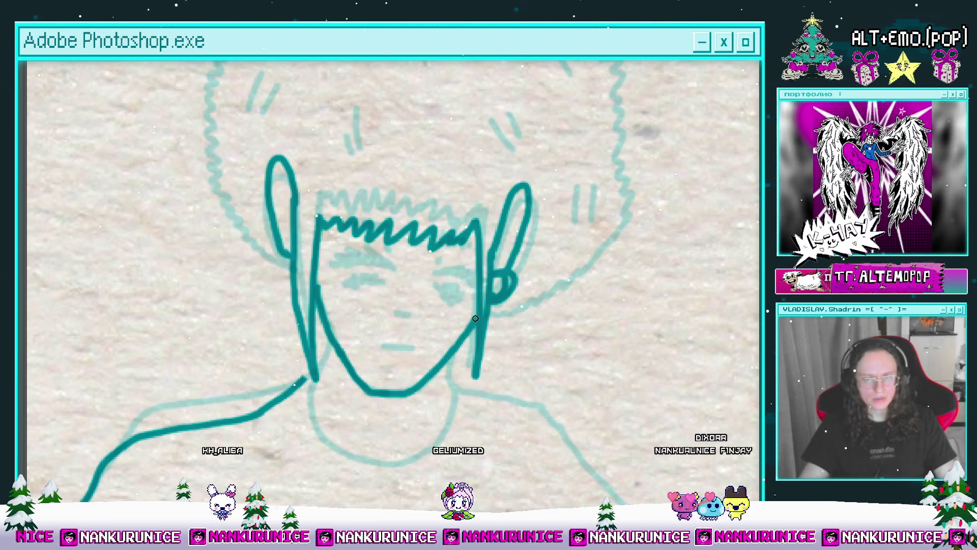
pyautogui.scroll(-4, 384, 336)
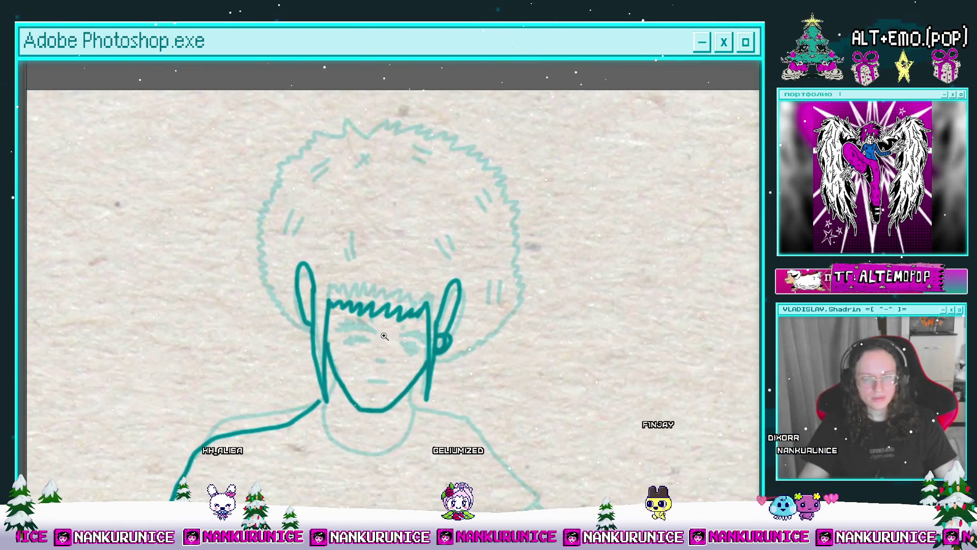
# Draw the left and right eye lid lines, redrawing the left eye as an angled shape.
pyautogui.scroll(5, 384, 336)
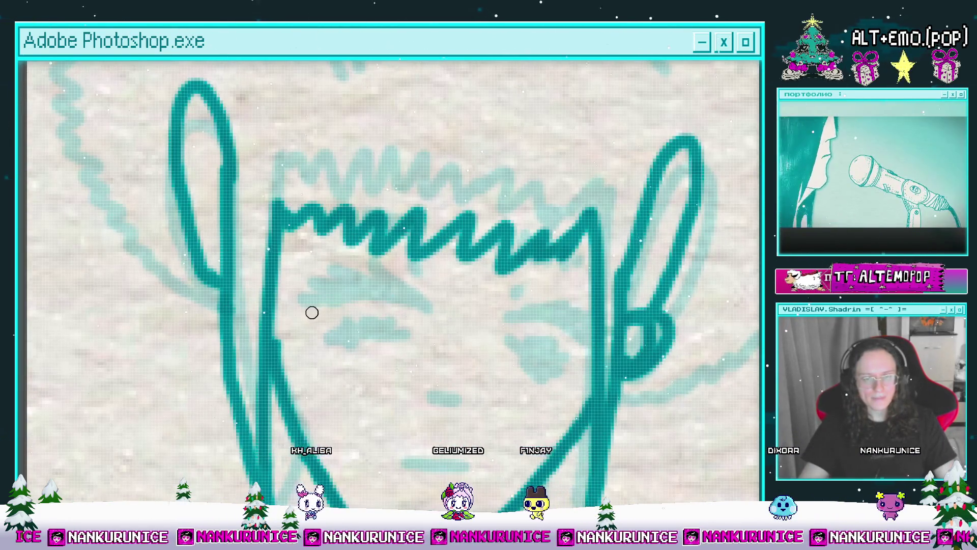
pyautogui.moveTo(303, 314); pyautogui.dragTo(370, 303)
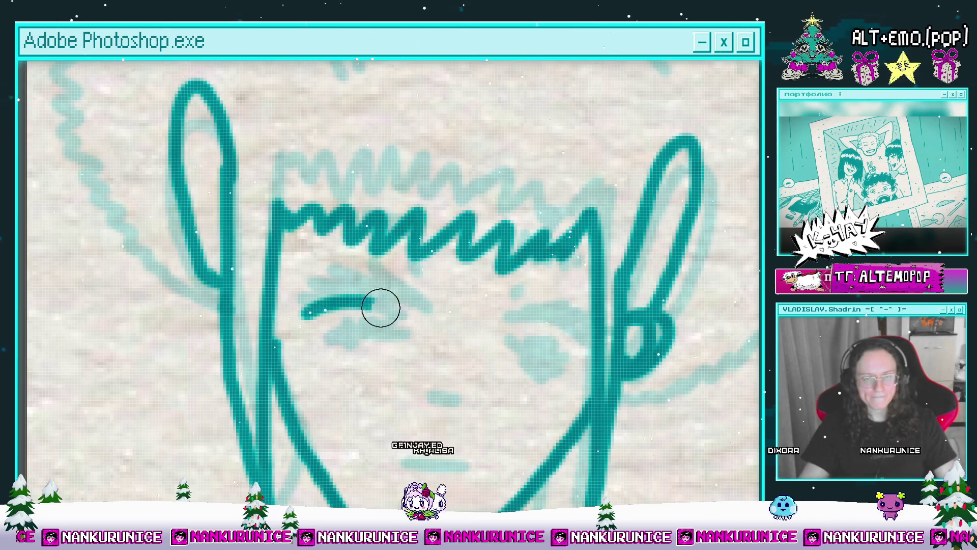
pyautogui.hotkey('ctrl', 'z')
pyautogui.moveTo(309, 325); pyautogui.dragTo(417, 324)
pyautogui.moveTo(498, 327); pyautogui.dragTo(584, 344)
pyautogui.hotkey('ctrl', 'z')
pyautogui.moveTo(407, 295)
pyautogui.mouseDown()
pyautogui.moveTo(476, 328)
pyautogui.moveTo(382, 320)
pyautogui.moveTo(343, 328)
pyautogui.mouseUp()
pyautogui.moveTo(555, 328); pyautogui.dragTo(445, 319)
pyautogui.moveTo(448, 318)
pyautogui.mouseDown()
pyautogui.moveTo(514, 294)
pyautogui.moveTo(547, 327)
pyautogui.mouseUp()
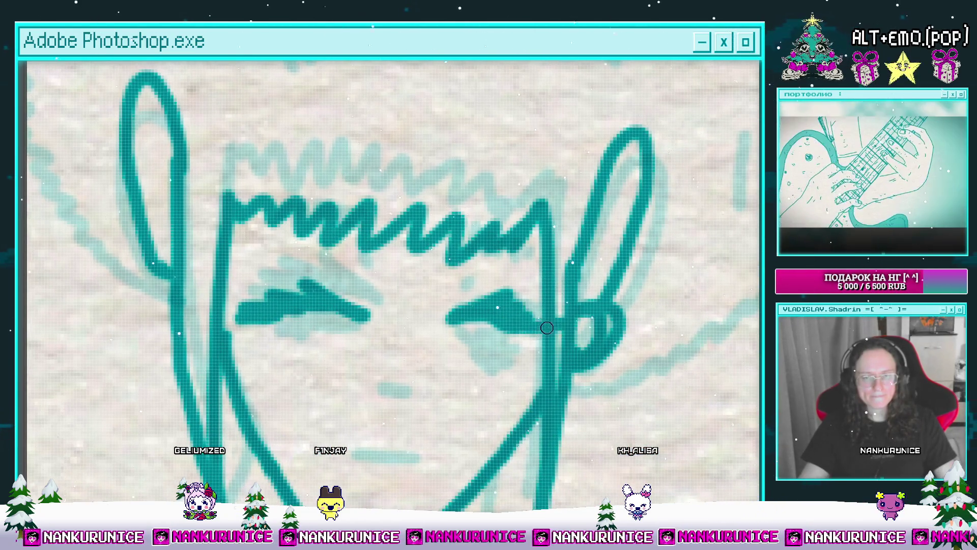
pyautogui.moveTo(487, 319); pyautogui.dragTo(516, 279)
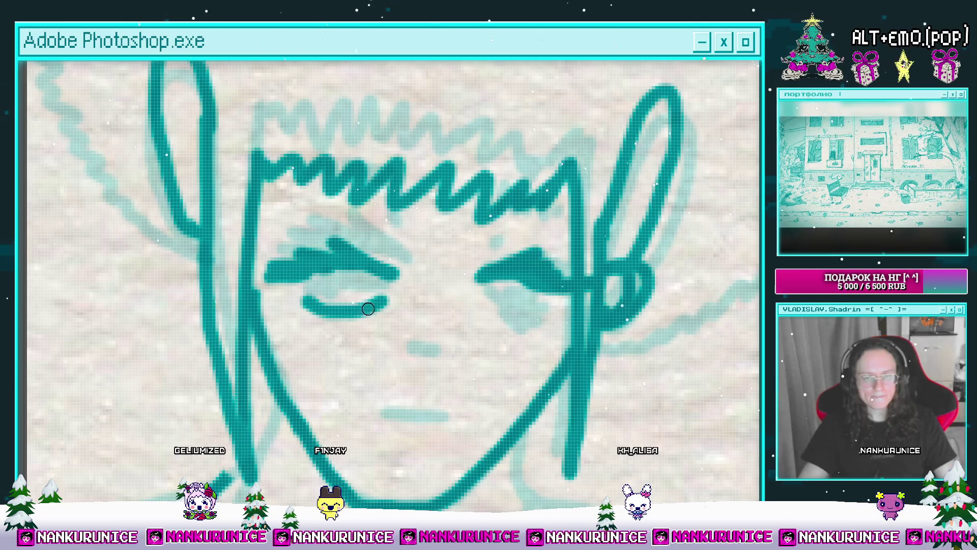
pyautogui.hotkey('ctrl', 'z')
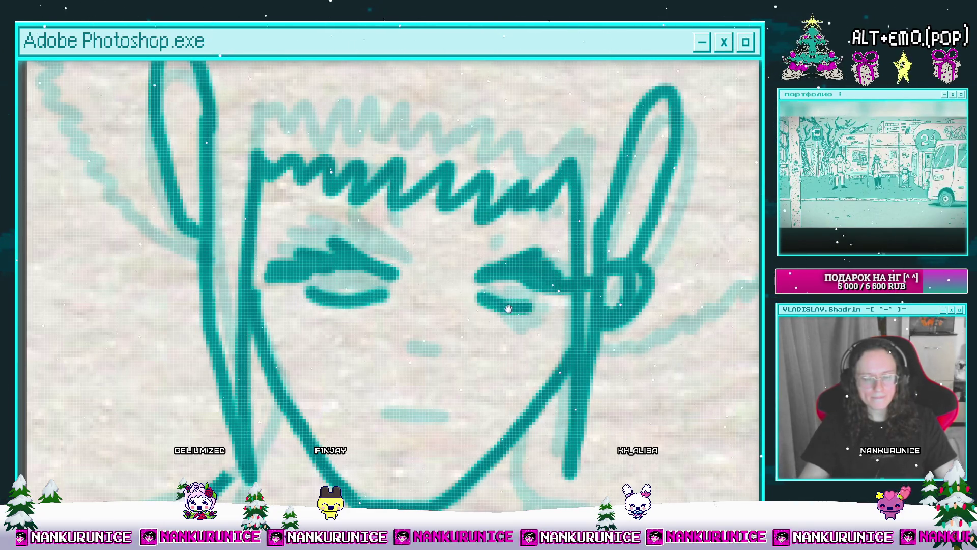
# Add the small nose mark and the mouth line below it.
pyautogui.moveTo(508, 308); pyautogui.dragTo(544, 288)
pyautogui.moveTo(440, 349); pyautogui.dragTo(463, 349)
pyautogui.moveTo(434, 393); pyautogui.dragTo(453, 393)
pyautogui.moveTo(464, 385)
pyautogui.mouseDown()
pyautogui.moveTo(451, 410)
pyautogui.moveTo(407, 440)
pyautogui.moveTo(426, 429)
pyautogui.moveTo(493, 441)
pyautogui.mouseUp()
pyautogui.hotkey('ctrl', 'z')
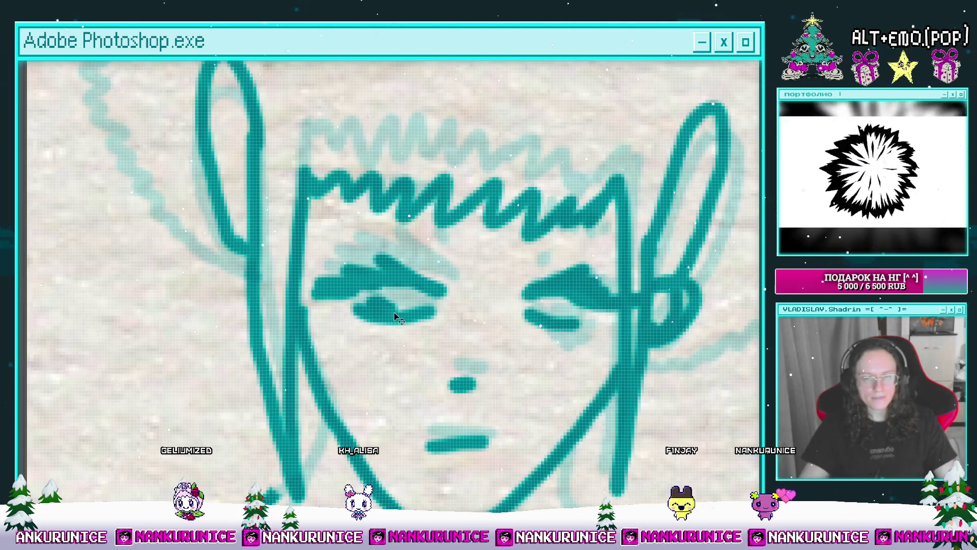
# Fill in both pupils and add dotted brow marks above each eye.
pyautogui.moveTo(412, 315); pyautogui.dragTo(347, 326)
pyautogui.moveTo(370, 283); pyautogui.dragTo(353, 331)
pyautogui.moveTo(317, 280); pyautogui.dragTo(395, 277)
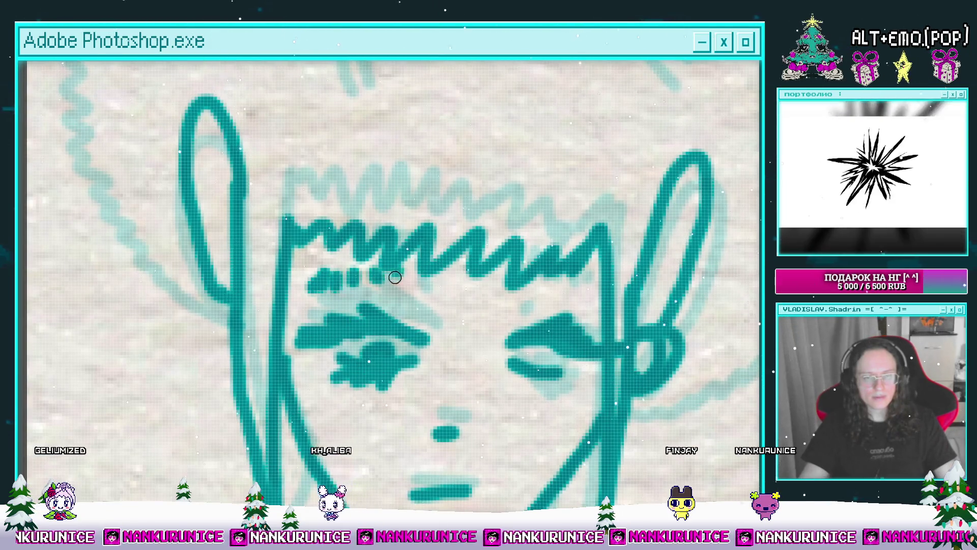
pyautogui.moveTo(512, 300)
pyautogui.mouseDown()
pyautogui.moveTo(442, 298)
pyautogui.moveTo(475, 285)
pyautogui.moveTo(511, 290)
pyautogui.moveTo(532, 247)
pyautogui.mouseUp()
pyautogui.moveTo(484, 313); pyautogui.dragTo(533, 355)
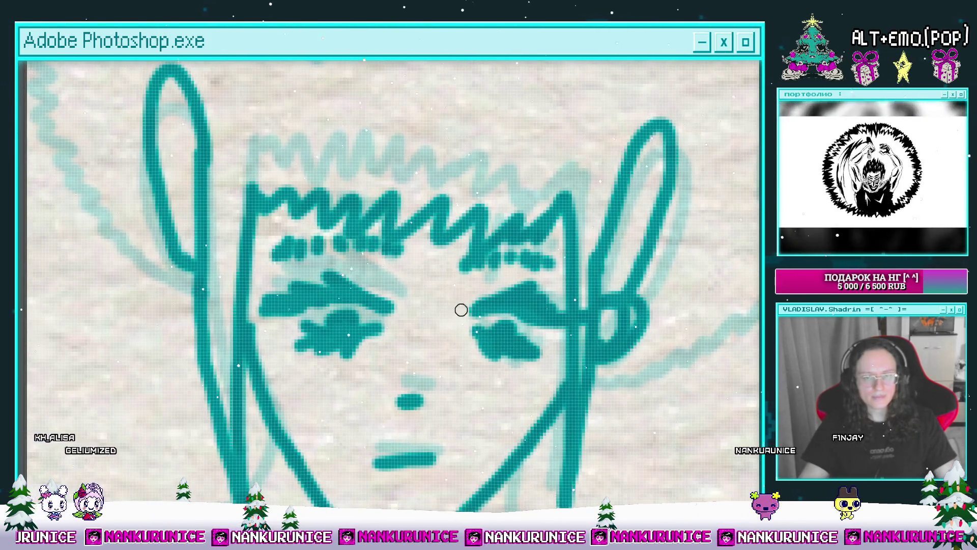
pyautogui.scroll(-8, 476, 288)
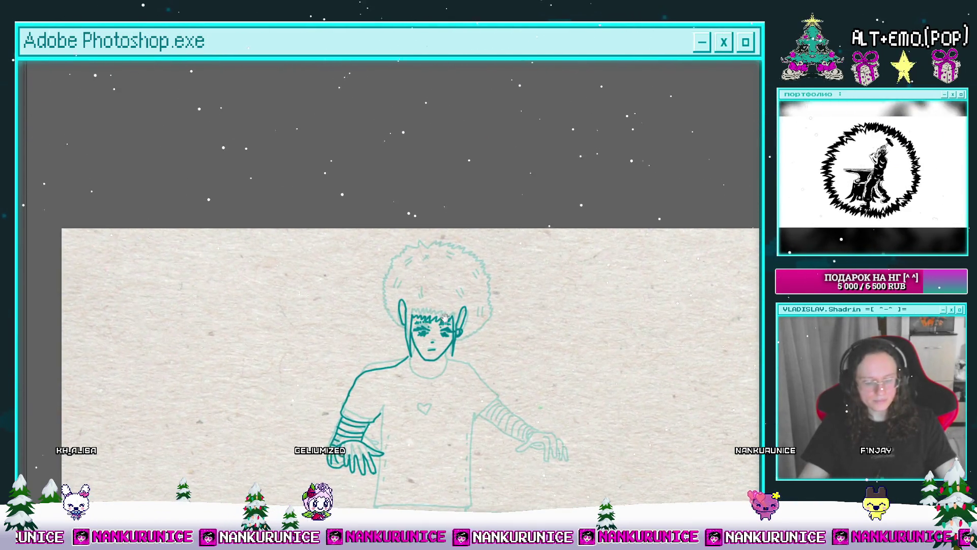
pyautogui.moveTo(490, 324)
pyautogui.mouseDown()
pyautogui.moveTo(414, 364)
pyautogui.moveTo(383, 296)
pyautogui.mouseUp()
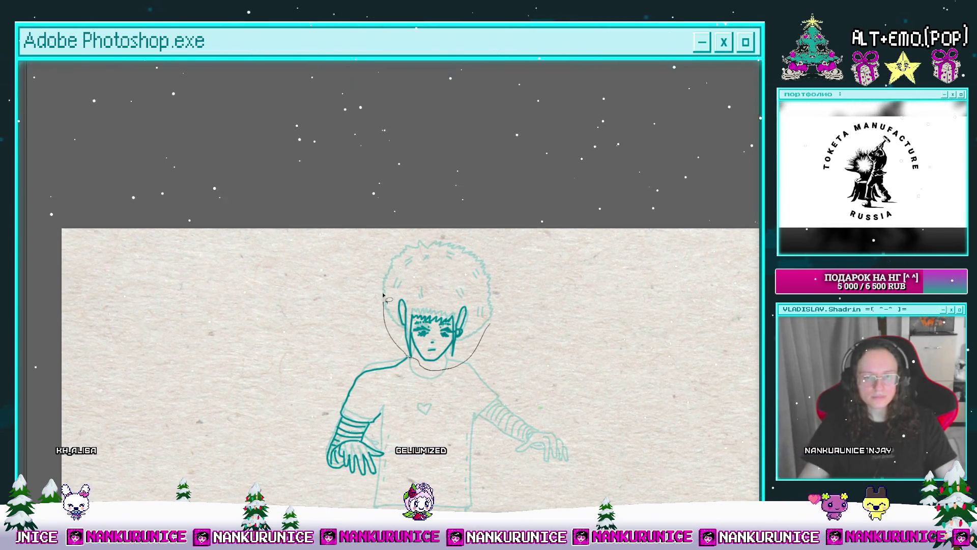
pyautogui.hotkey('ctrl', 't')
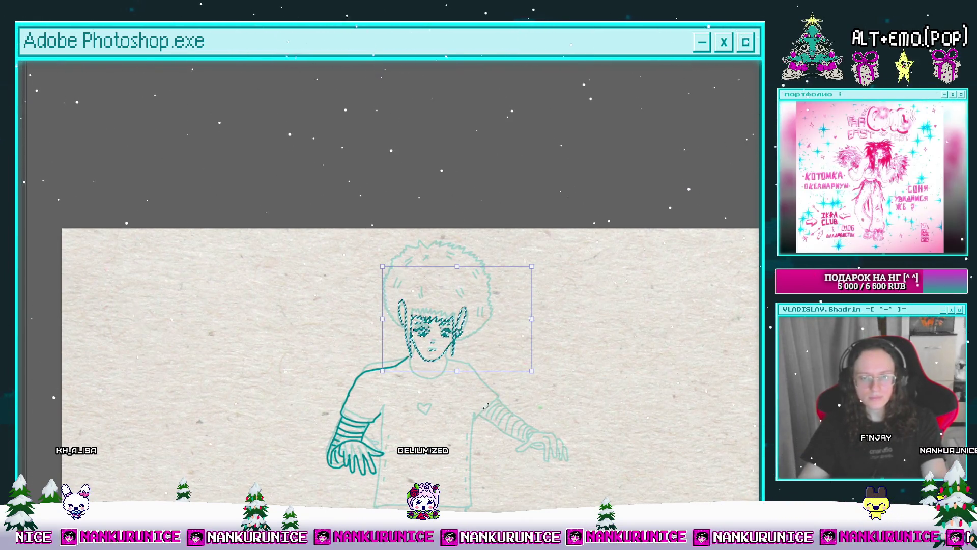
pyautogui.press('Return')
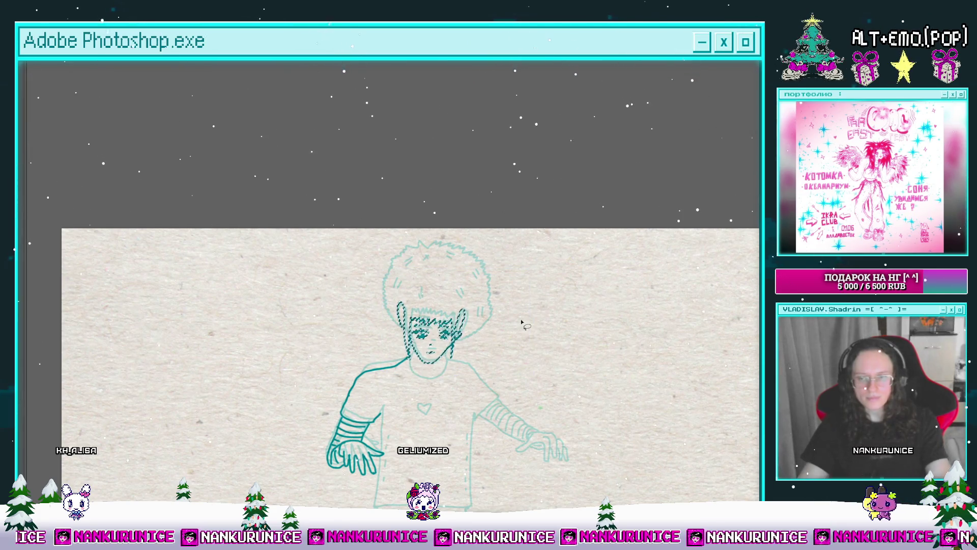
pyautogui.click(450, 295)
# Zoom in close on the head and draw the pointed tuft atop the hair.
pyautogui.click(427, 219)
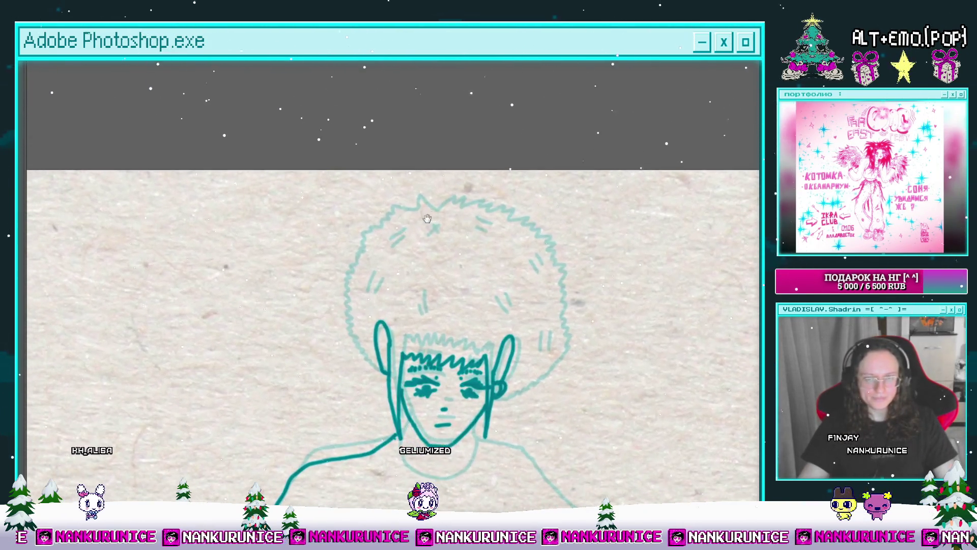
pyautogui.click(427, 219)
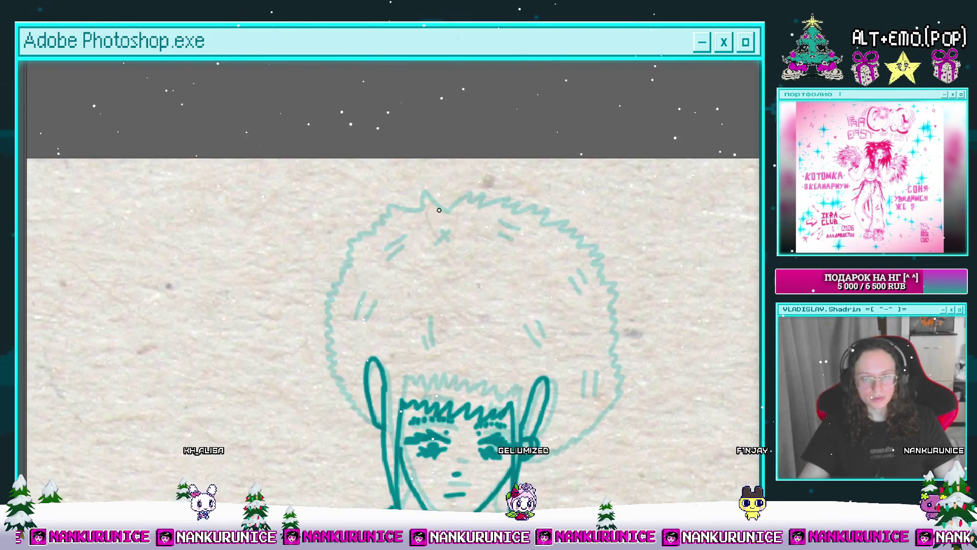
pyautogui.moveTo(439, 211); pyautogui.dragTo(426, 217)
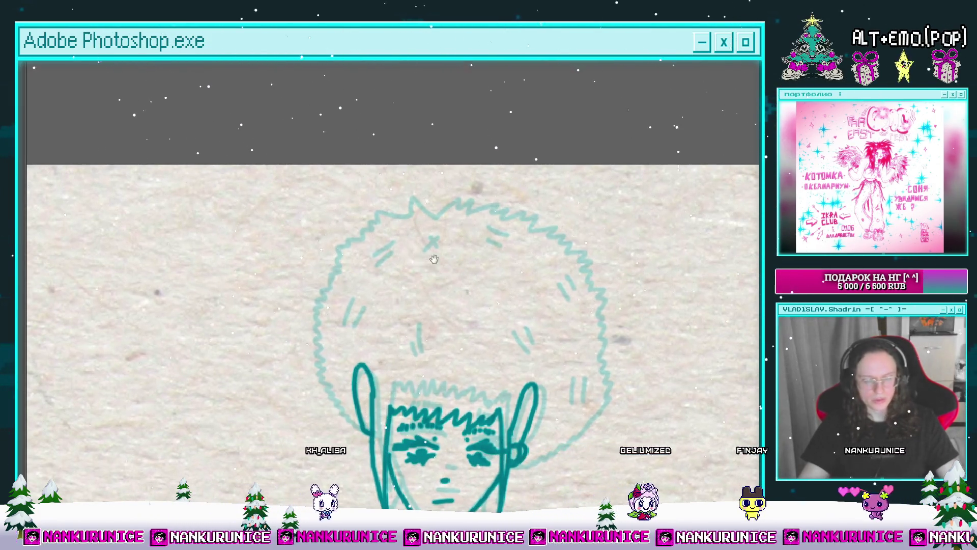
pyautogui.moveTo(434, 259); pyautogui.dragTo(461, 268)
pyautogui.moveTo(446, 233); pyautogui.dragTo(471, 236)
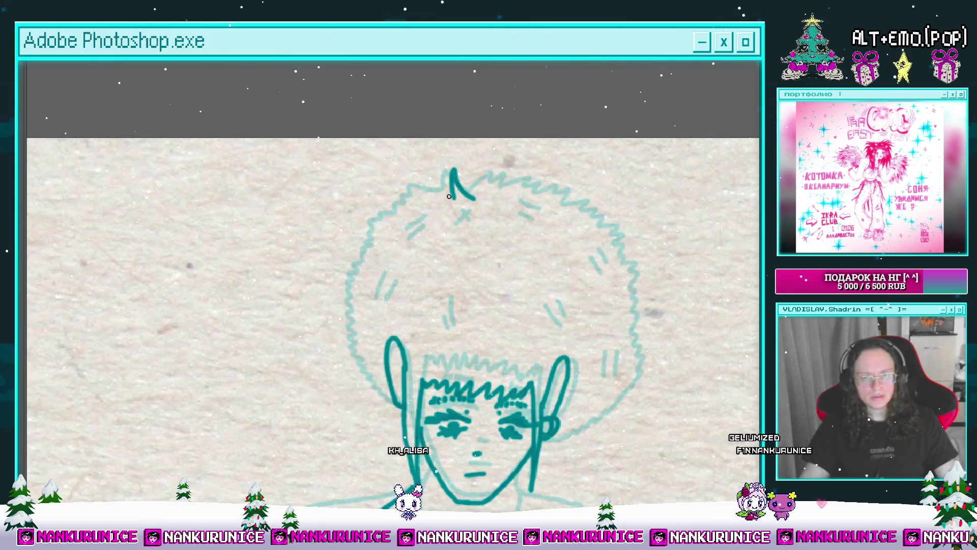
# Trace the zigzag hair outline at the upper right, undoing its last part.
pyautogui.moveTo(360, 225); pyautogui.dragTo(357, 215)
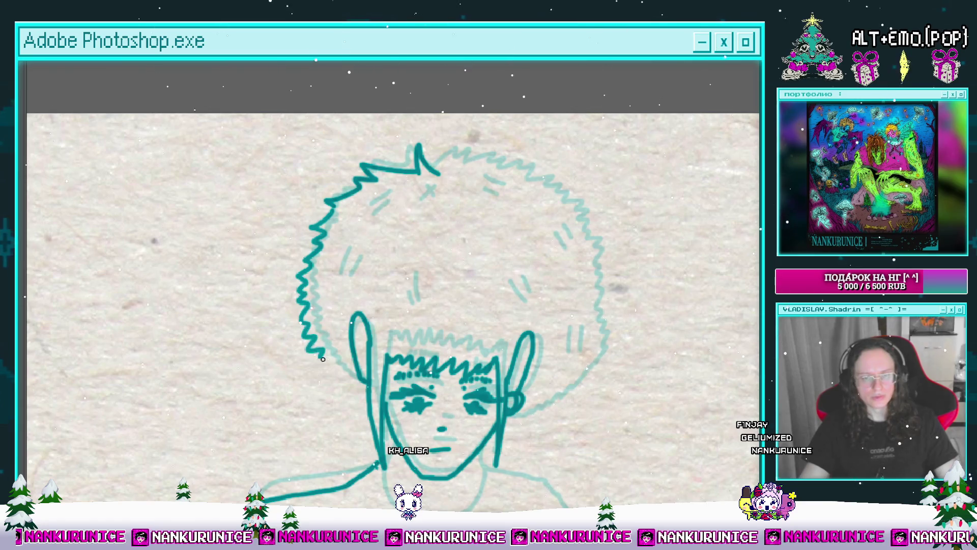
pyautogui.moveTo(424, 282); pyautogui.dragTo(375, 307)
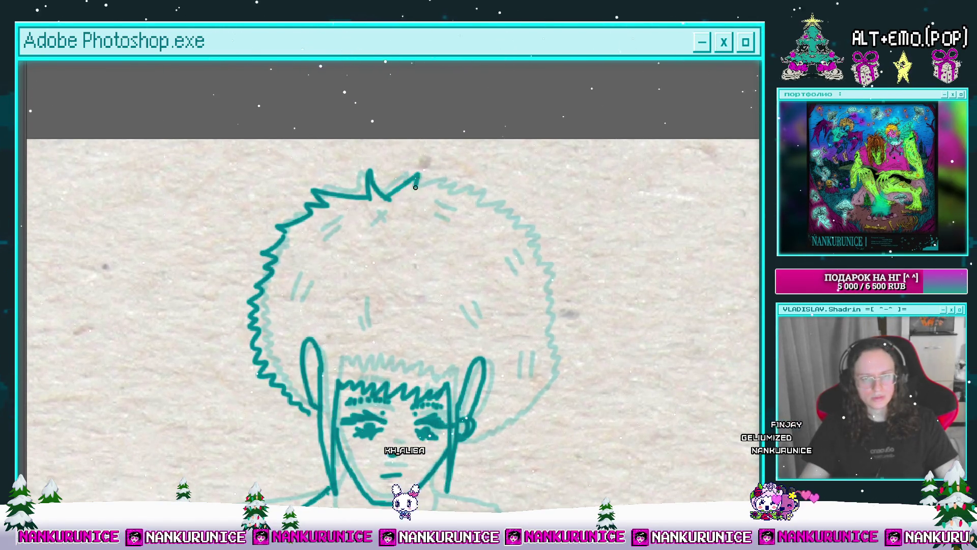
pyautogui.moveTo(416, 187); pyautogui.dragTo(376, 195)
pyautogui.moveTo(377, 184)
pyautogui.mouseDown()
pyautogui.moveTo(445, 219)
pyautogui.moveTo(469, 215)
pyautogui.mouseUp()
pyautogui.scroll(-1, 469, 214)
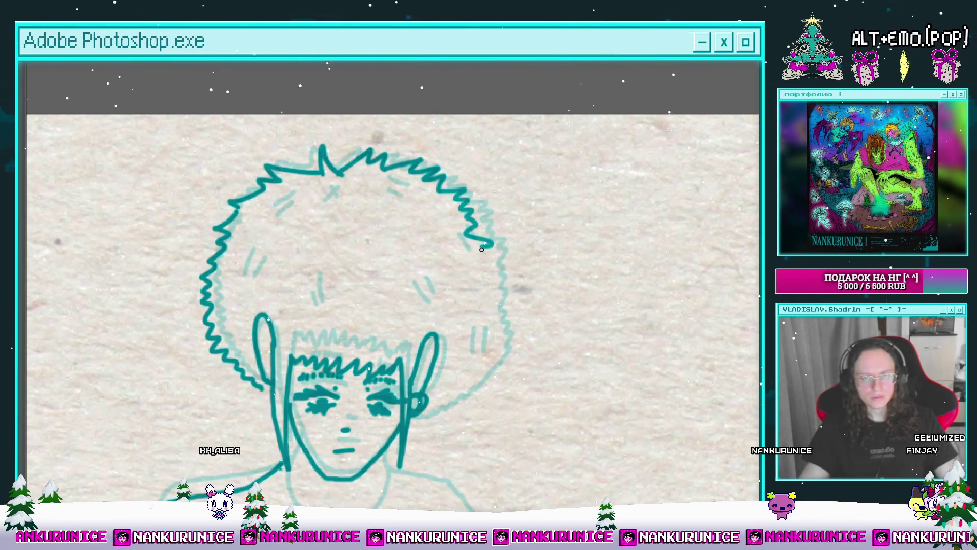
pyautogui.scroll(1, 496, 273)
pyautogui.hotkey('ctrl', 'z')
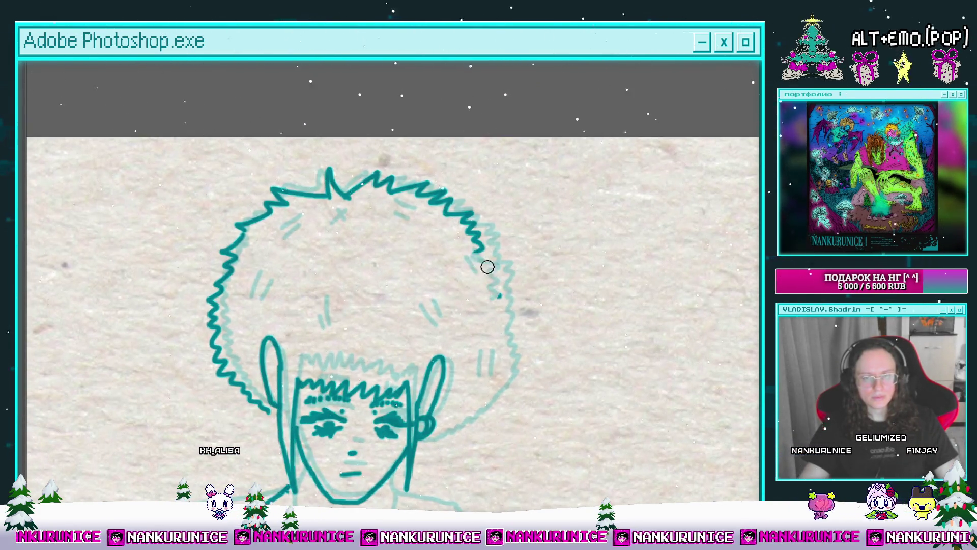
# Add a small x-mark on top of the hair.
pyautogui.moveTo(498, 298); pyautogui.dragTo(507, 268)
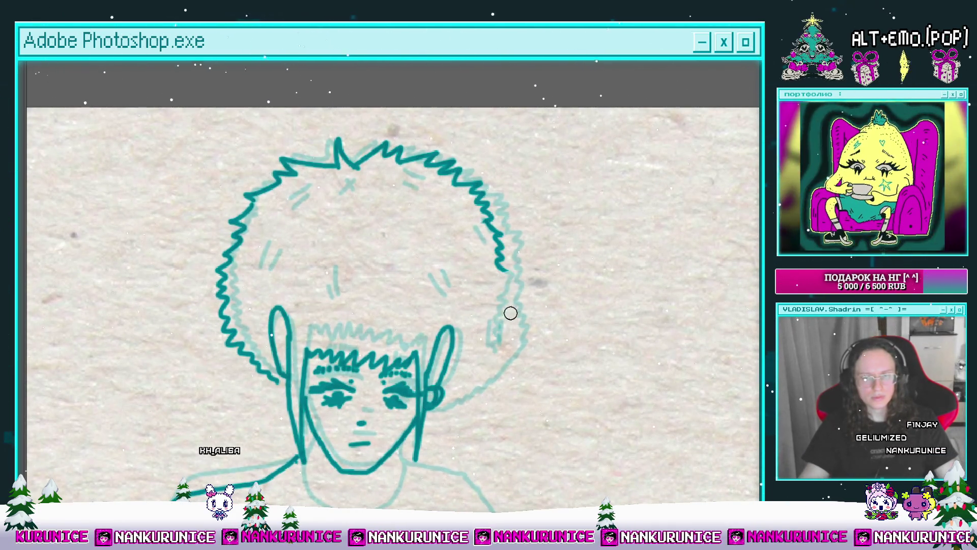
pyautogui.moveTo(511, 313); pyautogui.dragTo(537, 265)
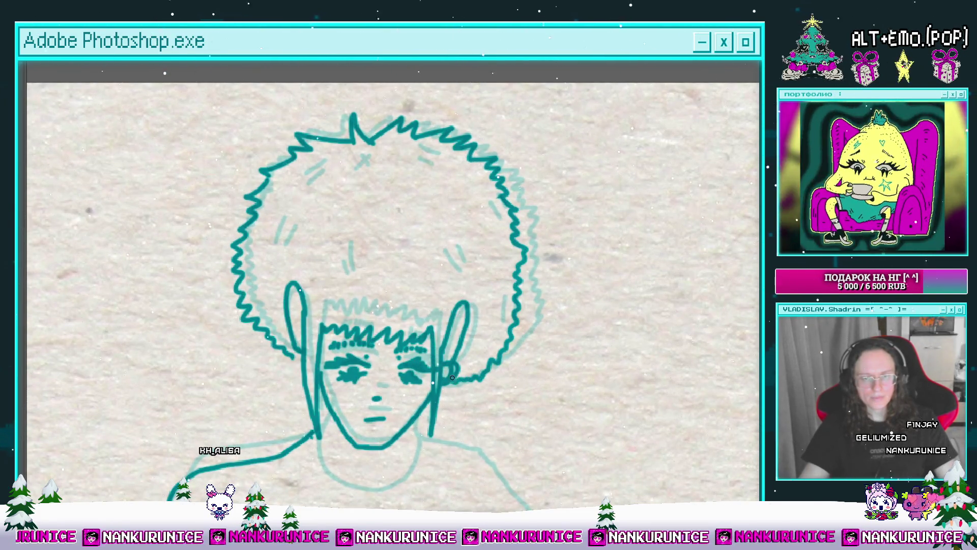
pyautogui.moveTo(420, 238); pyautogui.dragTo(423, 273)
pyautogui.moveTo(373, 198); pyautogui.dragTo(366, 190)
pyautogui.moveTo(360, 311); pyautogui.dragTo(401, 287)
# Ink the short inner hair strokes, including two on the afro's right side.
pyautogui.moveTo(396, 243); pyautogui.dragTo(395, 275)
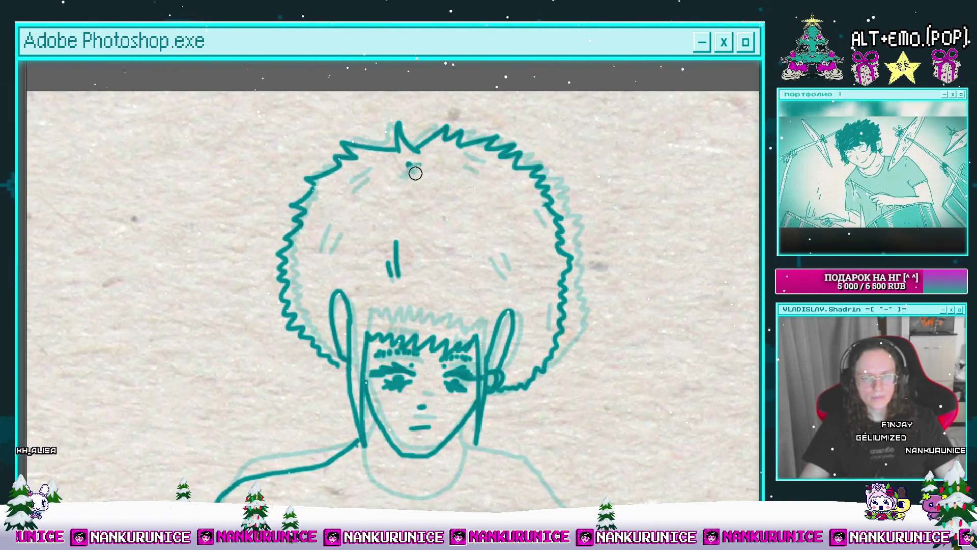
pyautogui.moveTo(406, 188); pyautogui.dragTo(412, 198)
pyautogui.moveTo(395, 275)
pyautogui.mouseDown()
pyautogui.moveTo(395, 296)
pyautogui.moveTo(405, 298)
pyautogui.mouseUp()
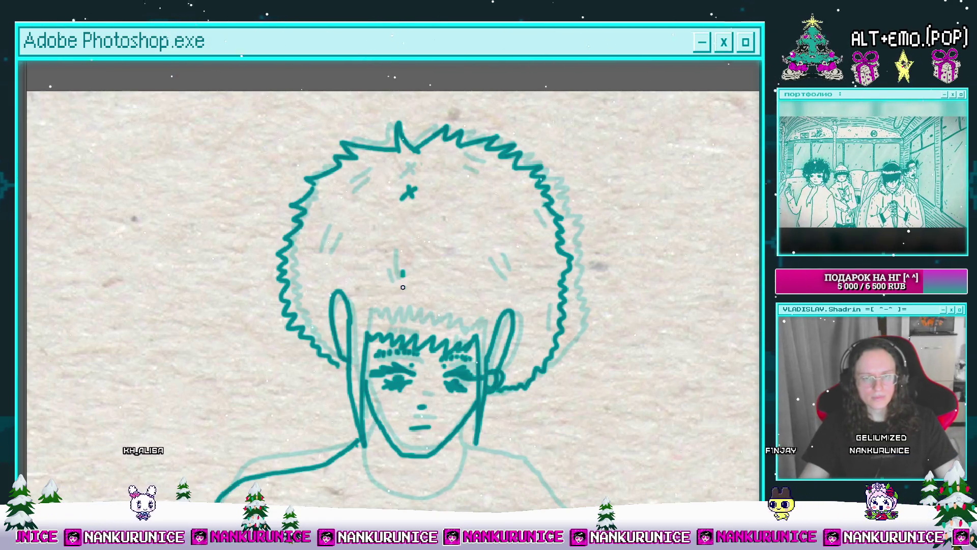
pyautogui.moveTo(327, 232)
pyautogui.mouseDown()
pyautogui.moveTo(316, 257)
pyautogui.moveTo(260, 275)
pyautogui.mouseUp()
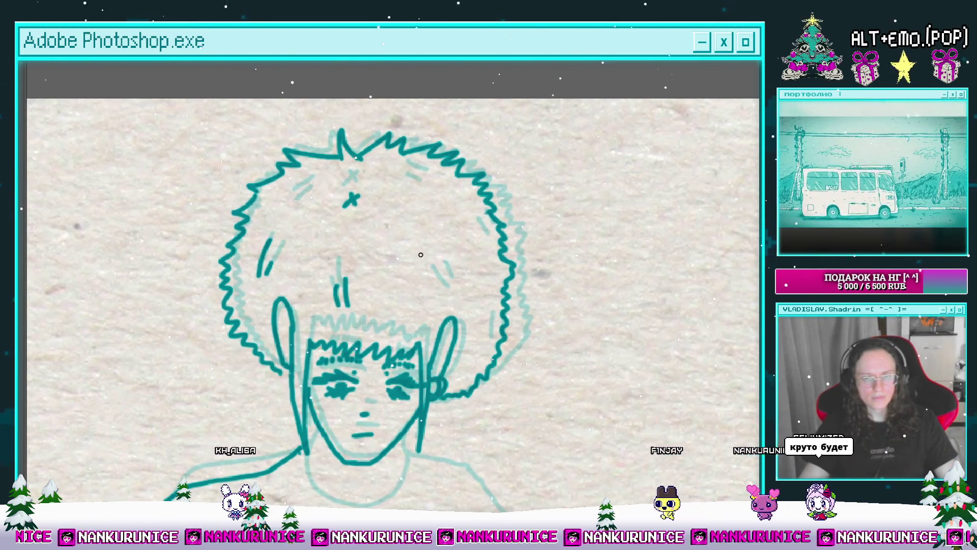
pyautogui.moveTo(424, 255); pyautogui.dragTo(433, 275)
pyautogui.moveTo(438, 257); pyautogui.dragTo(450, 270)
pyautogui.moveTo(474, 257)
pyautogui.mouseDown()
pyautogui.moveTo(446, 265)
pyautogui.moveTo(443, 193)
pyautogui.mouseUp()
pyautogui.scroll(-2, 446, 265)
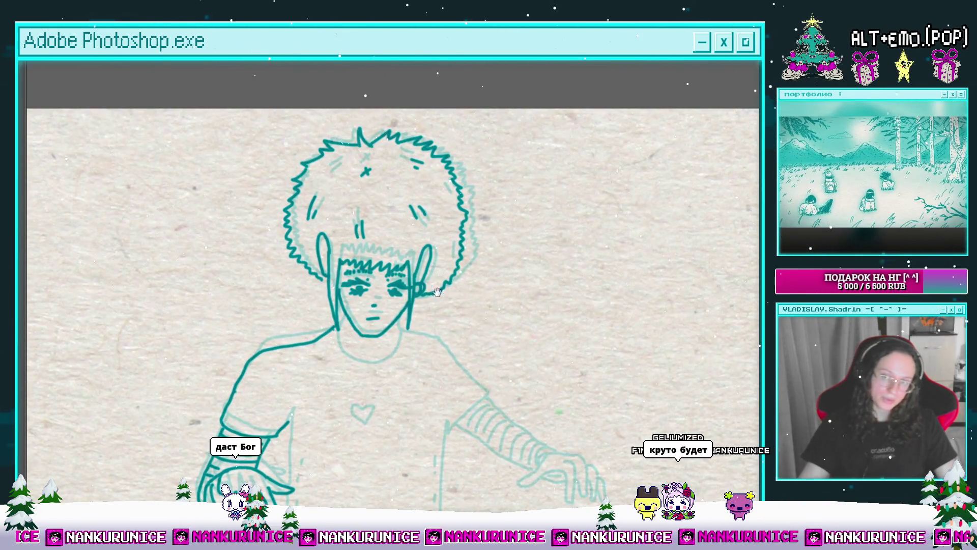
# Trace the neckline curving under the jaw.
pyautogui.scroll(2, 454, 313)
pyautogui.scroll(-2, 453, 314)
pyautogui.scroll(3, 454, 314)
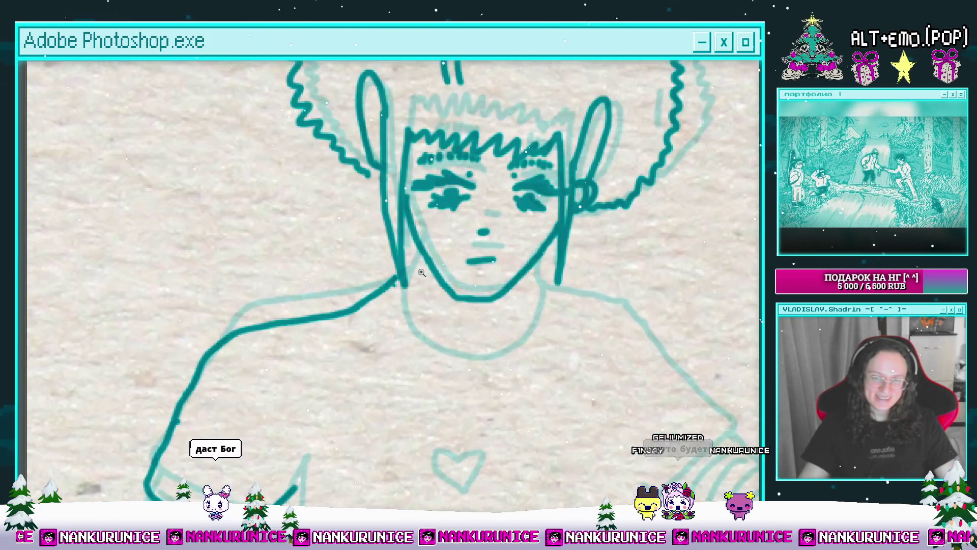
pyautogui.moveTo(408, 219)
pyautogui.mouseDown()
pyautogui.moveTo(409, 292)
pyautogui.moveTo(468, 276)
pyautogui.mouseUp()
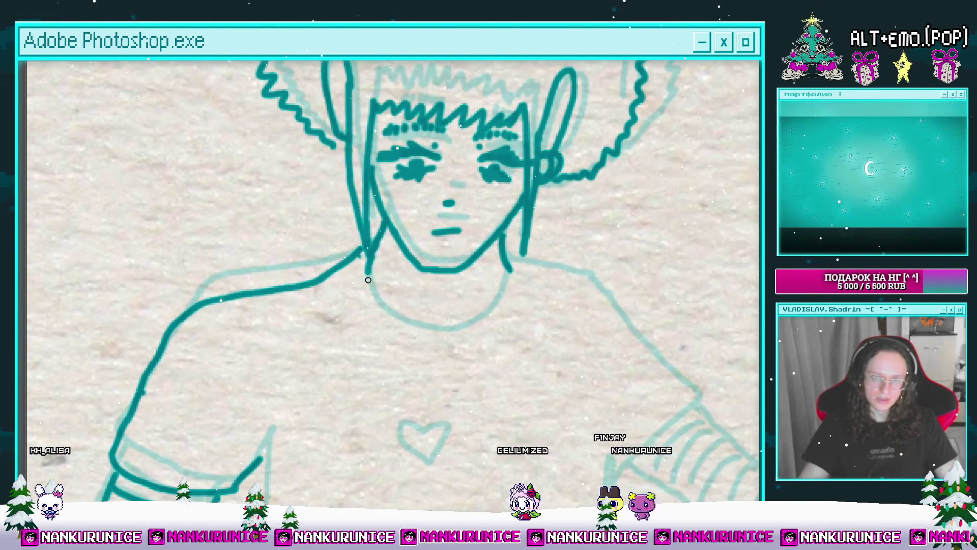
pyautogui.moveTo(367, 277)
pyautogui.mouseDown()
pyautogui.moveTo(461, 333)
pyautogui.moveTo(509, 274)
pyautogui.moveTo(469, 261)
pyautogui.mouseUp()
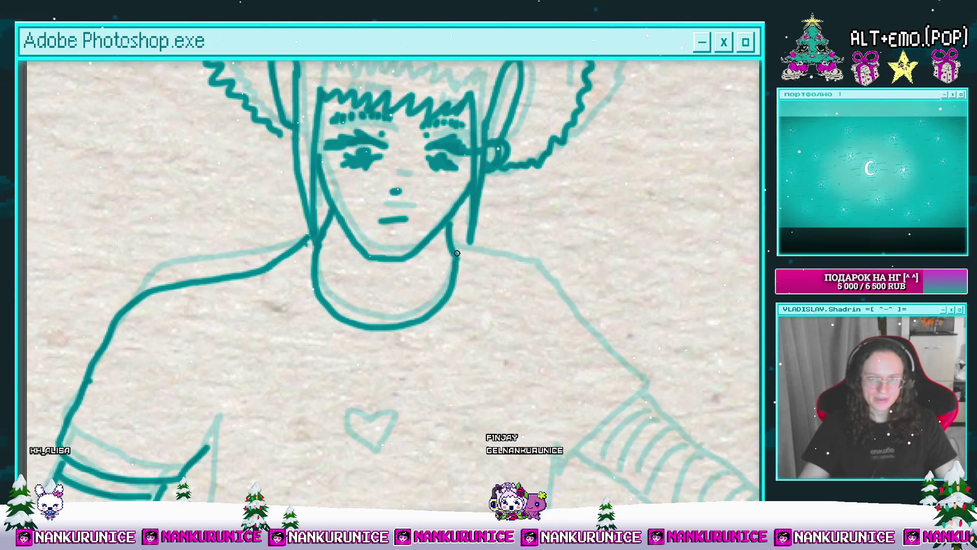
# Redraw the heart on the chest, removing a stray stroke and tracing its right side.
pyautogui.scroll(-3, 394, 293)
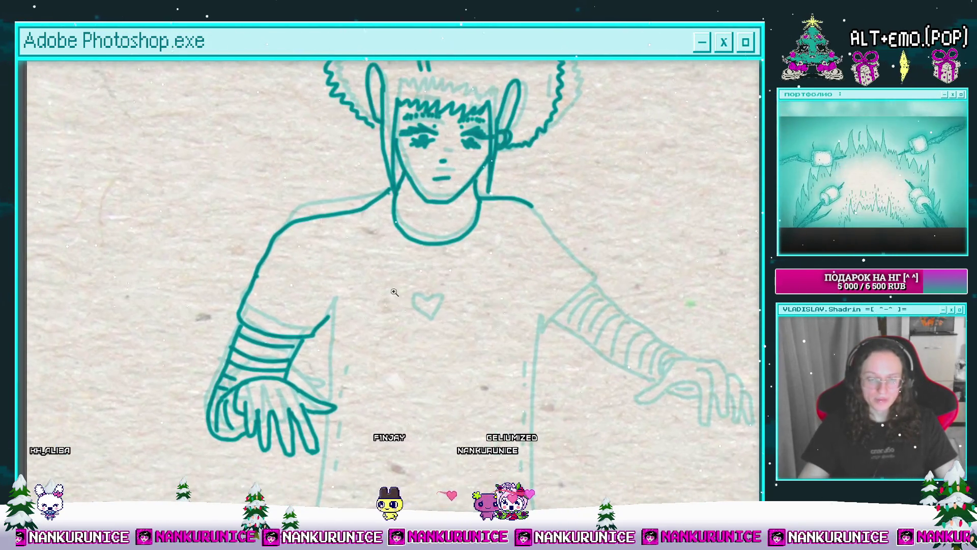
pyautogui.scroll(3, 395, 292)
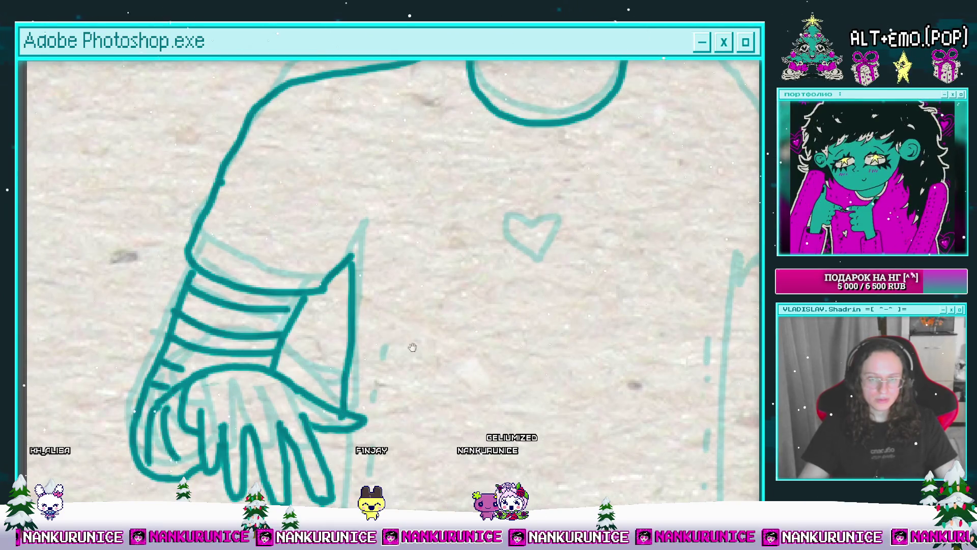
pyautogui.moveTo(412, 347); pyautogui.dragTo(350, 402)
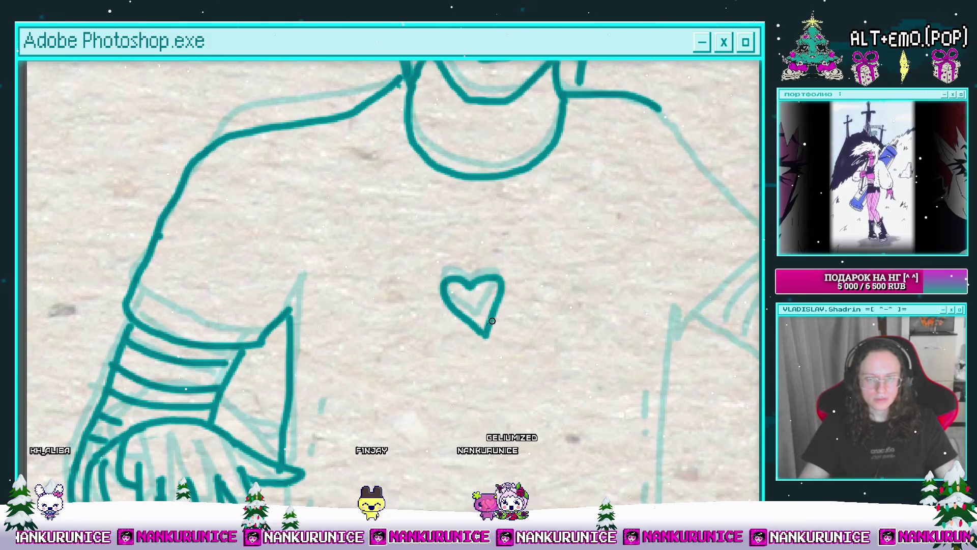
pyautogui.scroll(-3, 492, 321)
pyautogui.scroll(1, 414, 299)
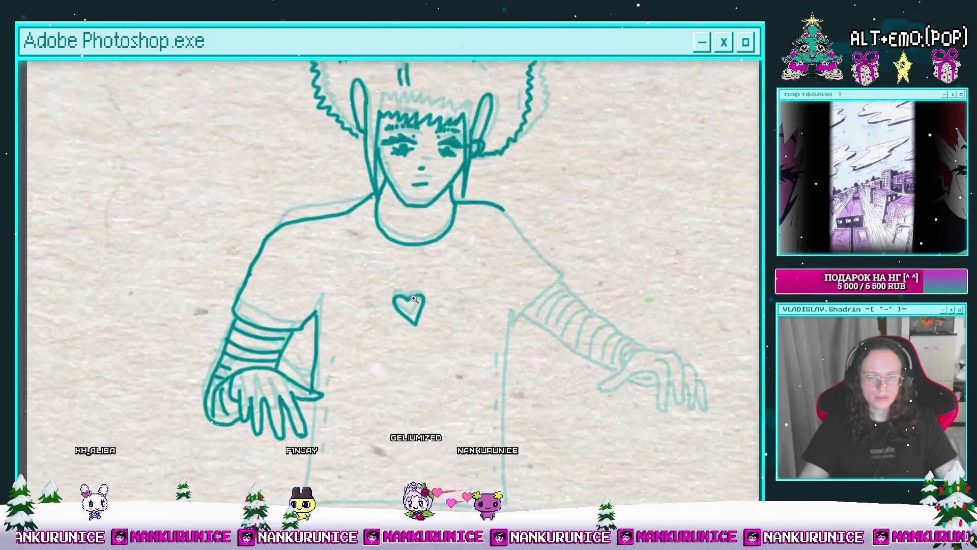
pyautogui.scroll(2, 414, 300)
pyautogui.moveTo(407, 300)
pyautogui.mouseDown()
pyautogui.moveTo(392, 316)
pyautogui.moveTo(436, 332)
pyautogui.moveTo(407, 289)
pyautogui.mouseUp()
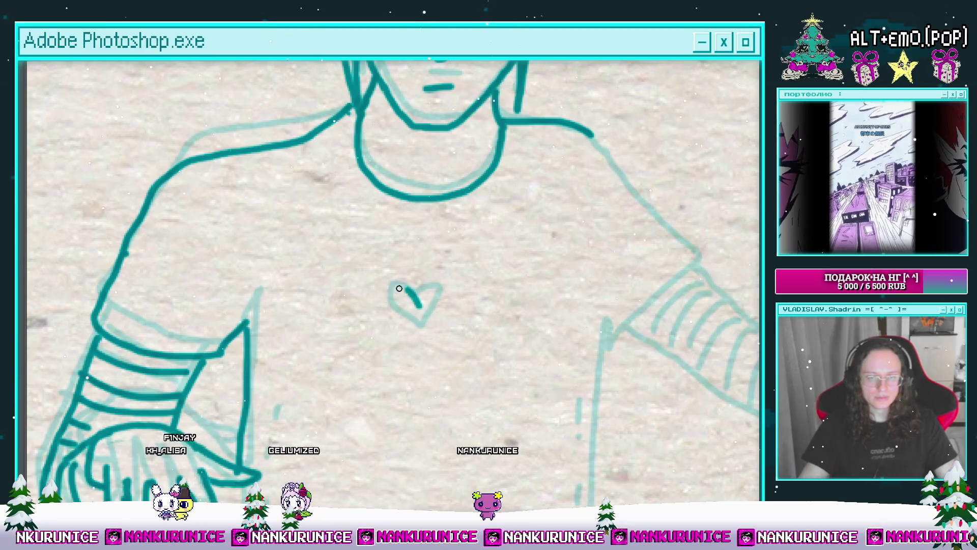
pyautogui.hotkey('ctrl', 'z')
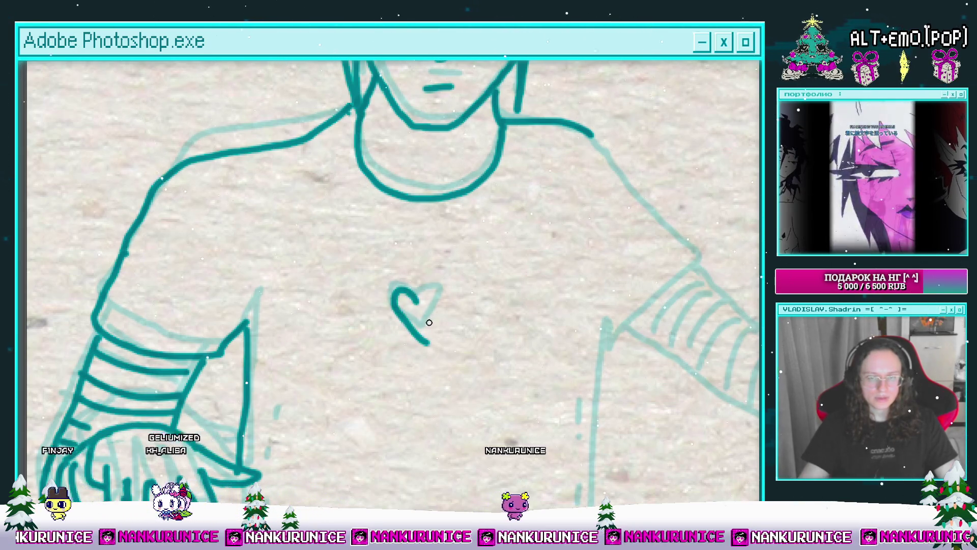
pyautogui.moveTo(444, 288); pyautogui.dragTo(429, 344)
pyautogui.scroll(-3, 429, 344)
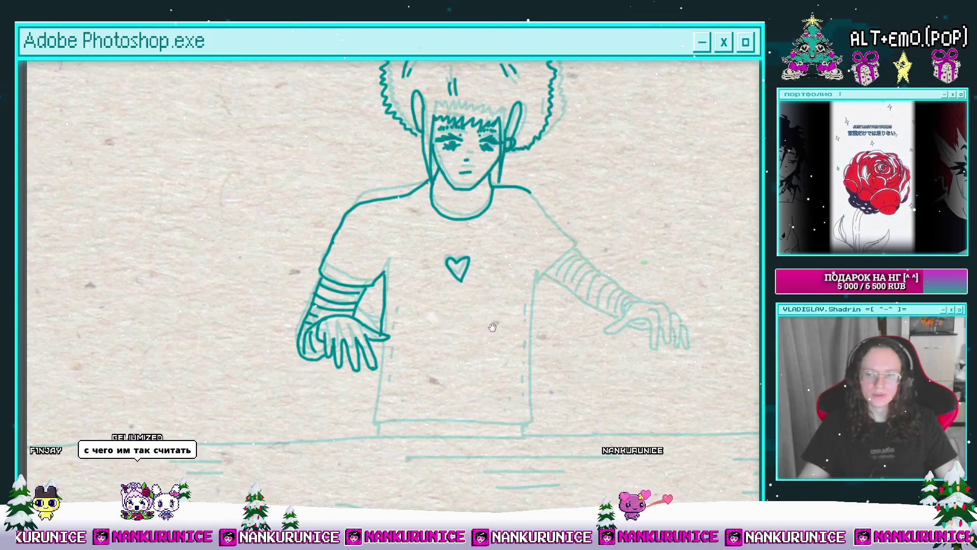
pyautogui.scroll(1, 400, 301)
pyautogui.scroll(5, 376, 339)
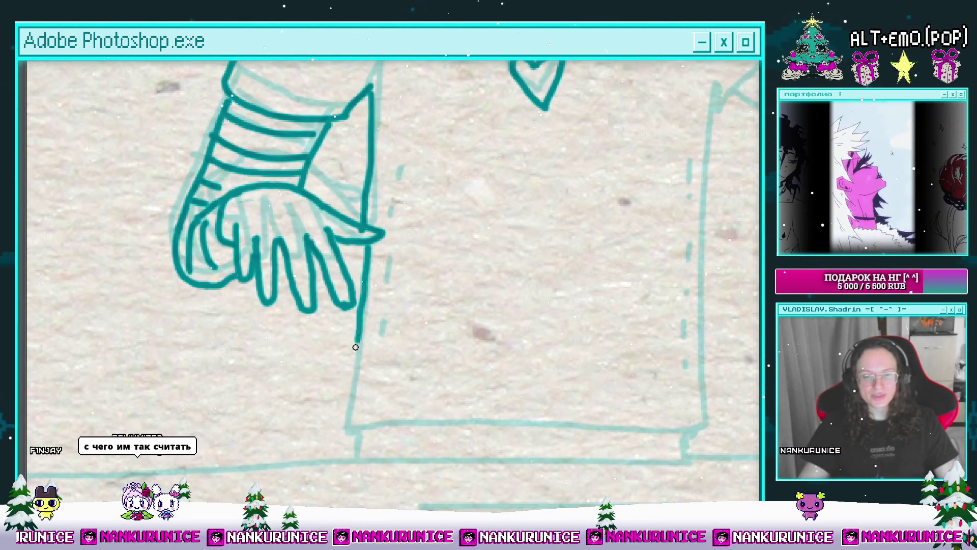
# Undo the lower end of the line below the hand and redraw it.
pyautogui.moveTo(341, 429); pyautogui.dragTo(320, 412)
pyautogui.hotkey('ctrl', 'z')
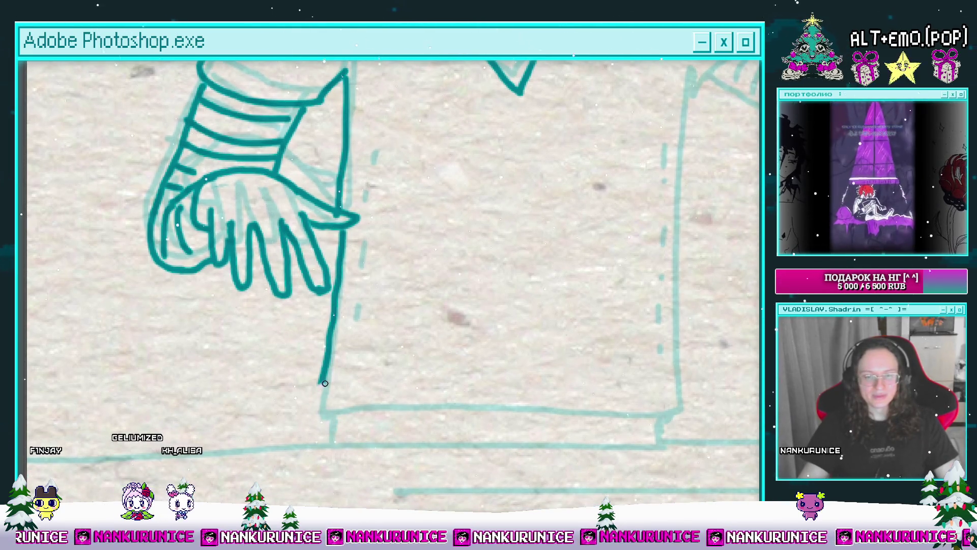
pyautogui.hotkey('ctrl', 'z')
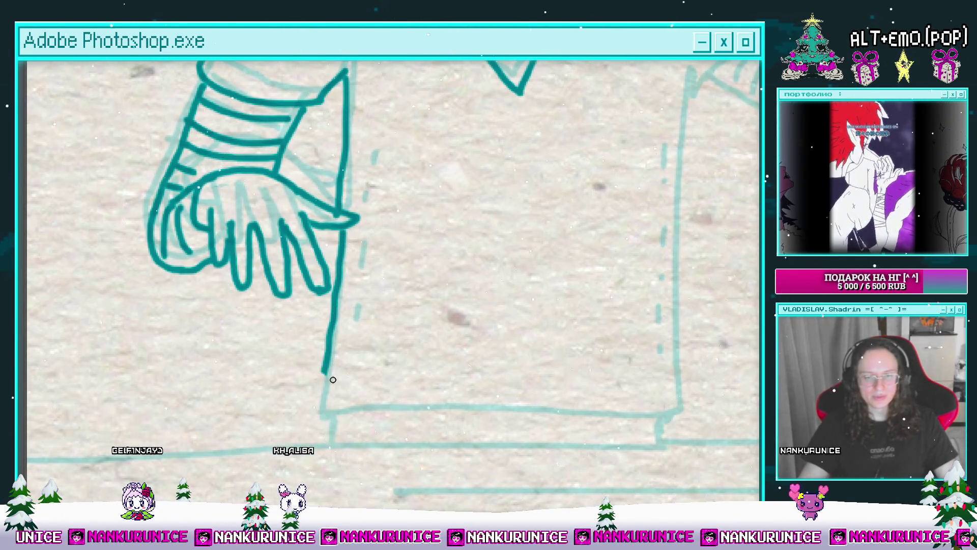
pyautogui.hotkey('ctrl', 'z')
pyautogui.moveTo(327, 373)
pyautogui.mouseDown()
pyautogui.moveTo(360, 336)
pyautogui.moveTo(349, 389)
pyautogui.mouseUp()
# Trace the shirt's bottom hem along the water and its right side upward.
pyautogui.moveTo(460, 380); pyautogui.dragTo(594, 380)
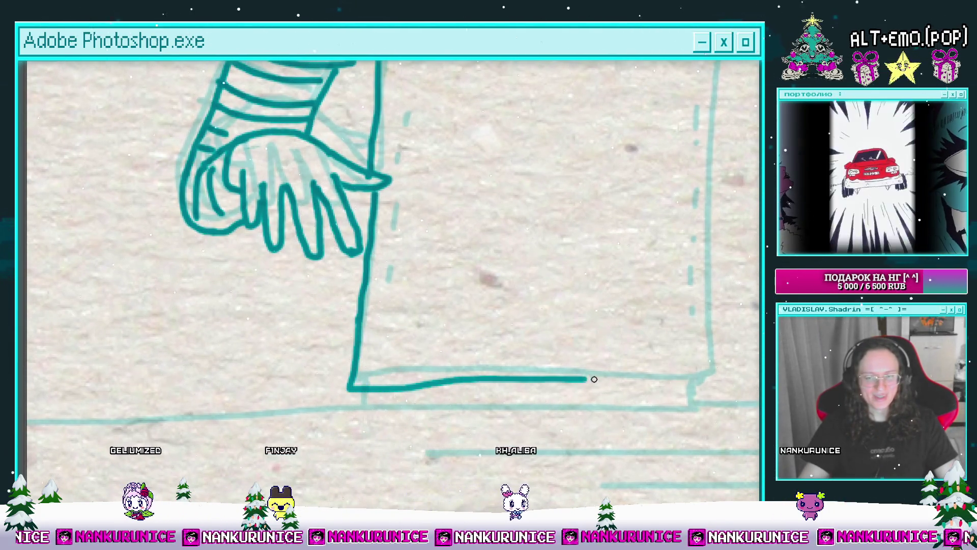
pyautogui.moveTo(700, 383); pyautogui.dragTo(532, 438)
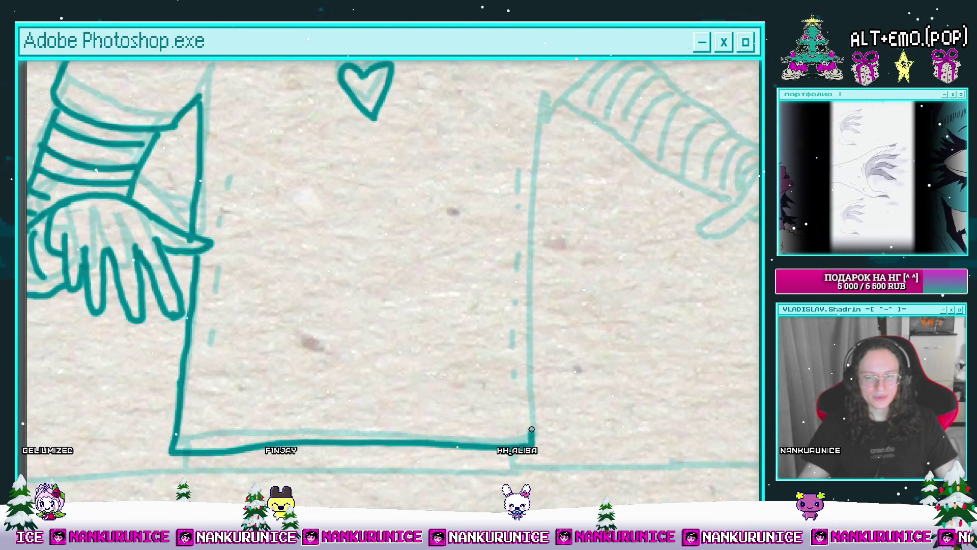
pyautogui.moveTo(528, 389)
pyautogui.mouseDown()
pyautogui.moveTo(512, 458)
pyautogui.moveTo(513, 202)
pyautogui.mouseUp()
pyautogui.scroll(-5, 532, 191)
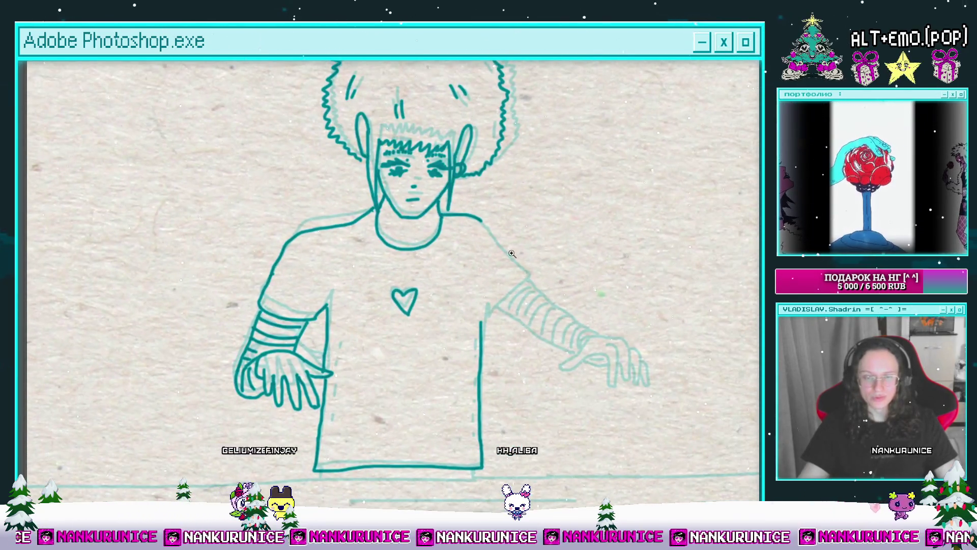
pyautogui.scroll(4, 517, 295)
# Erase the shoulder line's end and retrace the right shoulder and outer arm outline in teal.
pyautogui.moveTo(516, 295); pyautogui.dragTo(479, 333)
pyautogui.scroll(2, 460, 251)
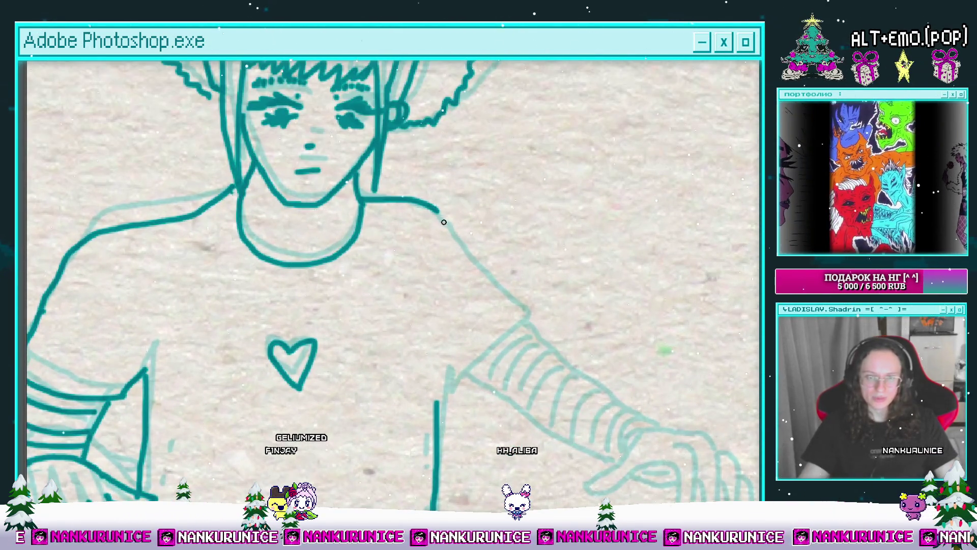
pyautogui.moveTo(534, 323); pyautogui.dragTo(534, 288)
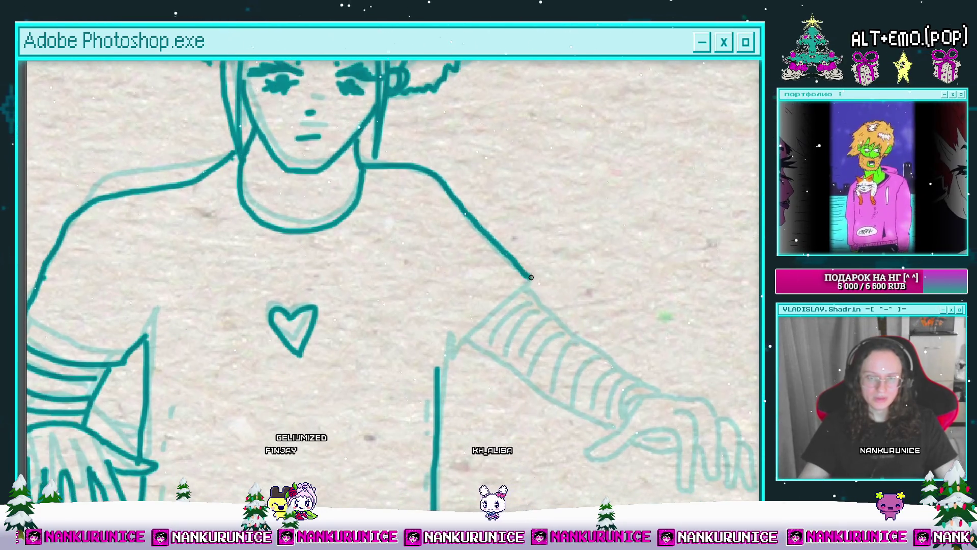
pyautogui.moveTo(461, 205)
pyautogui.mouseDown()
pyautogui.moveTo(493, 242)
pyautogui.moveTo(414, 170)
pyautogui.moveTo(436, 174)
pyautogui.moveTo(481, 233)
pyautogui.mouseUp()
pyautogui.press('b')
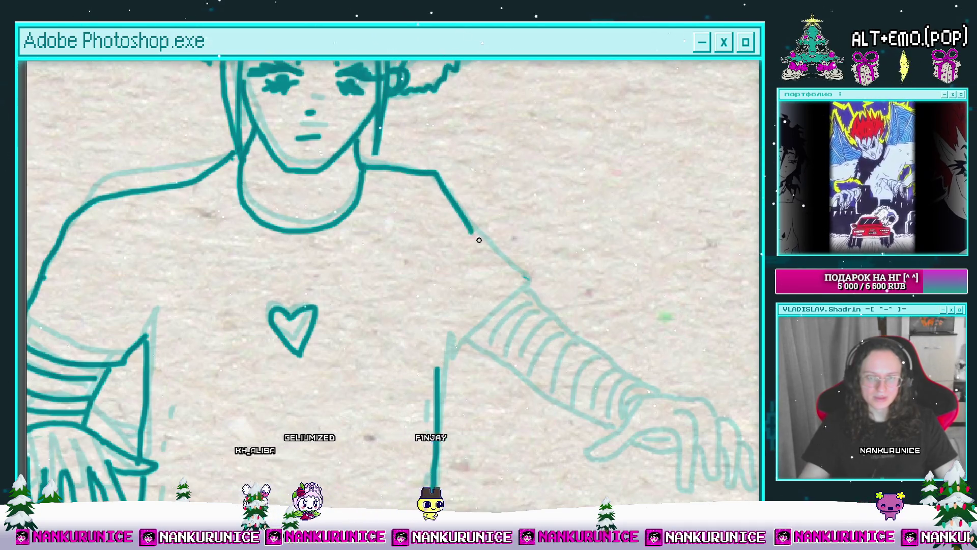
pyautogui.hotkey('ctrl', 'z')
pyautogui.moveTo(424, 175); pyautogui.dragTo(473, 235)
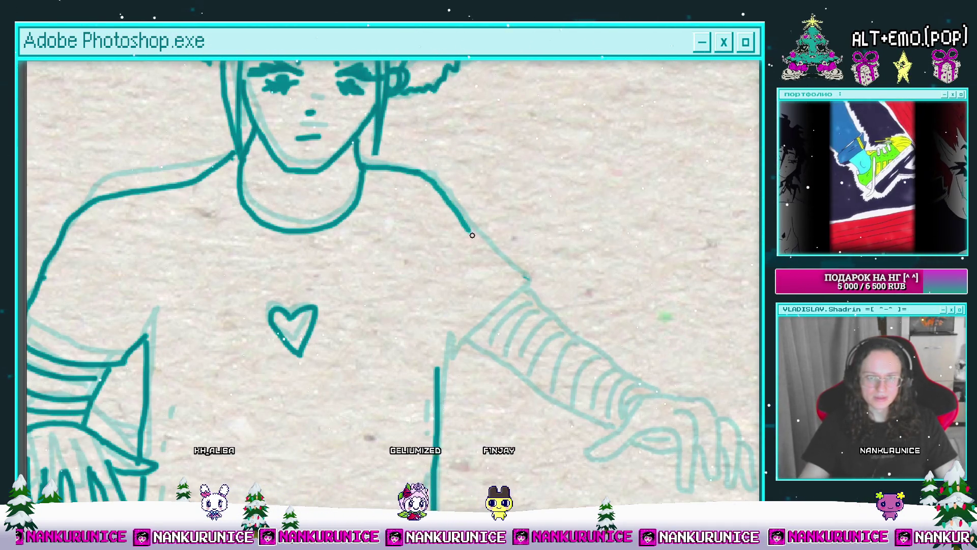
pyautogui.scroll(-2, 516, 284)
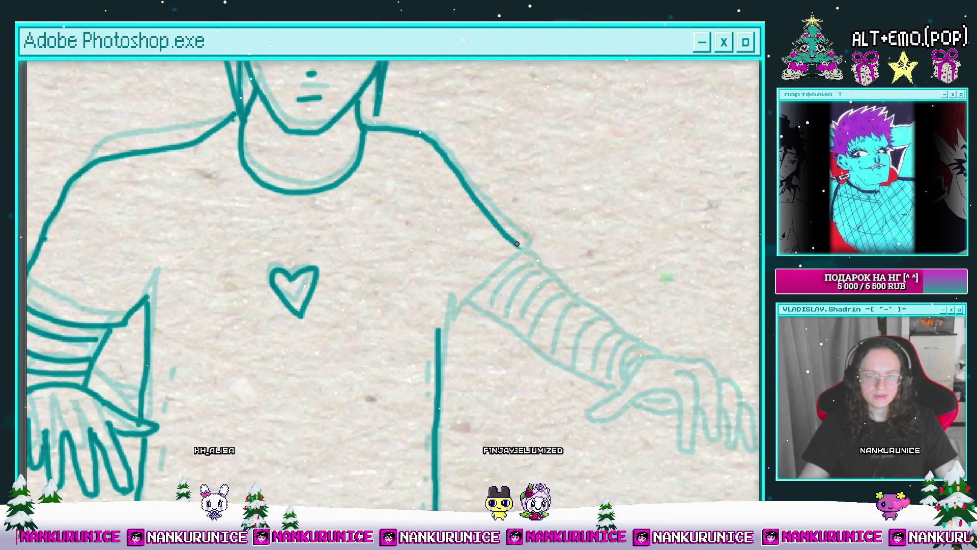
pyautogui.moveTo(517, 244)
pyautogui.mouseDown()
pyautogui.moveTo(440, 292)
pyautogui.moveTo(447, 319)
pyautogui.moveTo(438, 280)
pyautogui.moveTo(478, 288)
pyautogui.moveTo(480, 328)
pyautogui.moveTo(476, 314)
pyautogui.moveTo(486, 305)
pyautogui.mouseUp()
pyautogui.scroll(-1, 440, 291)
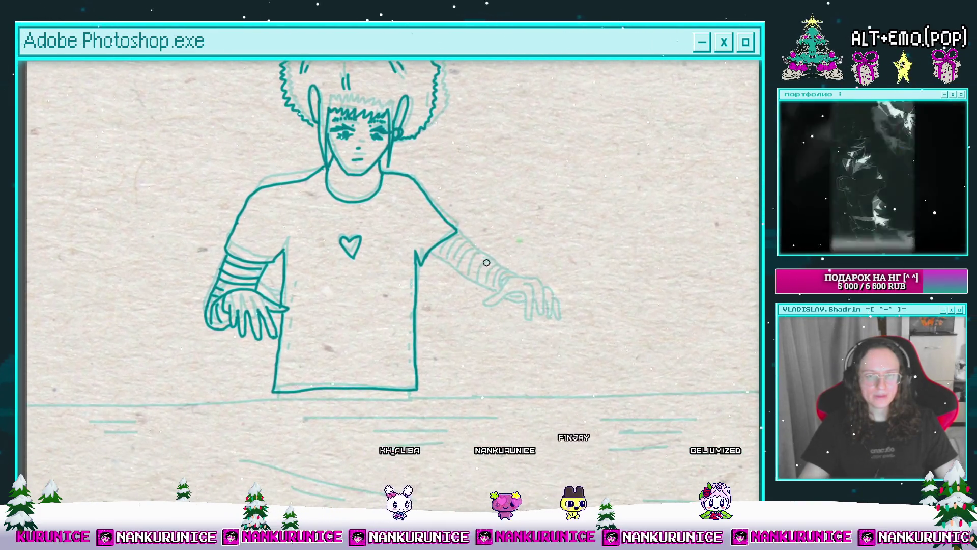
pyautogui.moveTo(524, 264); pyautogui.dragTo(498, 251)
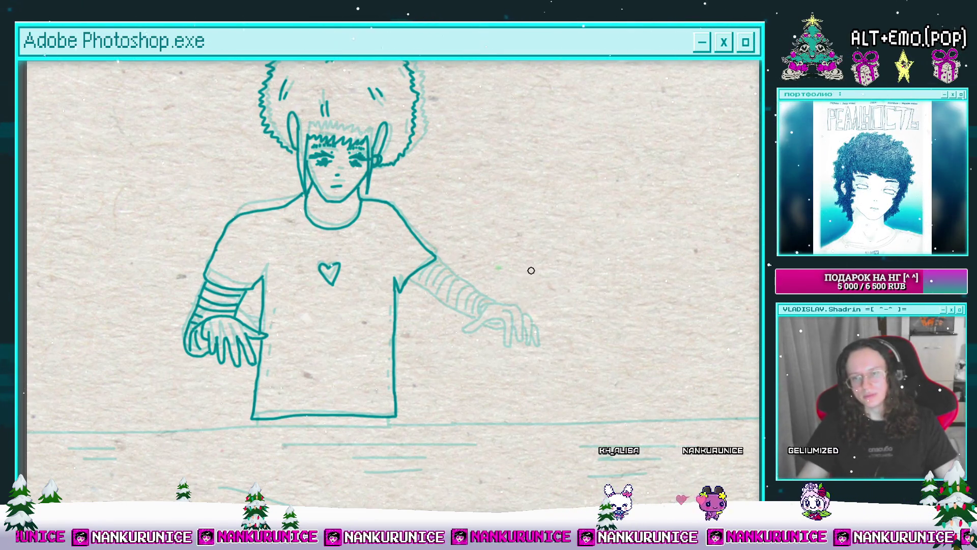
# Zoom in close on the sketched right hand and remove a stray stroke tail.
pyautogui.scroll(2, 492, 336)
pyautogui.moveTo(492, 336); pyautogui.dragTo(473, 329)
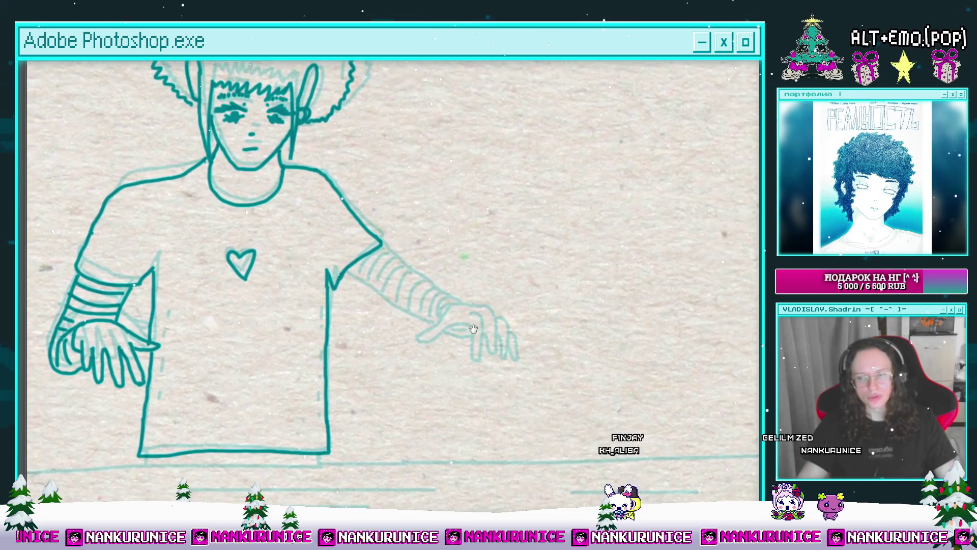
pyautogui.click(445, 337)
pyautogui.click(430, 324)
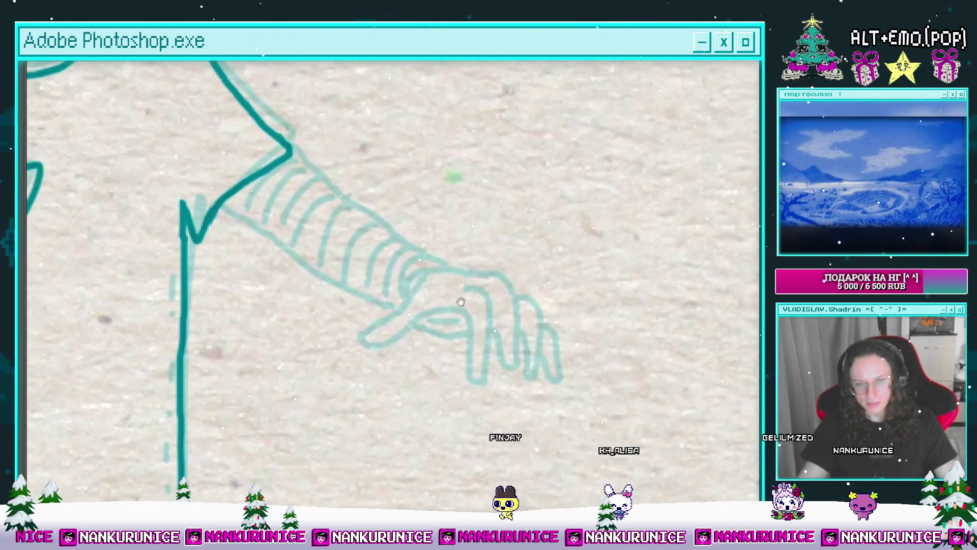
pyautogui.keyDown('alt'); pyautogui.click(441, 299); pyautogui.keyUp('alt')
pyautogui.click(453, 301)
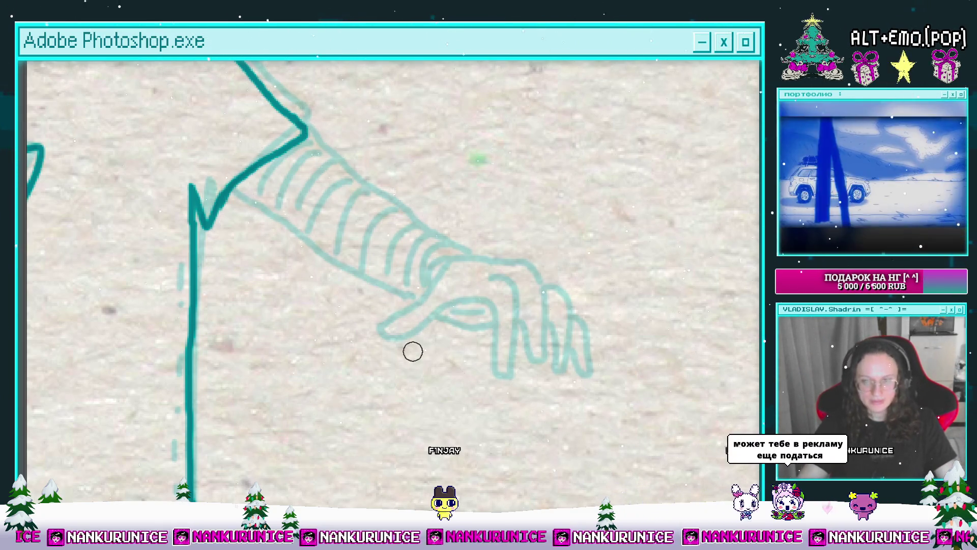
pyautogui.hscroll(1, 413, 351)
pyautogui.keyDown('alt'); pyautogui.click(467, 334); pyautogui.keyUp('alt')
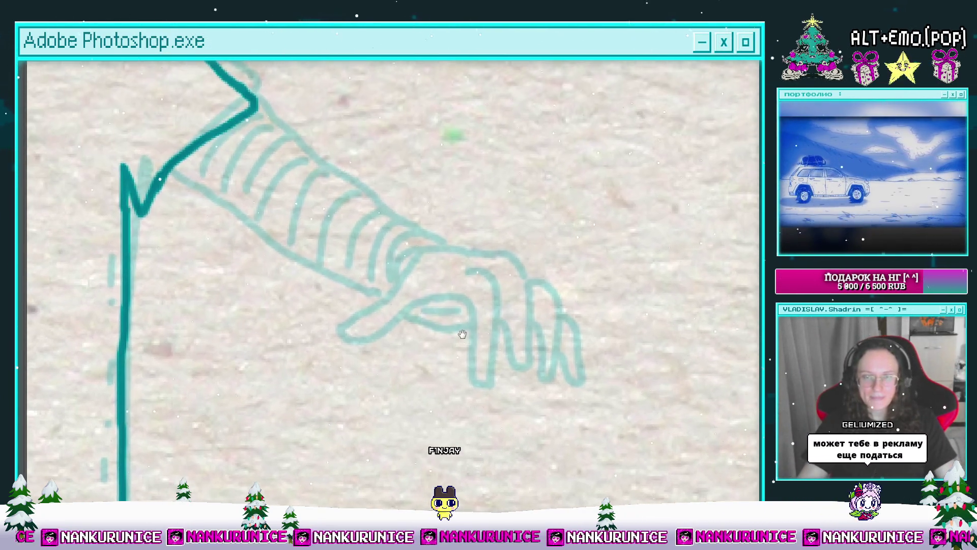
pyautogui.click(467, 334)
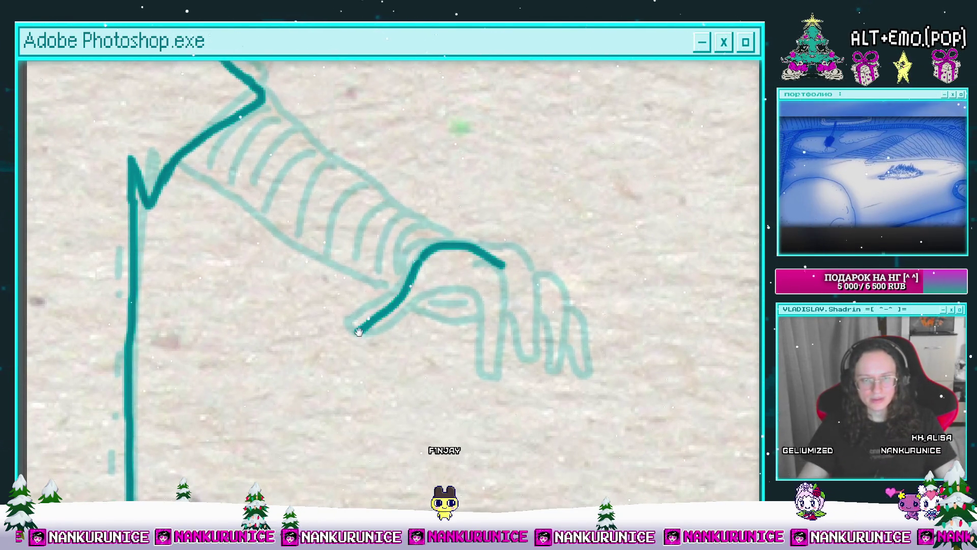
pyautogui.moveTo(359, 331)
pyautogui.mouseDown()
pyautogui.moveTo(398, 311)
pyautogui.moveTo(405, 325)
pyautogui.moveTo(372, 303)
pyautogui.mouseUp()
pyautogui.hotkey('ctrl', 'z')
# Draw the finger lines down the hand, redoing them as a looping finger outline.
pyautogui.scroll(-1, 448, 280)
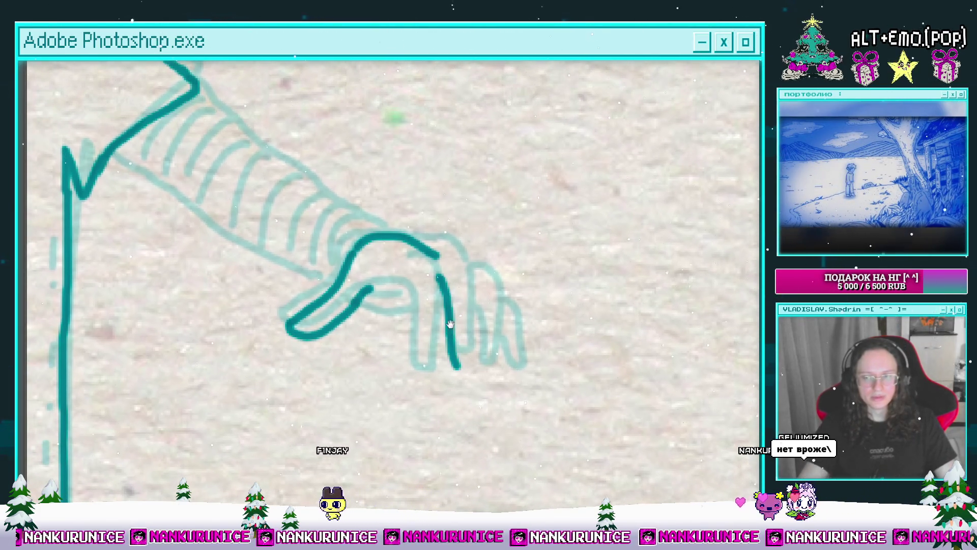
pyautogui.scroll(-1, 456, 356)
pyautogui.hotkey('ctrl', 'z')
pyautogui.moveTo(442, 260)
pyautogui.mouseDown()
pyautogui.moveTo(441, 372)
pyautogui.moveTo(429, 359)
pyautogui.mouseUp()
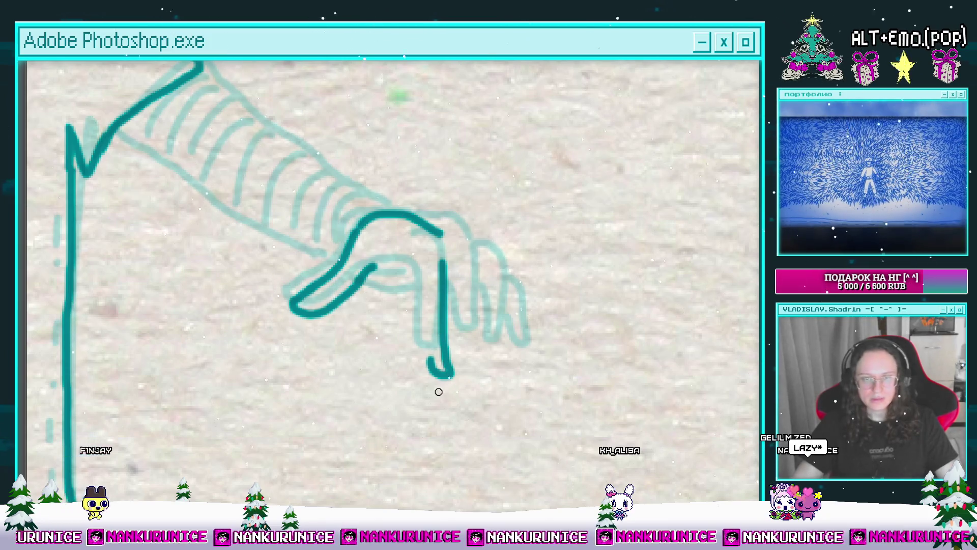
pyautogui.moveTo(469, 313)
pyautogui.mouseDown()
pyautogui.moveTo(496, 335)
pyautogui.moveTo(433, 318)
pyautogui.mouseUp()
pyautogui.hotkey('ctrl', 'z')
pyautogui.moveTo(441, 281); pyautogui.dragTo(443, 369)
pyautogui.hotkey('ctrl', 'z')
pyautogui.moveTo(443, 293)
pyautogui.mouseDown()
pyautogui.moveTo(448, 392)
pyautogui.moveTo(430, 399)
pyautogui.moveTo(408, 290)
pyautogui.mouseUp()
# Extend the third finger's inner edge, dropping a stroke along the hand's top edge.
pyautogui.hscroll(2, 408, 289)
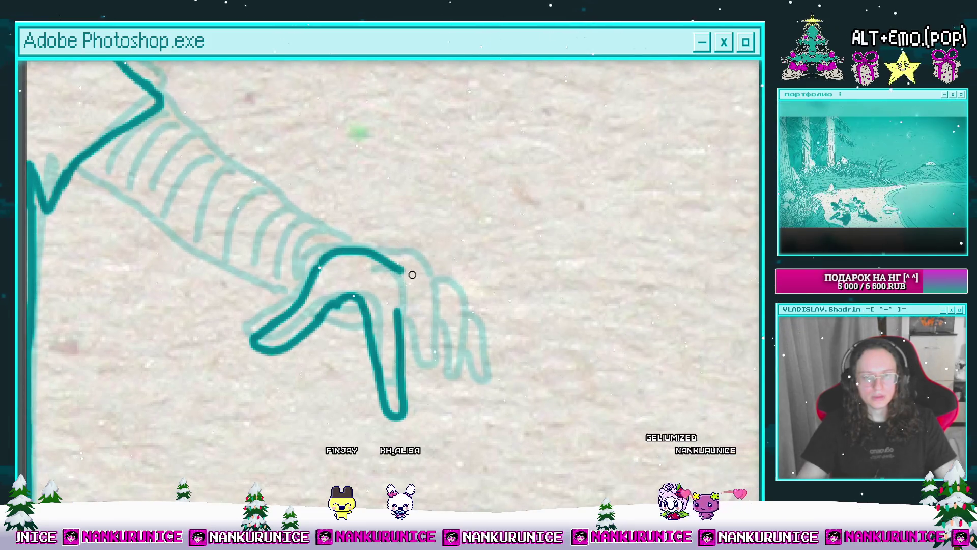
pyautogui.hscroll(2, 413, 273)
pyautogui.hscroll(-1, 379, 279)
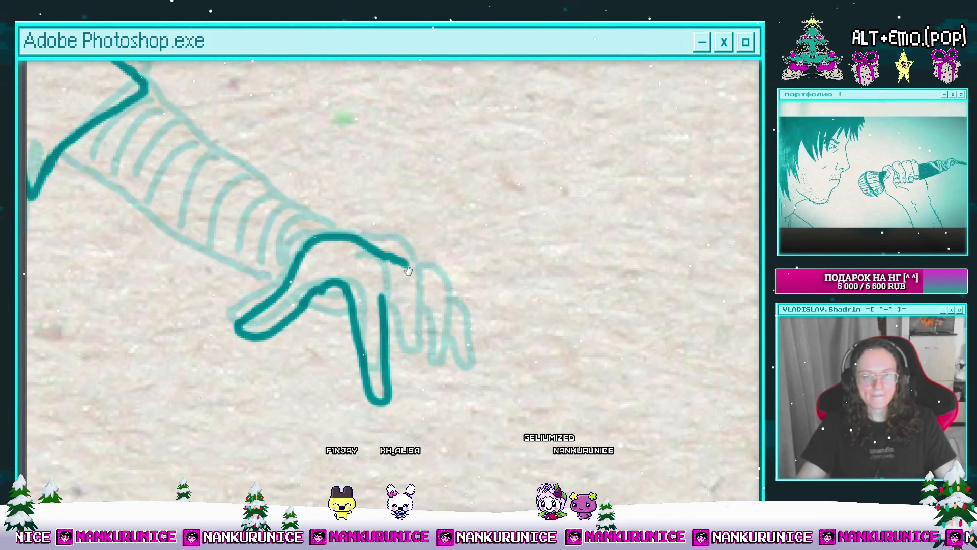
pyautogui.moveTo(397, 261); pyautogui.dragTo(447, 324)
pyautogui.scroll(1, 447, 323)
pyautogui.hotkey('ctrl', 'z')
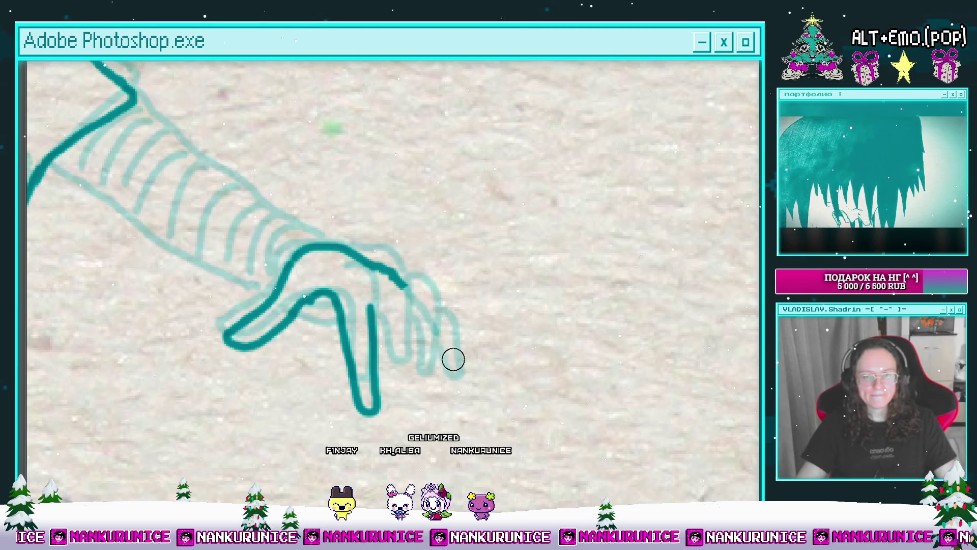
pyautogui.scroll(-2, 453, 358)
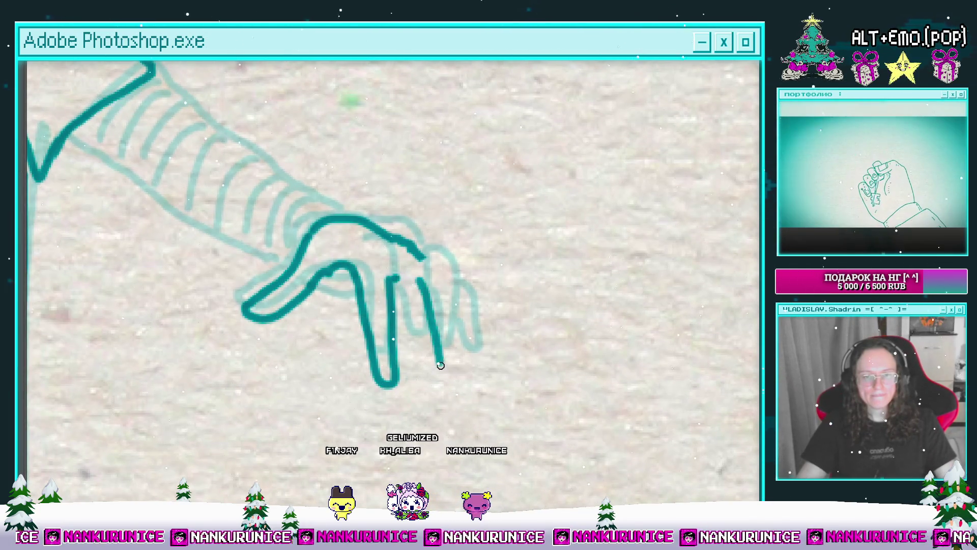
pyautogui.moveTo(405, 320); pyautogui.dragTo(415, 346)
# Trace the right-most faint finger, then zoom back out to the whole figure.
pyautogui.scroll(1, 414, 336)
pyautogui.hscroll(1, 458, 316)
pyautogui.scroll(-1, 444, 311)
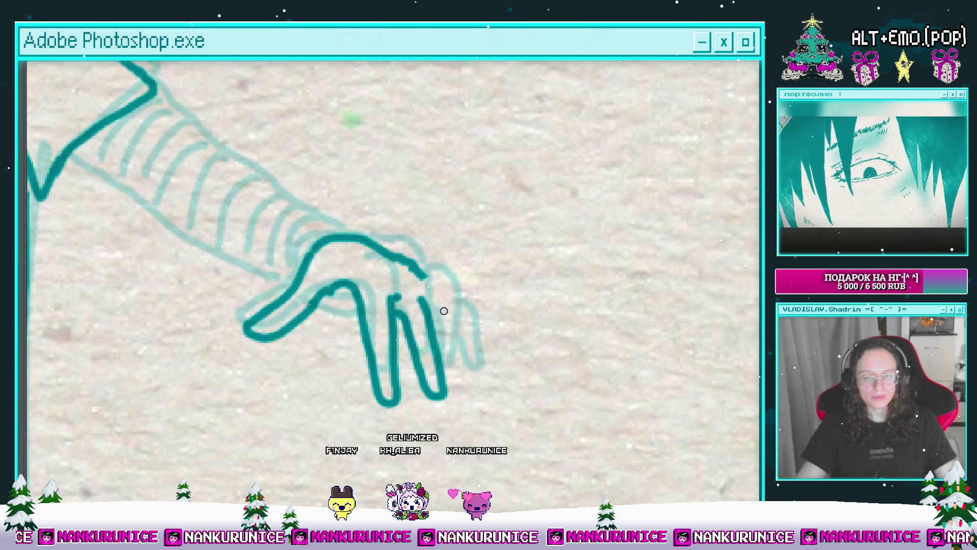
pyautogui.scroll(-1, 443, 371)
pyautogui.hscroll(1, 416, 313)
pyautogui.moveTo(403, 275)
pyautogui.mouseDown()
pyautogui.moveTo(451, 351)
pyautogui.moveTo(420, 331)
pyautogui.mouseUp()
pyautogui.hotkey('ctrl', '-')
pyautogui.click(394, 351)
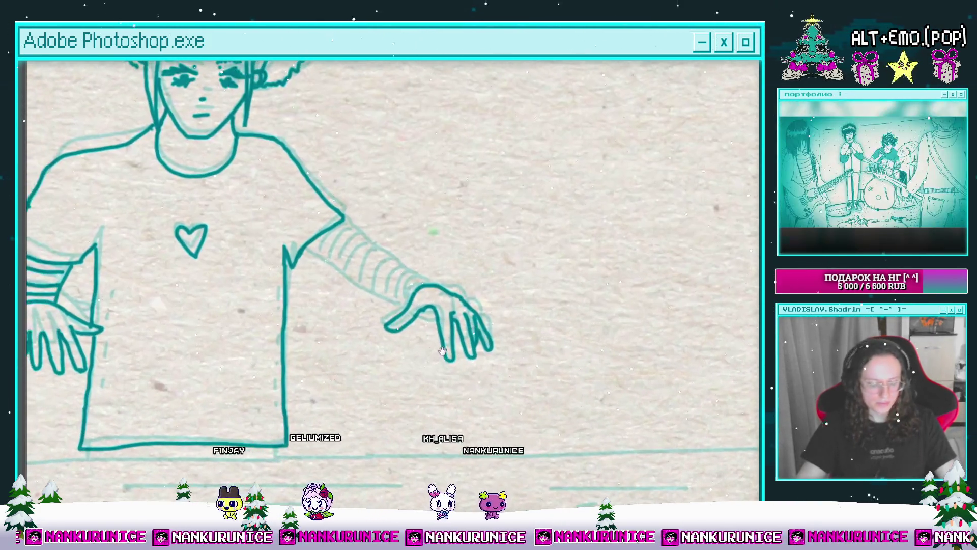
# Lasso the inked right hand and rotate it clockwise, then back counter-clockwise into place.
pyautogui.moveTo(393, 382)
pyautogui.mouseDown()
pyautogui.moveTo(436, 266)
pyautogui.moveTo(473, 397)
pyautogui.moveTo(459, 356)
pyautogui.moveTo(509, 379)
pyautogui.mouseUp()
pyautogui.hotkey('ctrl', 't')
pyautogui.press('Return')
pyautogui.hotkey('ctrl', 'd')
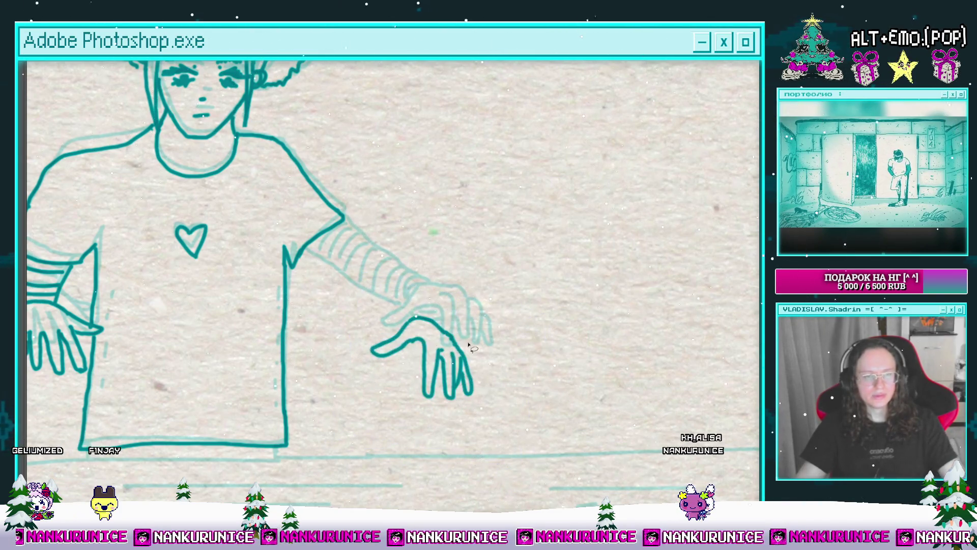
pyautogui.hscroll(-3, 410, 381)
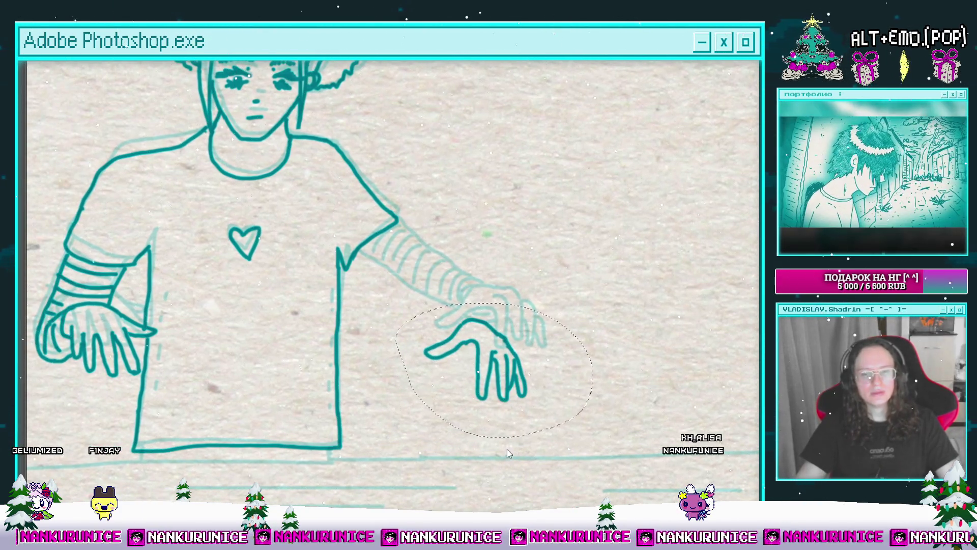
pyautogui.hotkey('ctrl', 't')
pyautogui.moveTo(508, 454)
pyautogui.mouseDown()
pyautogui.moveTo(529, 437)
pyautogui.moveTo(535, 402)
pyautogui.moveTo(514, 361)
pyautogui.mouseUp()
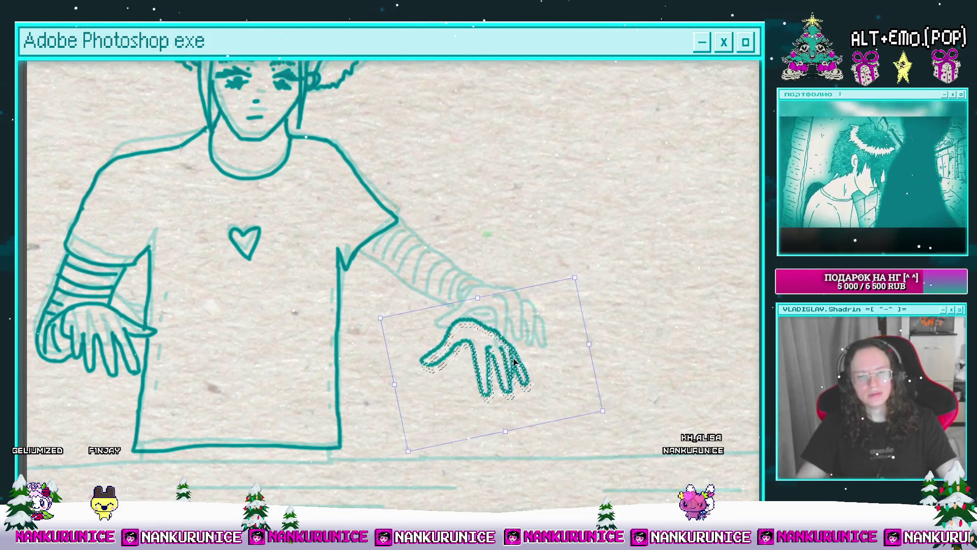
pyautogui.press('Return')
pyautogui.hotkey('ctrl', 'd')
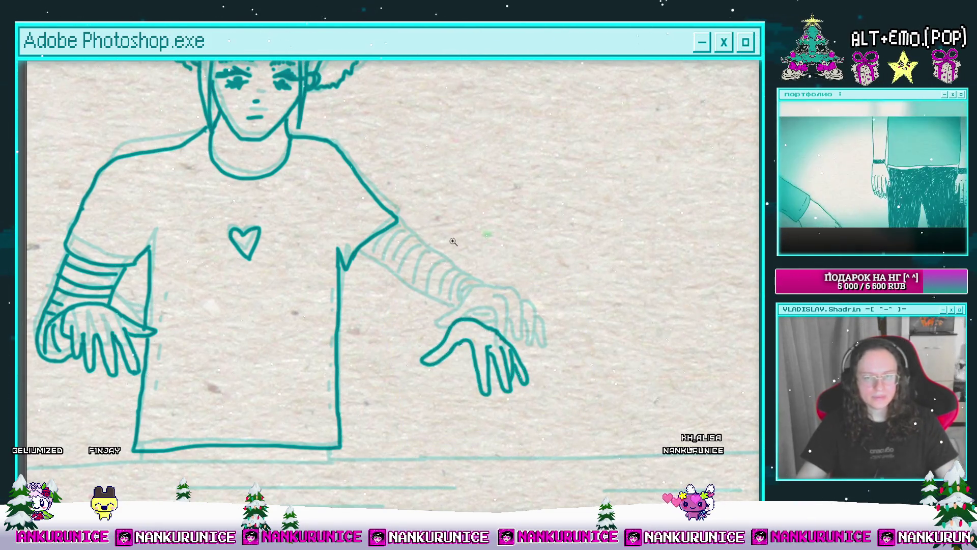
pyautogui.click(453, 242)
pyautogui.moveTo(414, 240); pyautogui.dragTo(448, 218)
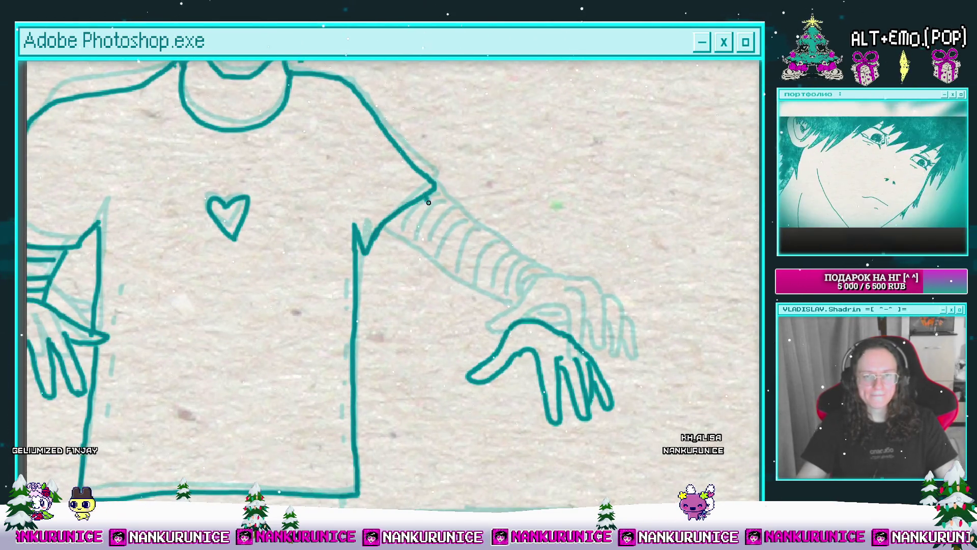
# Extend the right arm's outline down to the hand and draw two cuff stripes across the forearm.
pyautogui.moveTo(483, 270); pyautogui.dragTo(545, 323)
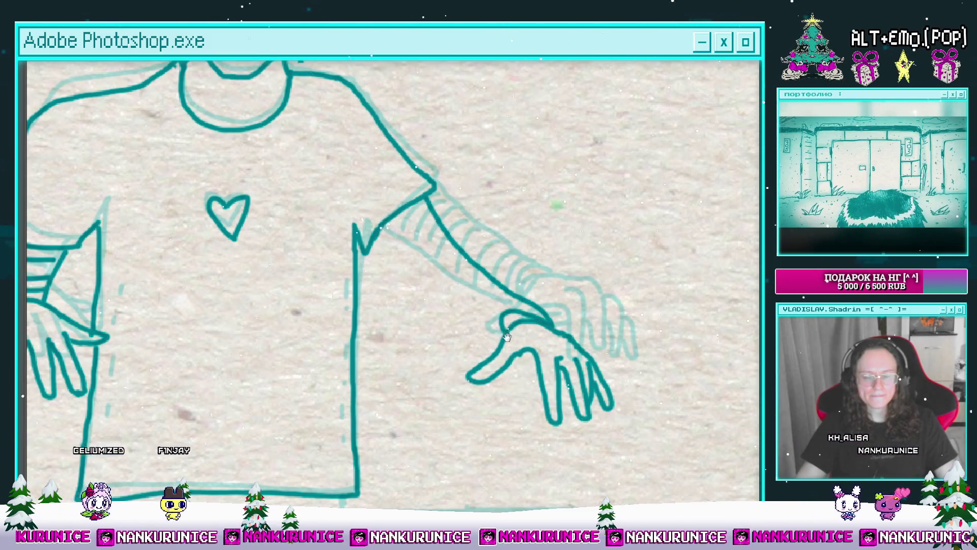
pyautogui.scroll(1, 520, 336)
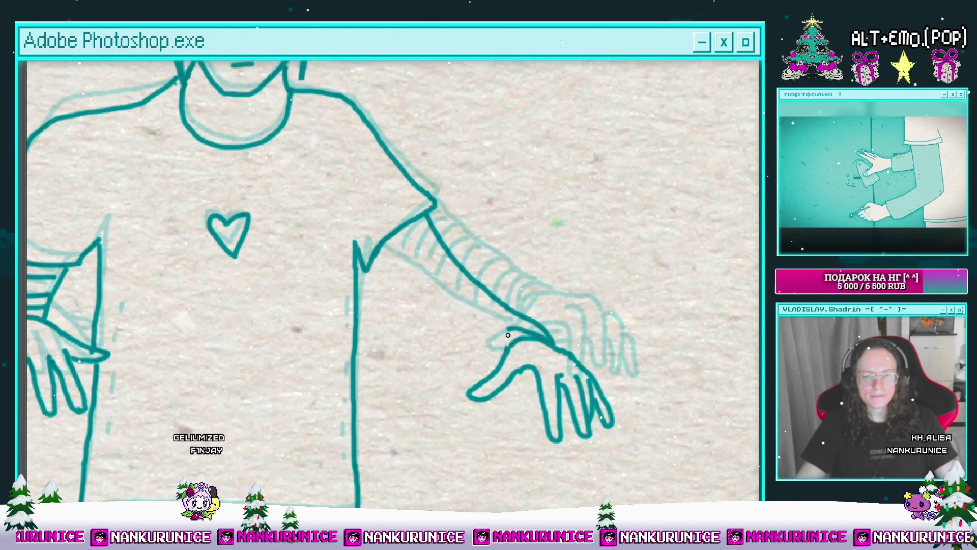
pyautogui.scroll(1, 504, 346)
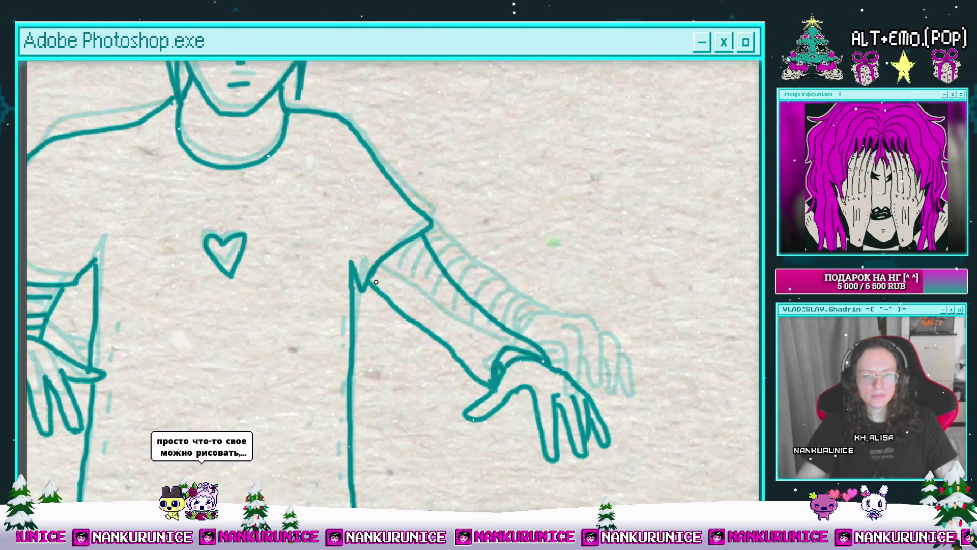
pyautogui.moveTo(418, 253)
pyautogui.mouseDown()
pyautogui.moveTo(334, 285)
pyautogui.moveTo(368, 250)
pyautogui.moveTo(328, 281)
pyautogui.mouseUp()
pyautogui.moveTo(390, 272)
pyautogui.mouseDown()
pyautogui.moveTo(364, 269)
pyautogui.moveTo(320, 295)
pyautogui.mouseUp()
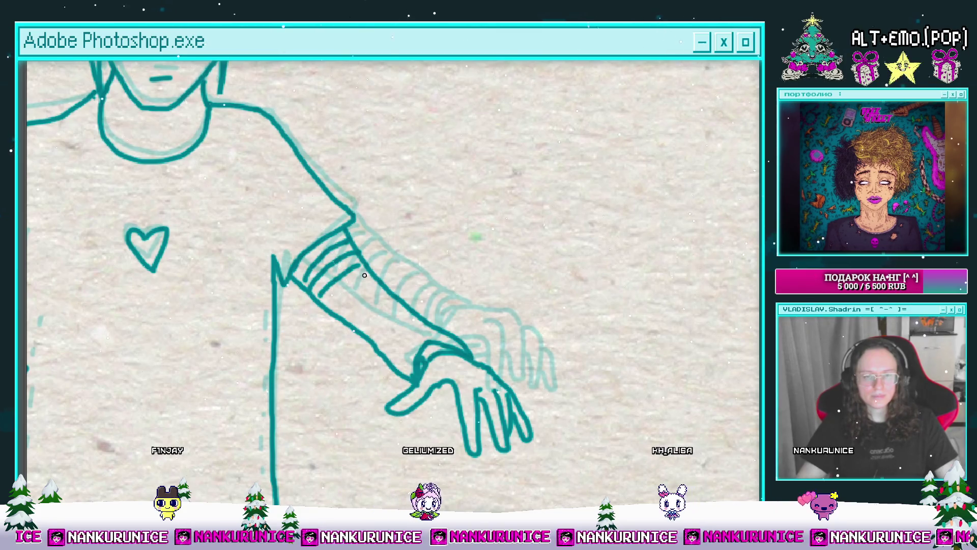
pyautogui.moveTo(396, 297); pyautogui.dragTo(360, 330)
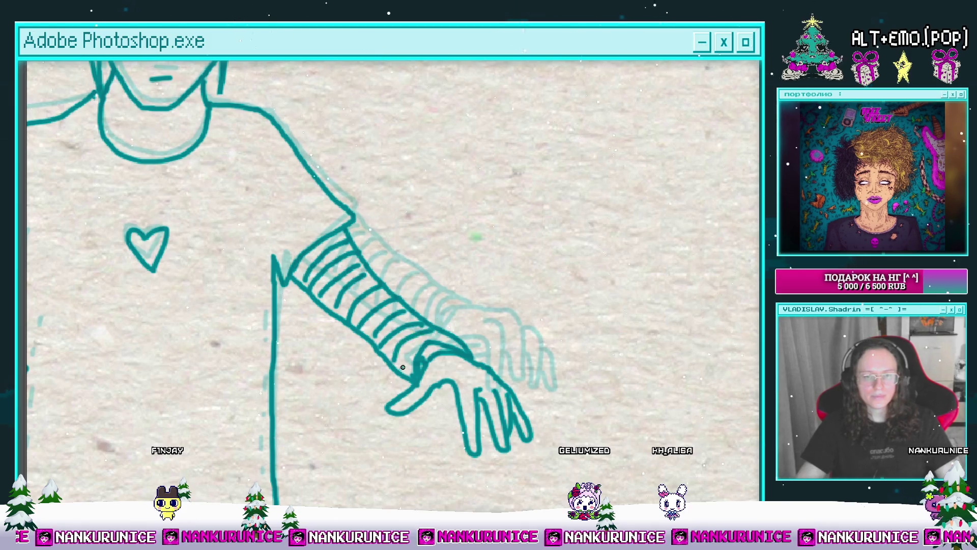
pyautogui.scroll(-4, 403, 367)
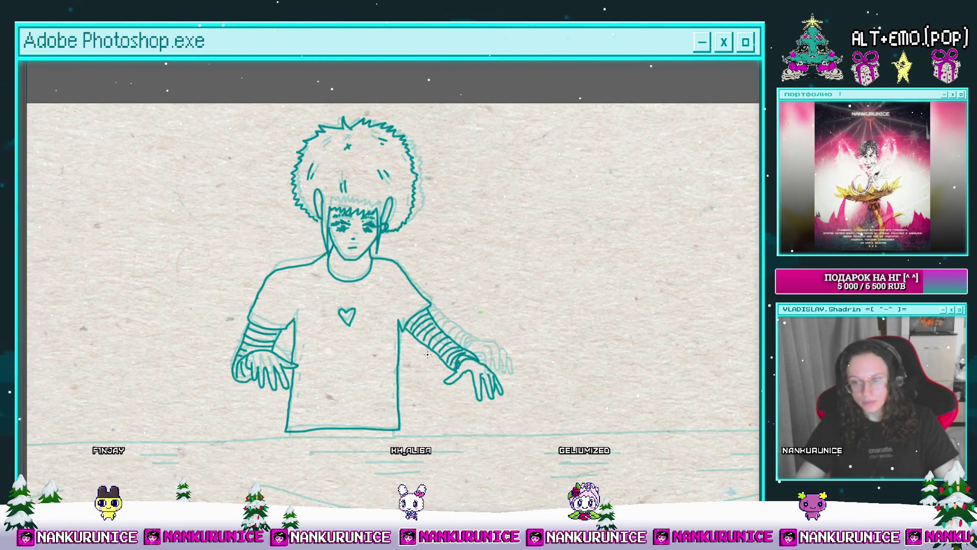
pyautogui.scroll(-2, 427, 354)
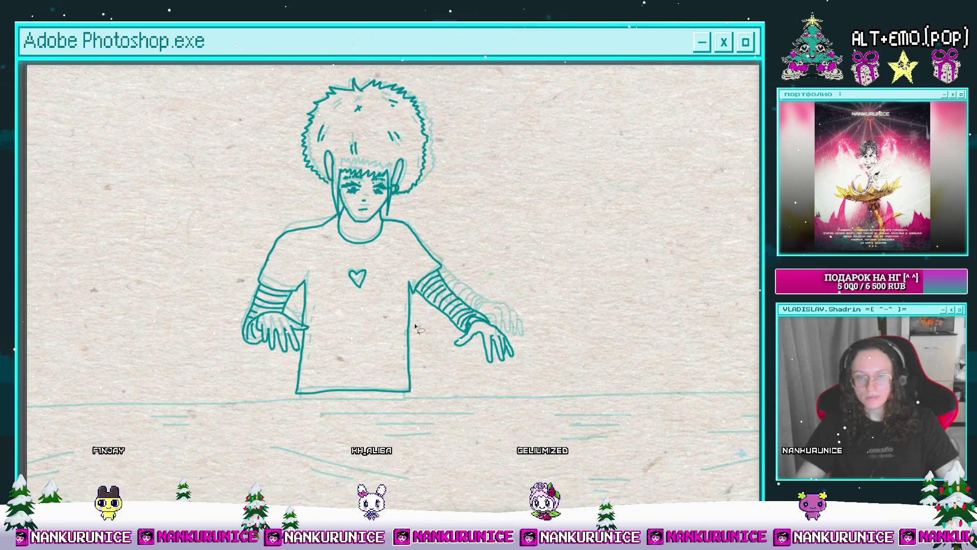
pyautogui.scroll(-5, 415, 327)
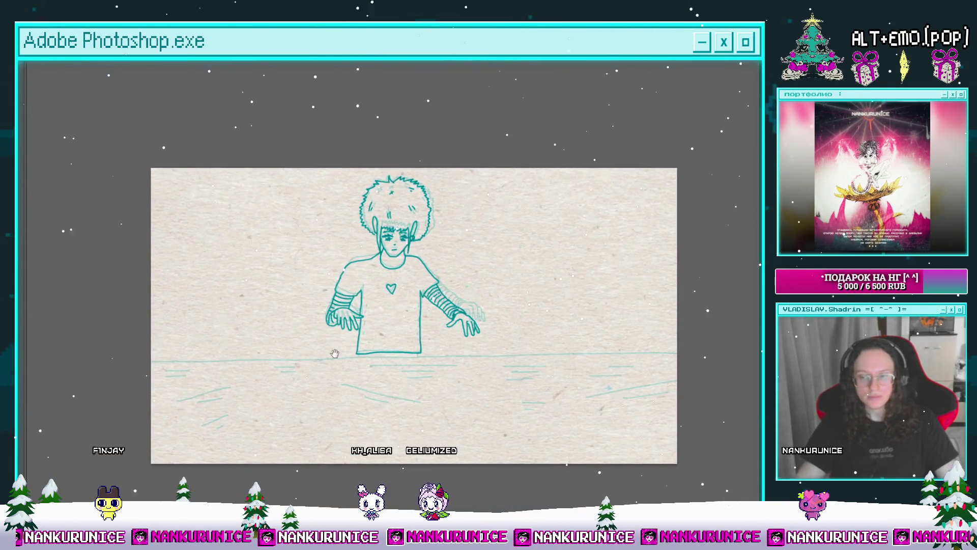
pyautogui.moveTo(334, 353); pyautogui.dragTo(324, 336)
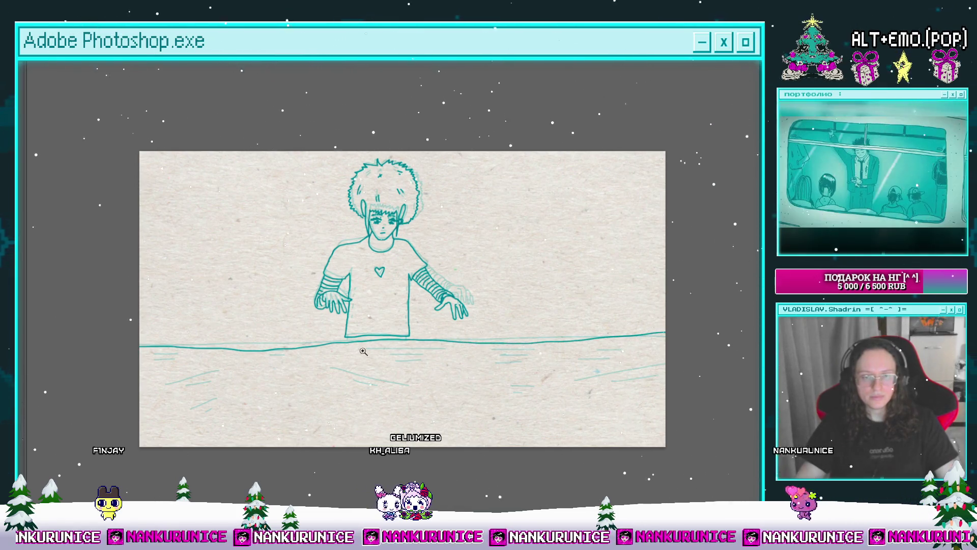
pyautogui.moveTo(351, 339); pyautogui.dragTo(382, 354)
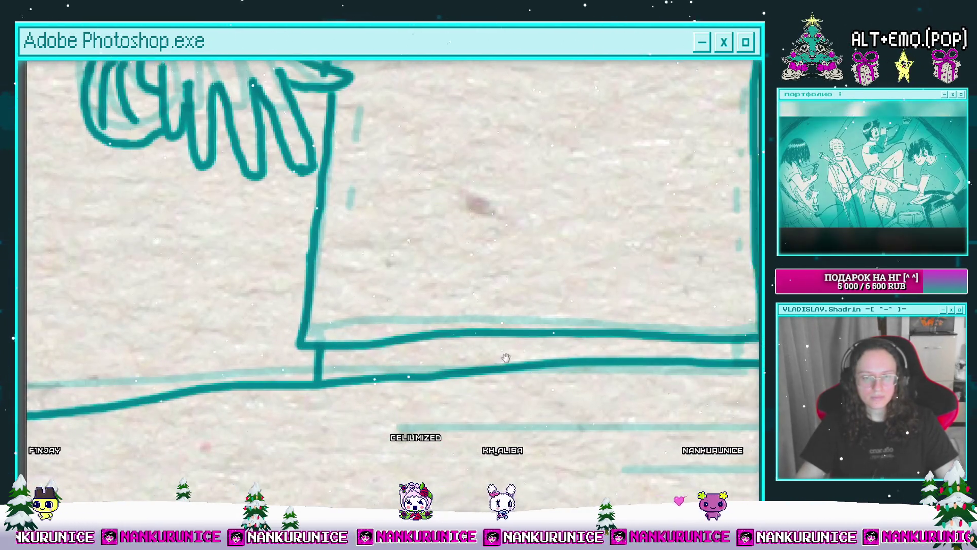
pyautogui.hscroll(5, 510, 359)
pyautogui.hscroll(-4, 547, 356)
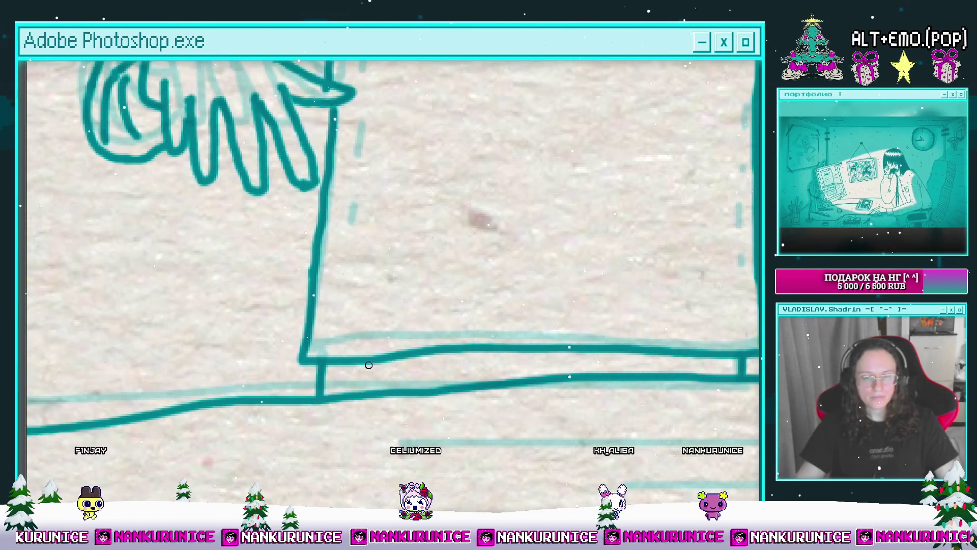
pyautogui.hscroll(4, 571, 354)
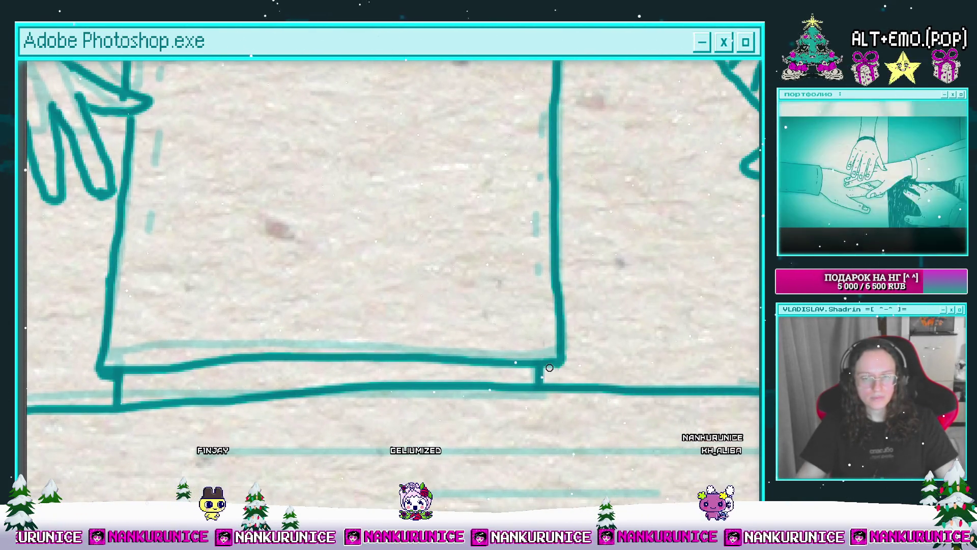
pyautogui.scroll(-3, 549, 367)
pyautogui.scroll(1, 392, 391)
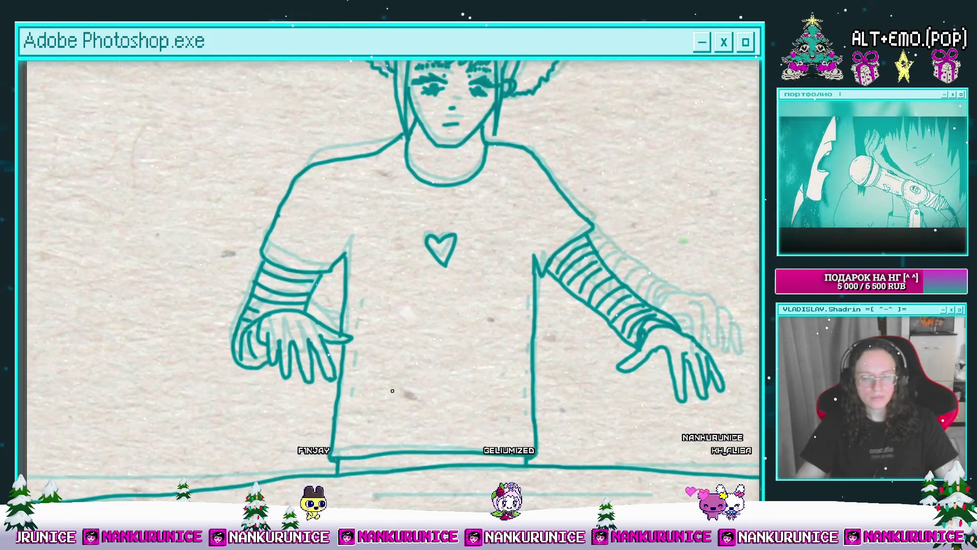
pyautogui.scroll(2, 392, 391)
pyautogui.scroll(-1, 361, 407)
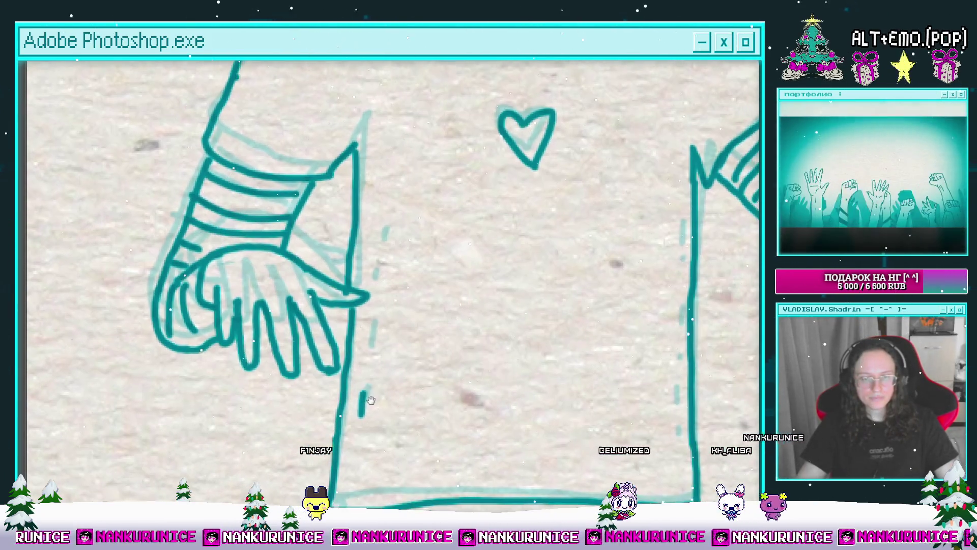
pyautogui.scroll(2, 370, 391)
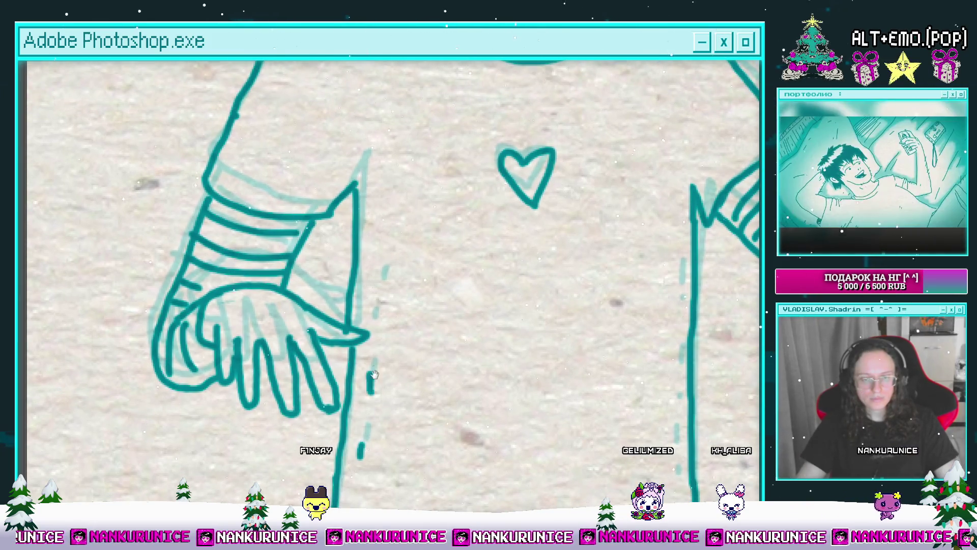
pyautogui.scroll(2, 376, 372)
pyautogui.moveTo(613, 375); pyautogui.dragTo(576, 362)
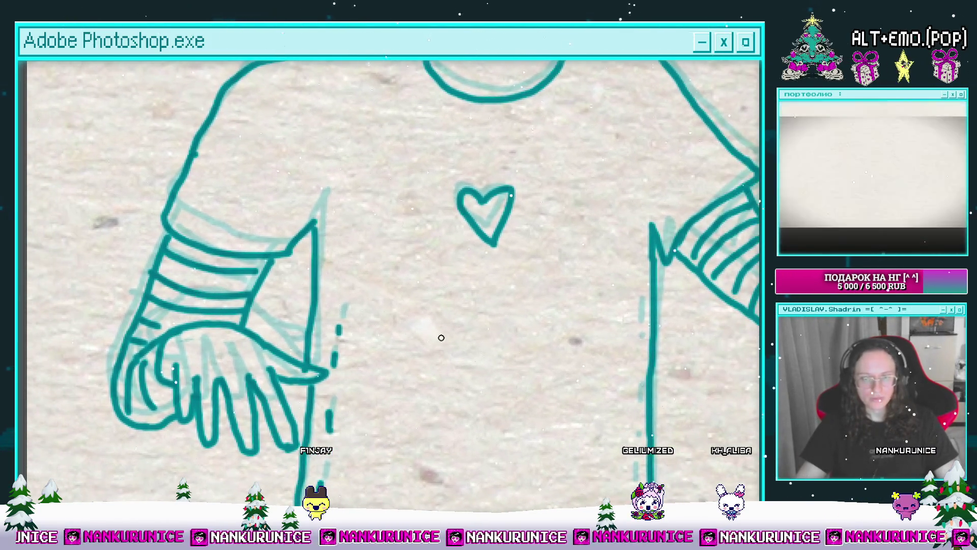
pyautogui.moveTo(655, 331); pyautogui.dragTo(481, 290)
pyautogui.moveTo(470, 350)
pyautogui.mouseDown()
pyautogui.moveTo(471, 275)
pyautogui.moveTo(473, 315)
pyautogui.moveTo(474, 293)
pyautogui.mouseUp()
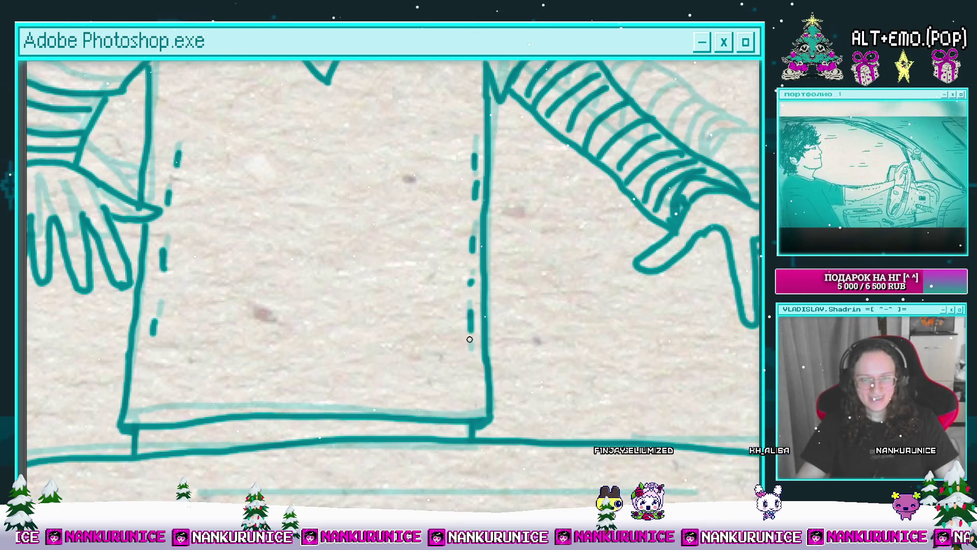
pyautogui.scroll(-5, 470, 339)
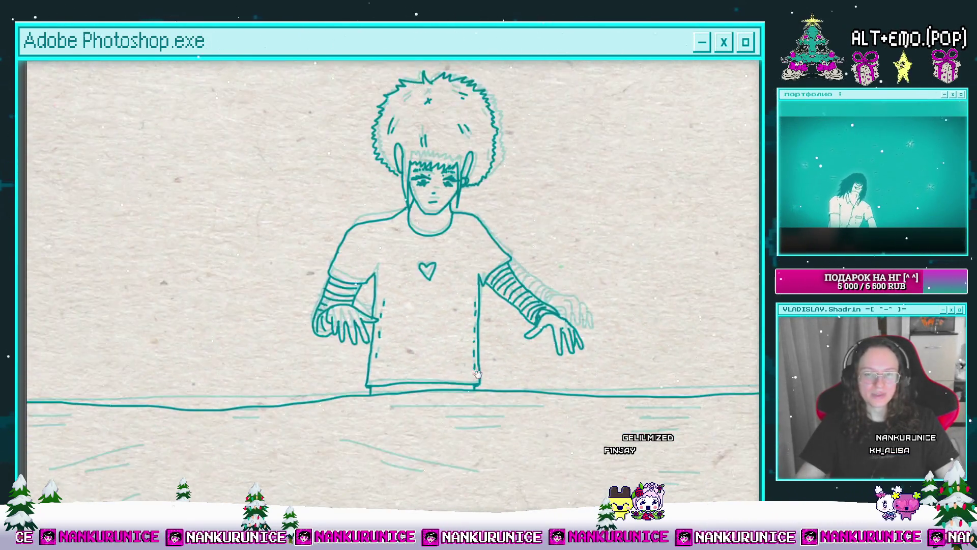
pyautogui.scroll(-5, 477, 374)
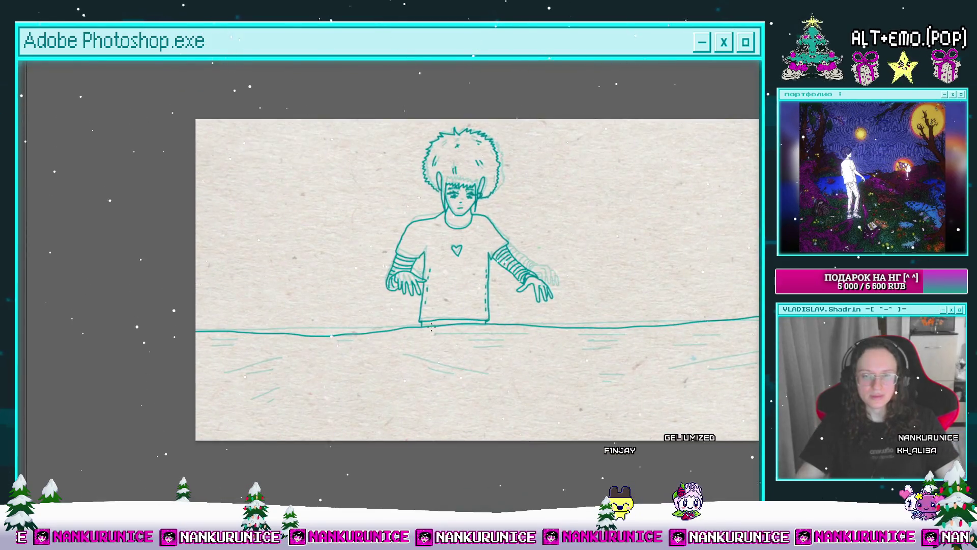
# Draw one long and four short teal ripple strokes in the water below the boy.
pyautogui.scroll(2, 432, 328)
pyautogui.moveTo(387, 323)
pyautogui.mouseDown()
pyautogui.moveTo(325, 356)
pyautogui.moveTo(346, 376)
pyautogui.mouseUp()
pyautogui.moveTo(324, 378); pyautogui.dragTo(424, 373)
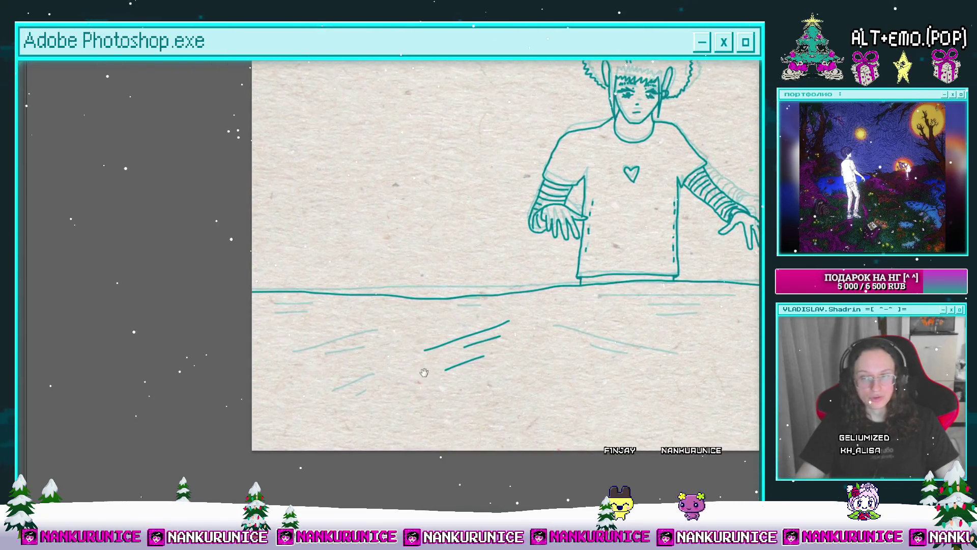
pyautogui.moveTo(335, 385); pyautogui.dragTo(354, 383)
pyautogui.moveTo(367, 375); pyautogui.dragTo(376, 397)
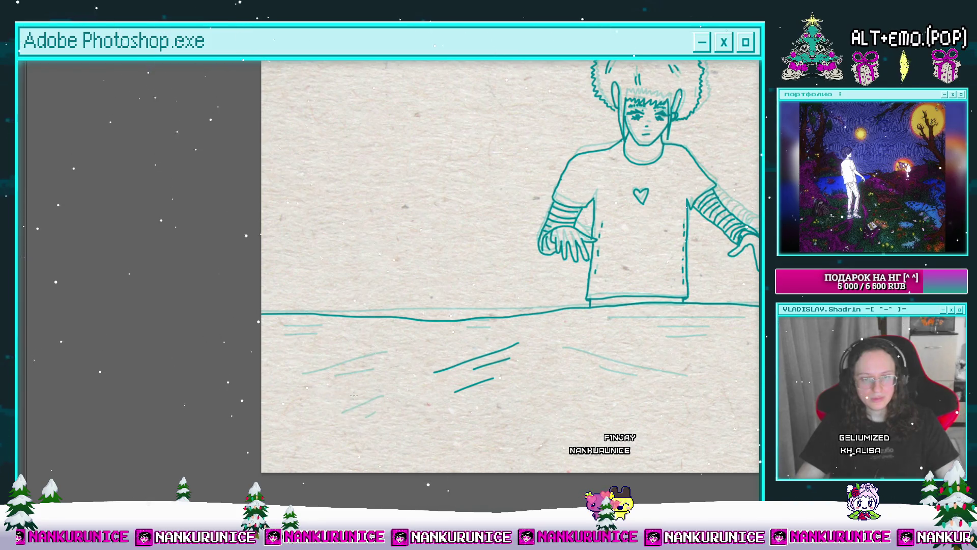
pyautogui.moveTo(357, 397); pyautogui.dragTo(366, 396)
pyautogui.moveTo(367, 387)
pyautogui.mouseDown()
pyautogui.moveTo(325, 377)
pyautogui.moveTo(381, 339)
pyautogui.mouseUp()
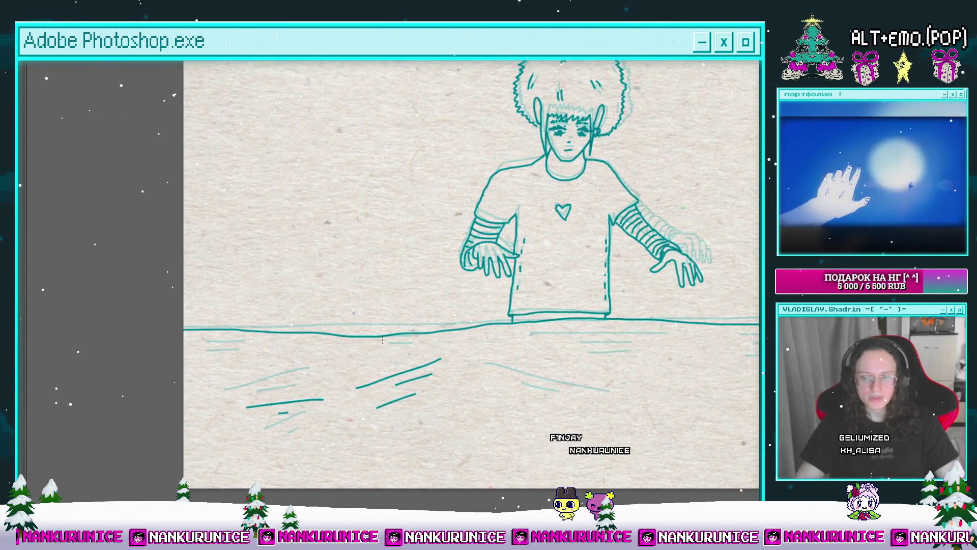
# Pan across the water's left and right sides, then restore the hidden workspace panels.
pyautogui.moveTo(306, 375); pyautogui.dragTo(339, 380)
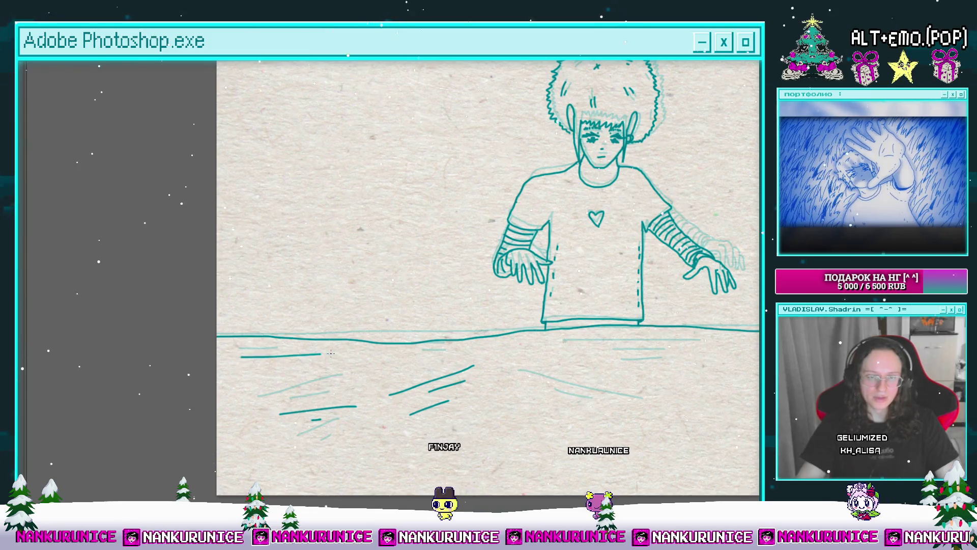
pyautogui.moveTo(531, 369)
pyautogui.mouseDown()
pyautogui.moveTo(373, 375)
pyautogui.moveTo(336, 363)
pyautogui.mouseUp()
pyautogui.moveTo(458, 377)
pyautogui.mouseDown()
pyautogui.moveTo(381, 373)
pyautogui.moveTo(469, 366)
pyautogui.moveTo(420, 371)
pyautogui.mouseUp()
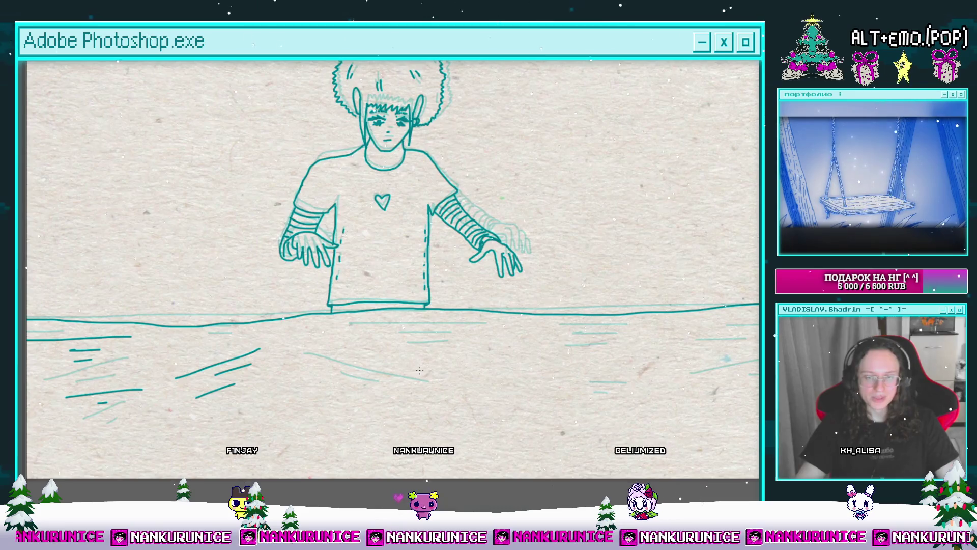
pyautogui.hscroll(5, 440, 381)
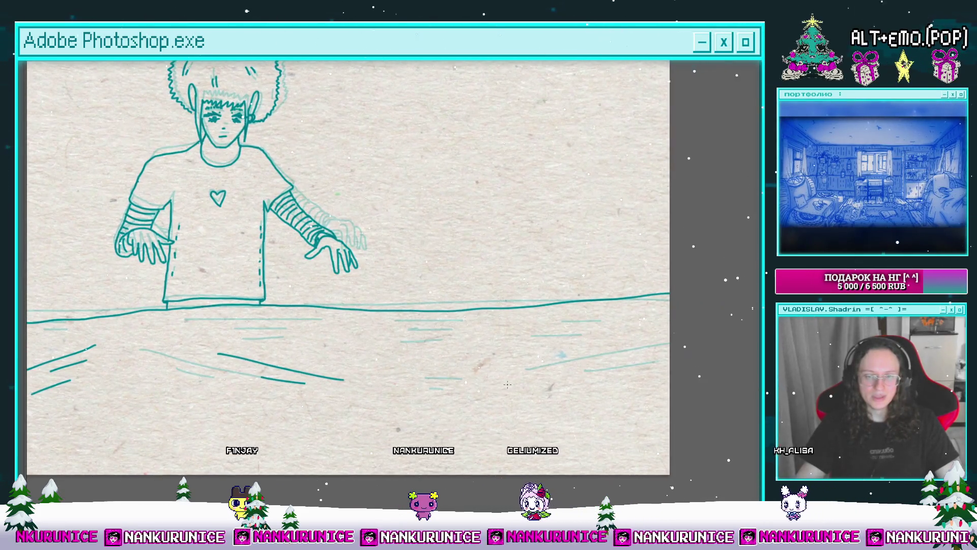
pyautogui.hscroll(-1, 643, 369)
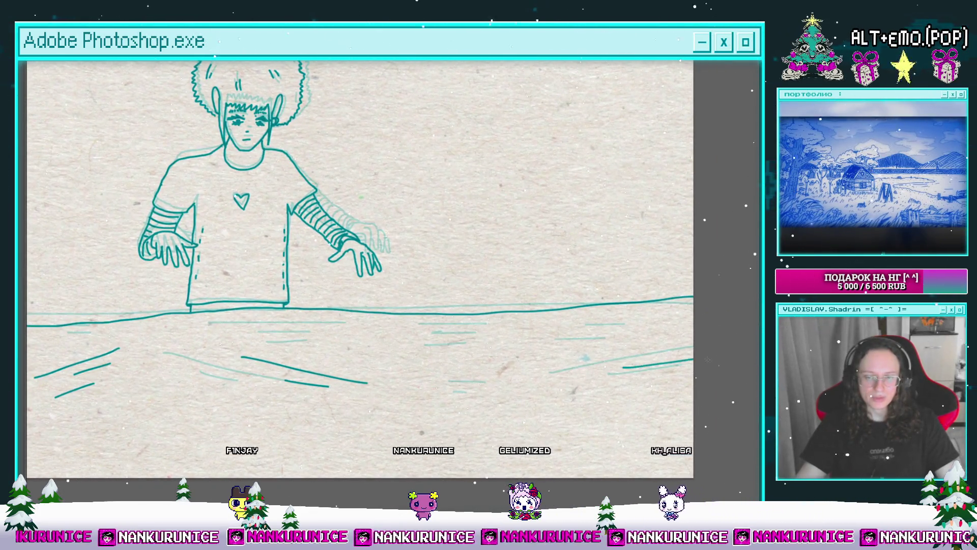
pyautogui.moveTo(601, 374); pyautogui.dragTo(675, 373)
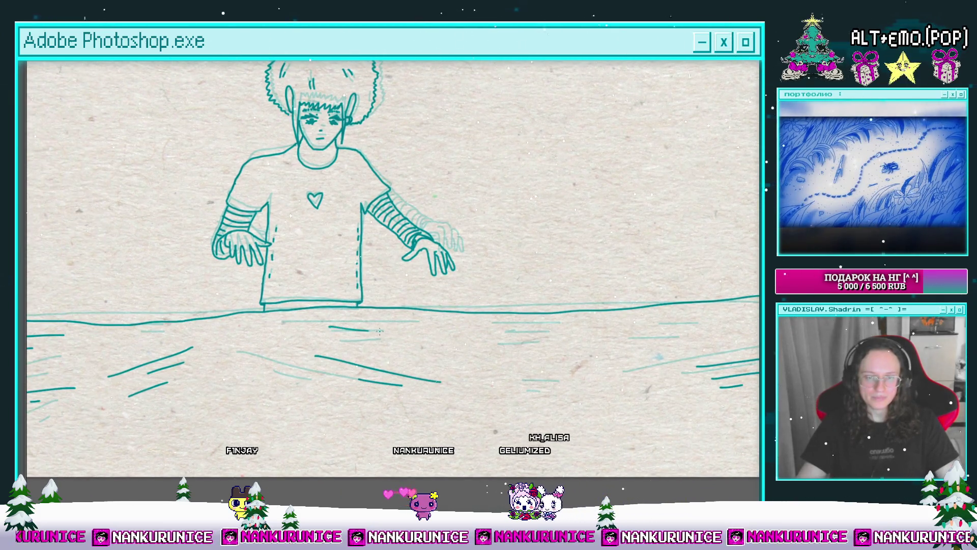
pyautogui.press('Tab')
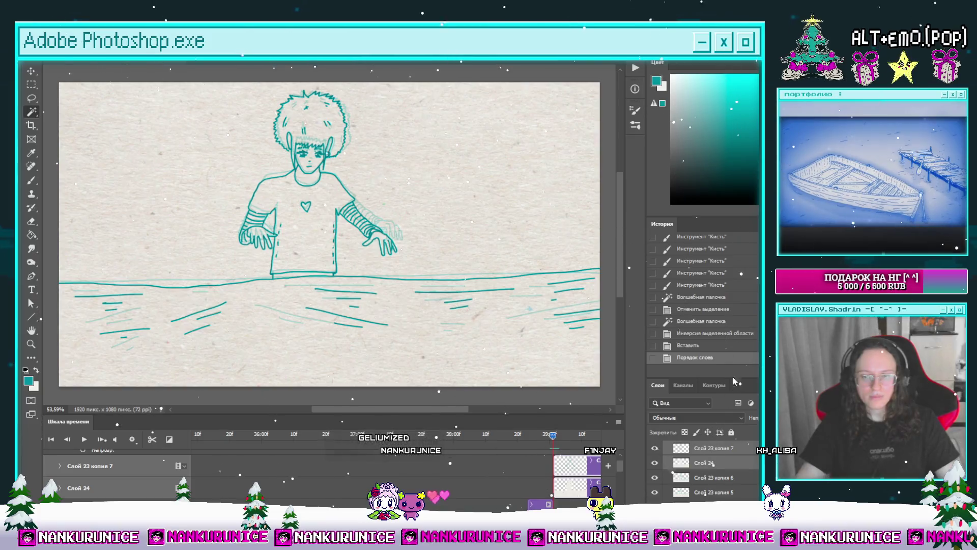
# Merge Слой 24 down into Слой 23 копия 7, scrub back through earlier frames, and save.
pyautogui.hotkey('ctrl', 'e')
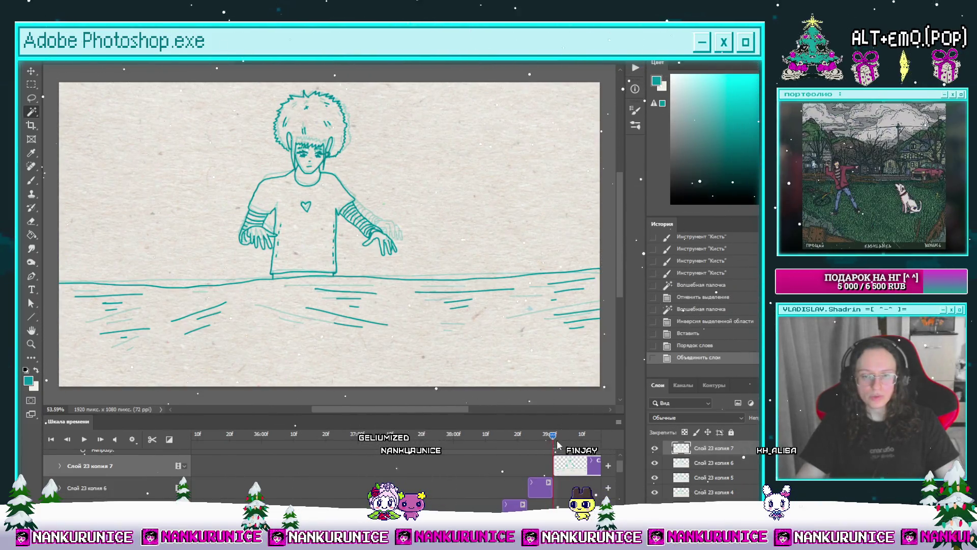
pyautogui.moveTo(553, 435)
pyautogui.mouseDown()
pyautogui.moveTo(451, 466)
pyautogui.moveTo(560, 461)
pyautogui.moveTo(485, 458)
pyautogui.mouseUp()
pyautogui.hotkey('ctrl', 's')
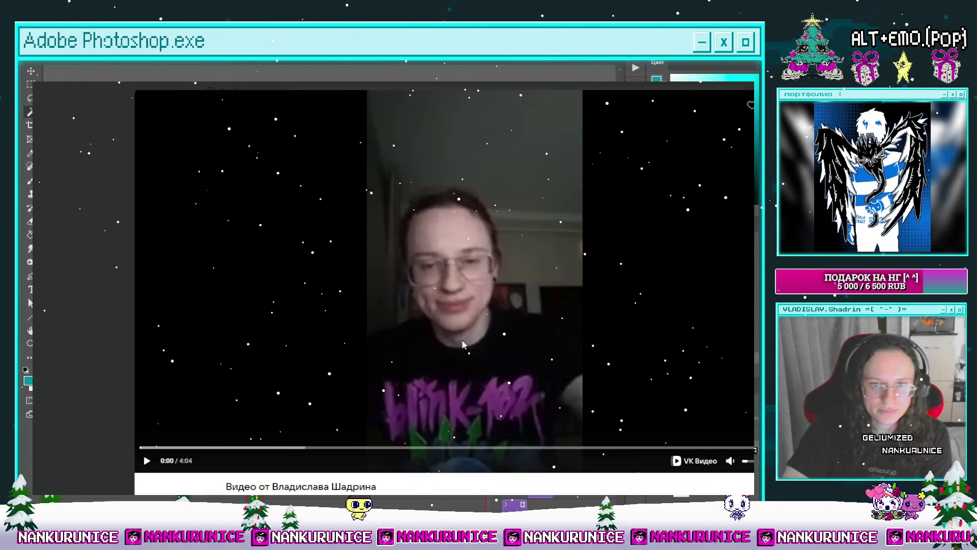
# Play the VK video message and pause it at 1:48 on the chat screenshot.
pyautogui.click(469, 304)
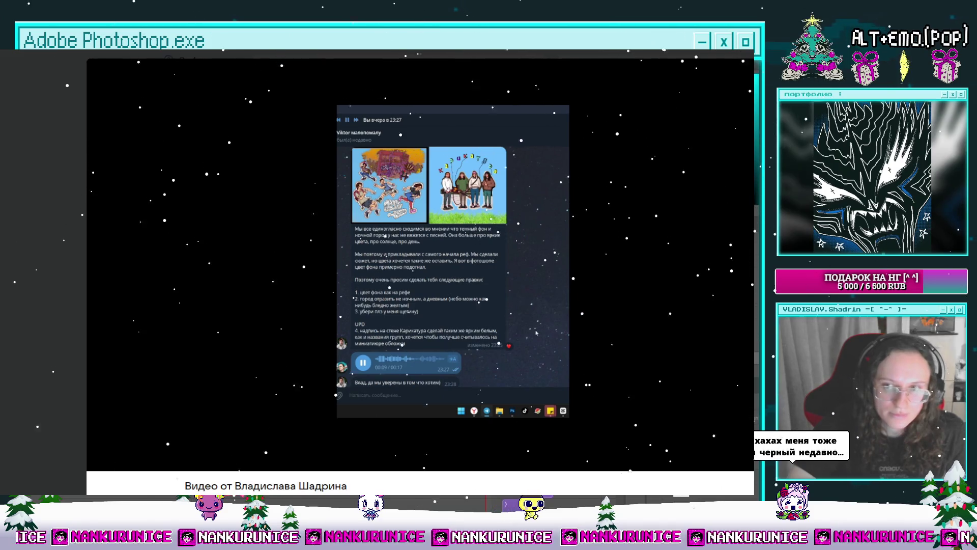
pyautogui.click(437, 324)
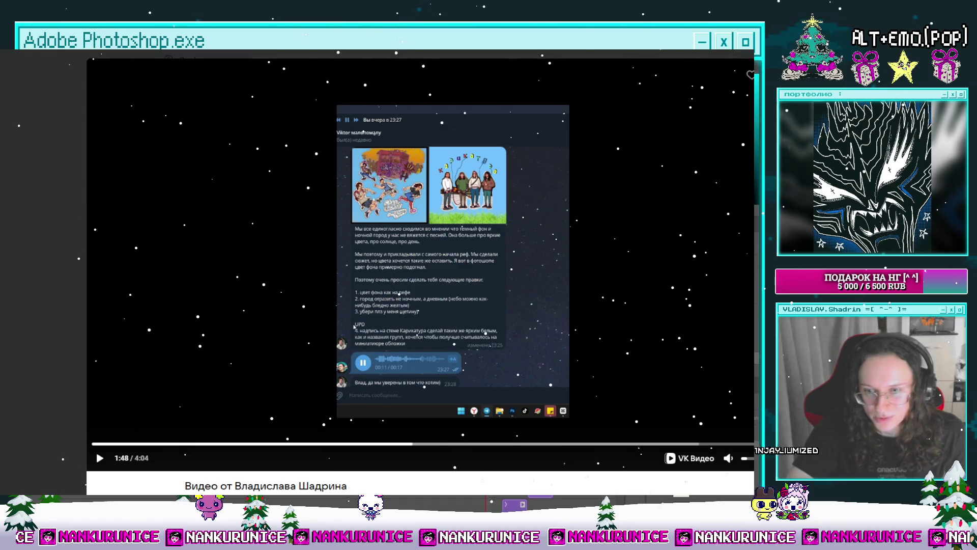
# Resume the VK video, then return to the Photoshop animation of the inked boy.
pyautogui.click(524, 383)
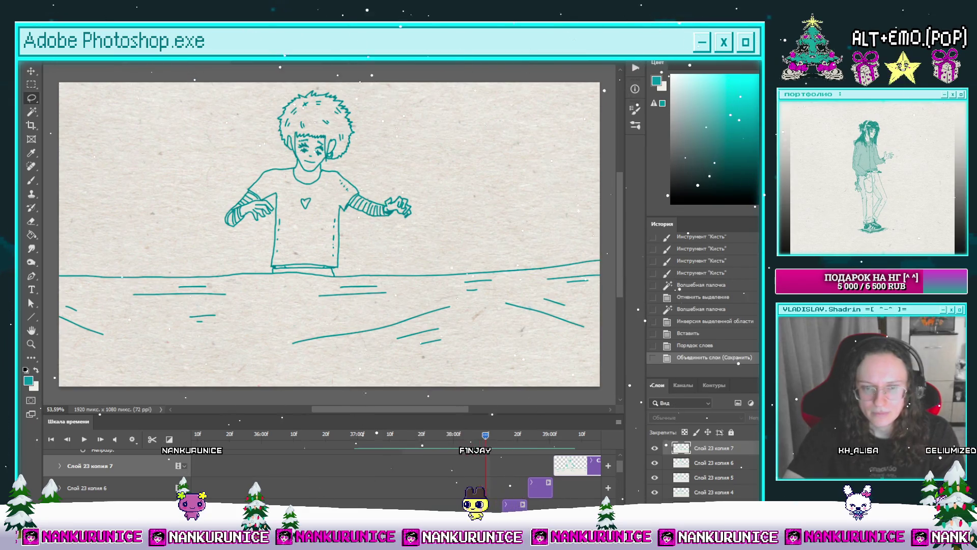
pyautogui.scroll(-1, 507, 498)
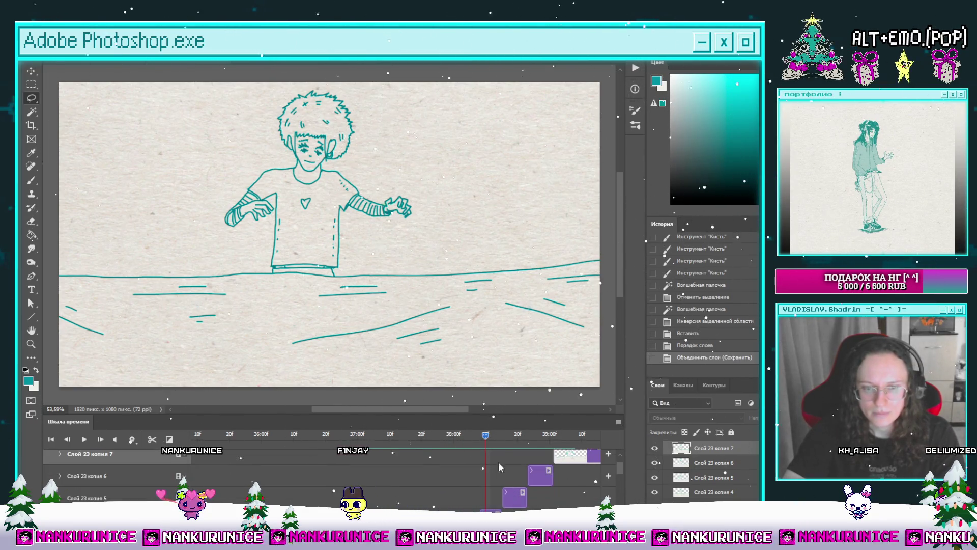
# Step back on the timeline and split the clip into a new frame, Слой 23 копия 8.
pyautogui.click(496, 438)
pyautogui.moveTo(498, 443)
pyautogui.mouseDown()
pyautogui.moveTo(535, 440)
pyautogui.moveTo(405, 440)
pyautogui.moveTo(579, 443)
pyautogui.mouseUp()
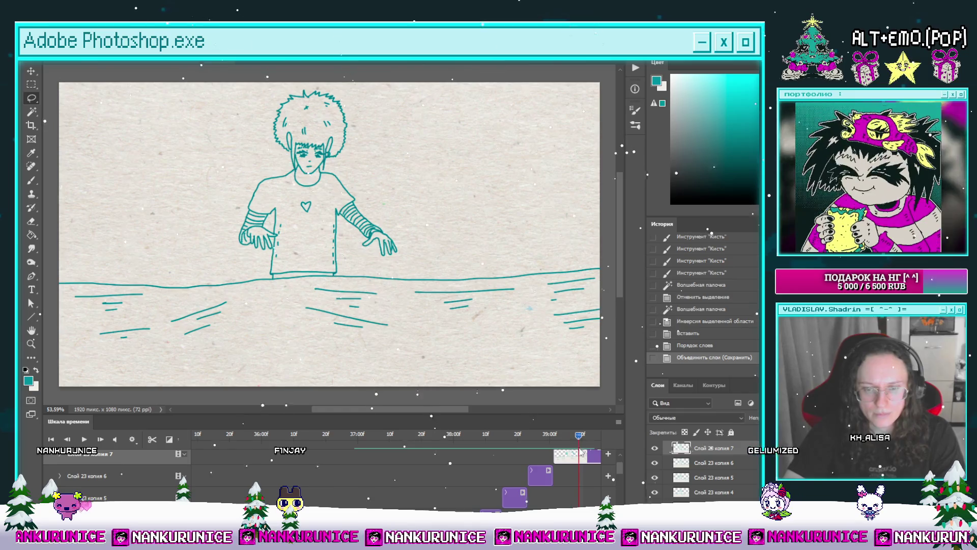
pyautogui.click(152, 442)
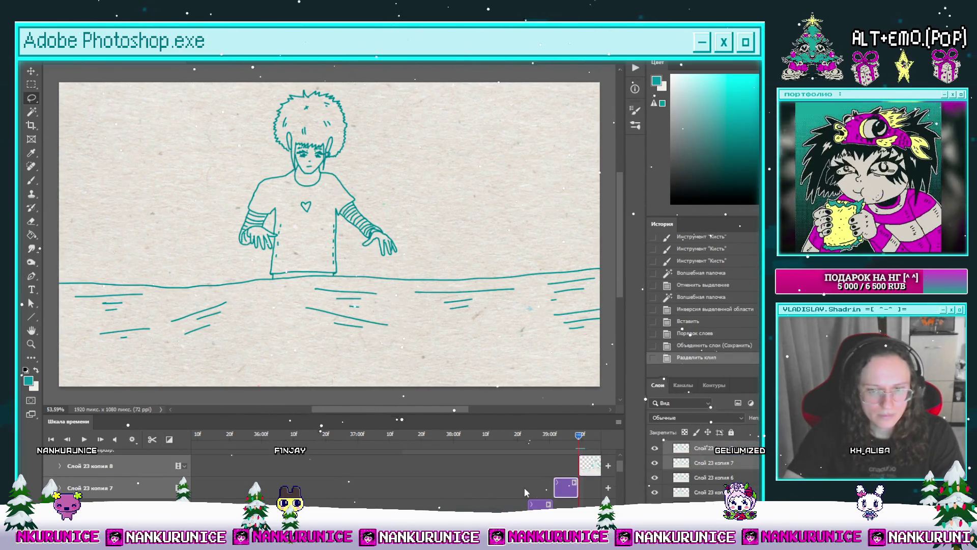
# Wipe the new frame's copied drawing blank, zoom in on the faint ghost, and hide the panels.
pyautogui.hotkey('ctrl', 'a')
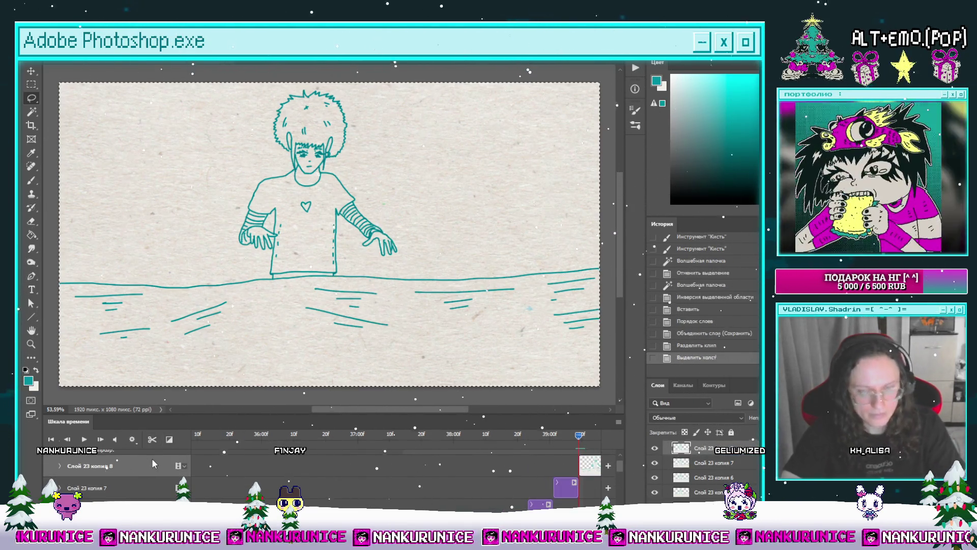
pyautogui.press('Delete')
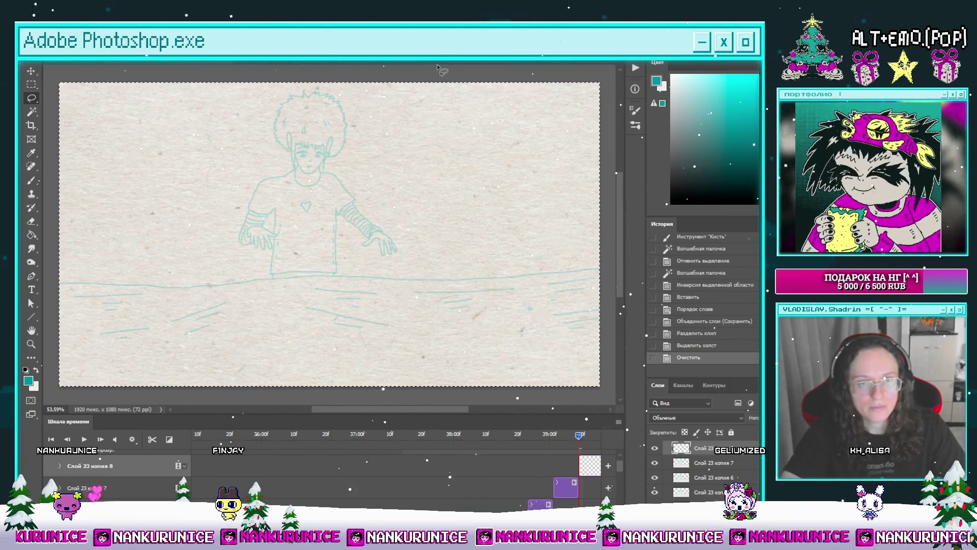
pyautogui.hotkey('ctrl', 'd')
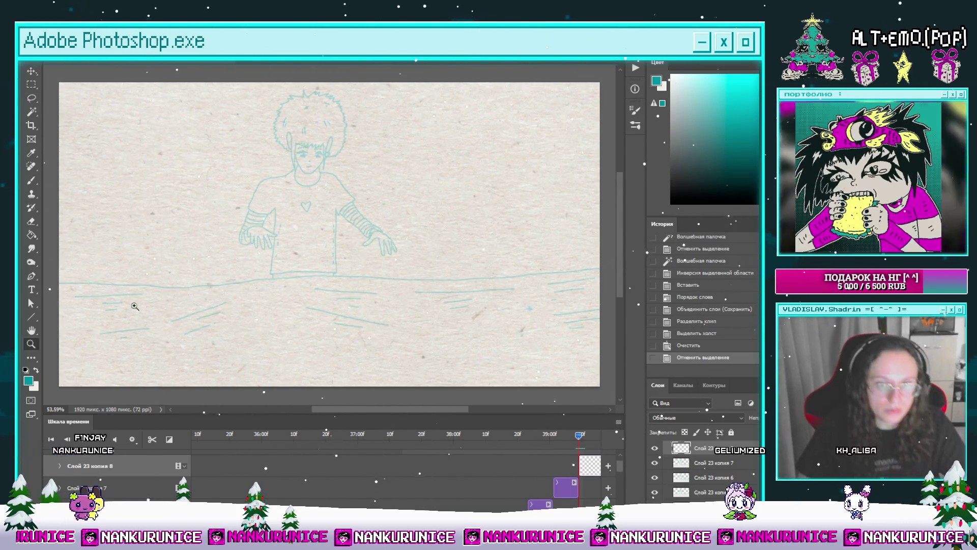
pyautogui.press('z')
pyautogui.click(301, 240)
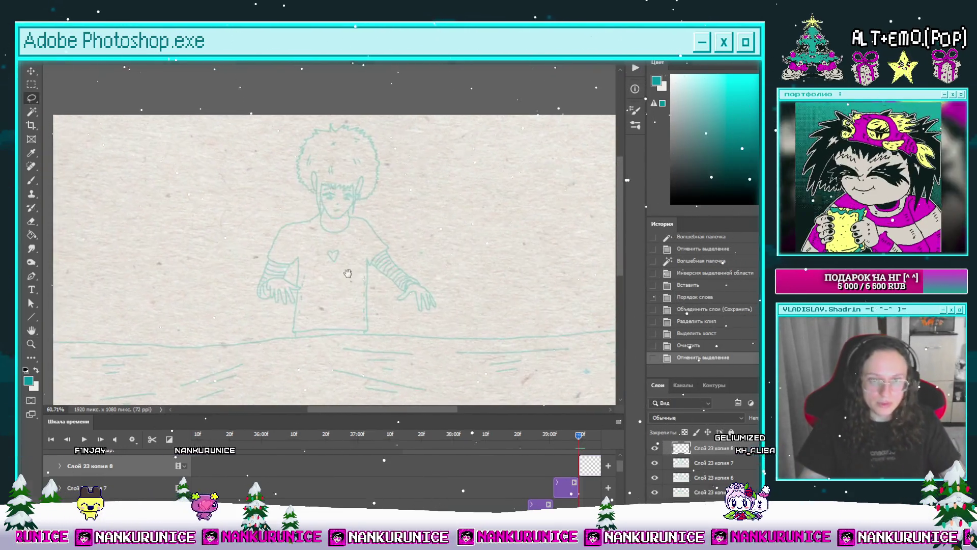
pyautogui.press('Tab')
# Hide the panels and draw a dark teal waterline along the horizon's left part.
pyautogui.press('l')
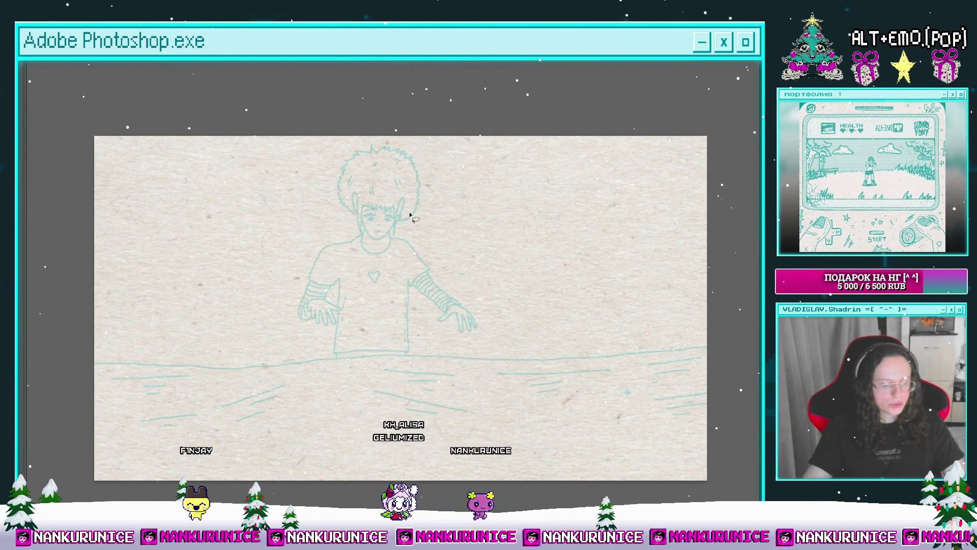
pyautogui.scroll(3, 433, 260)
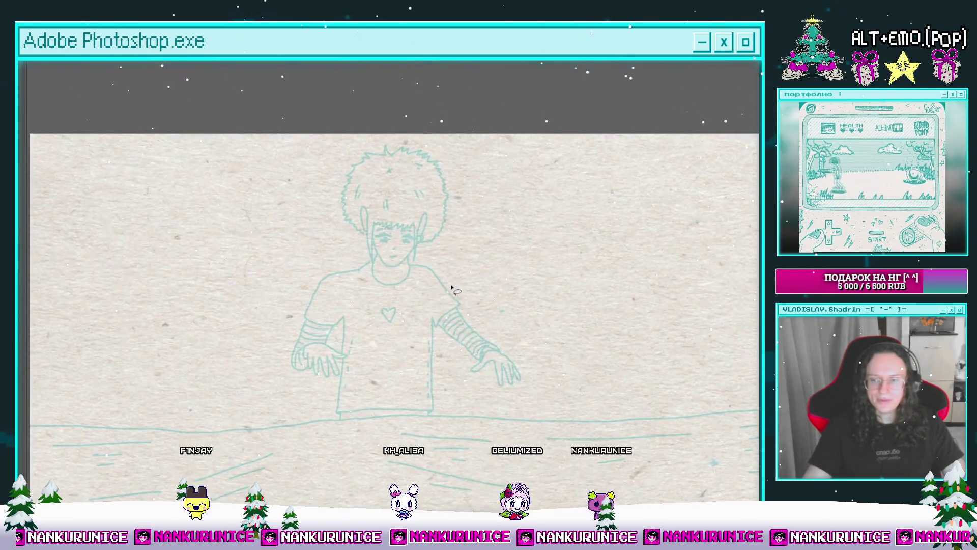
pyautogui.scroll(-3, 402, 265)
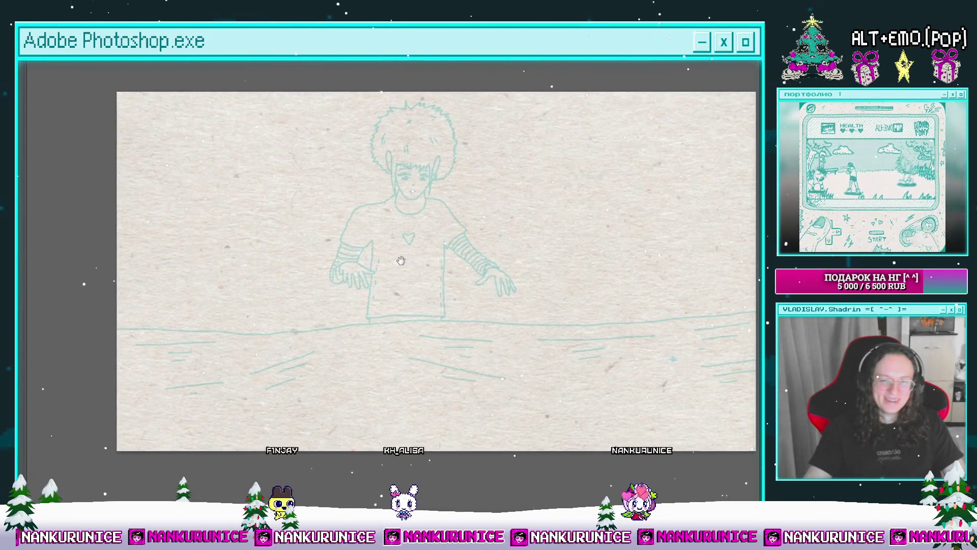
pyautogui.scroll(3, 257, 308)
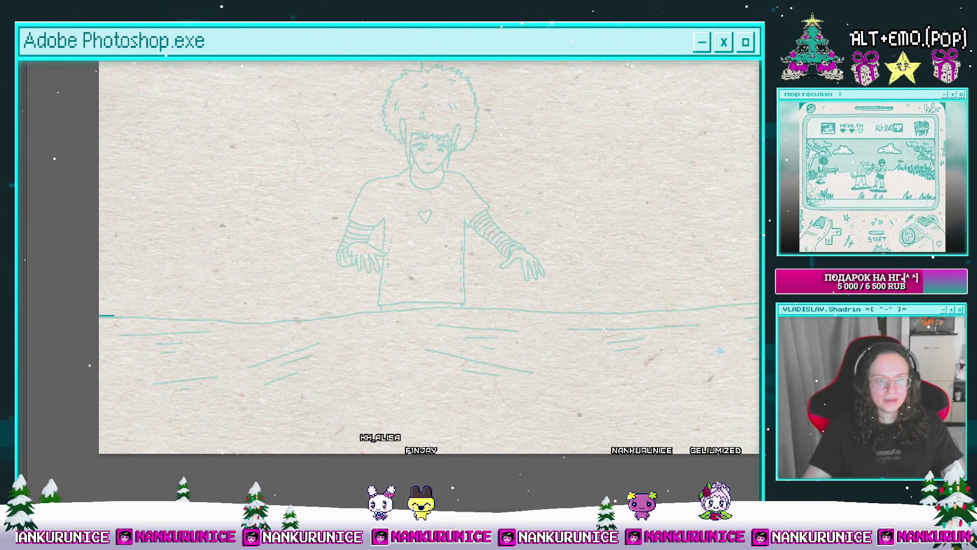
pyautogui.scroll(2, 203, 318)
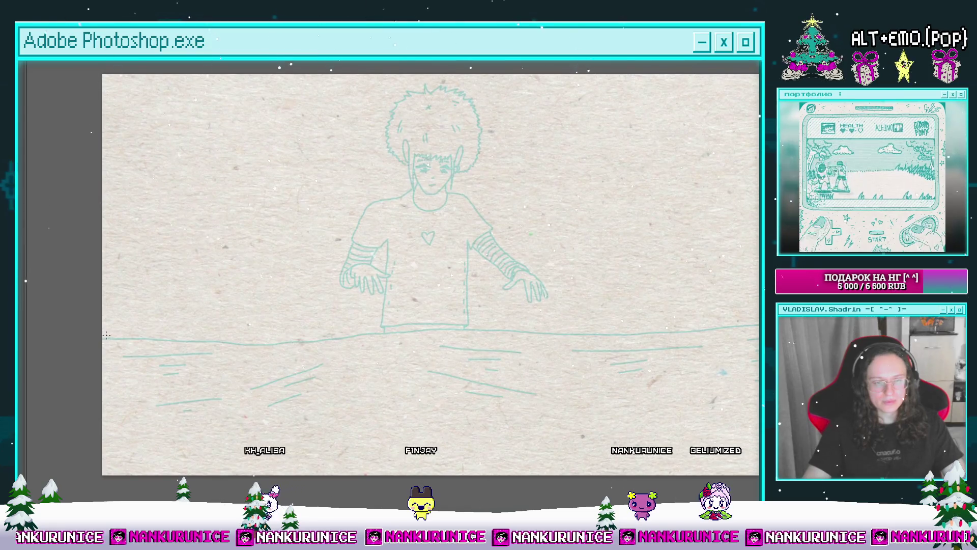
pyautogui.moveTo(93, 335); pyautogui.dragTo(193, 332)
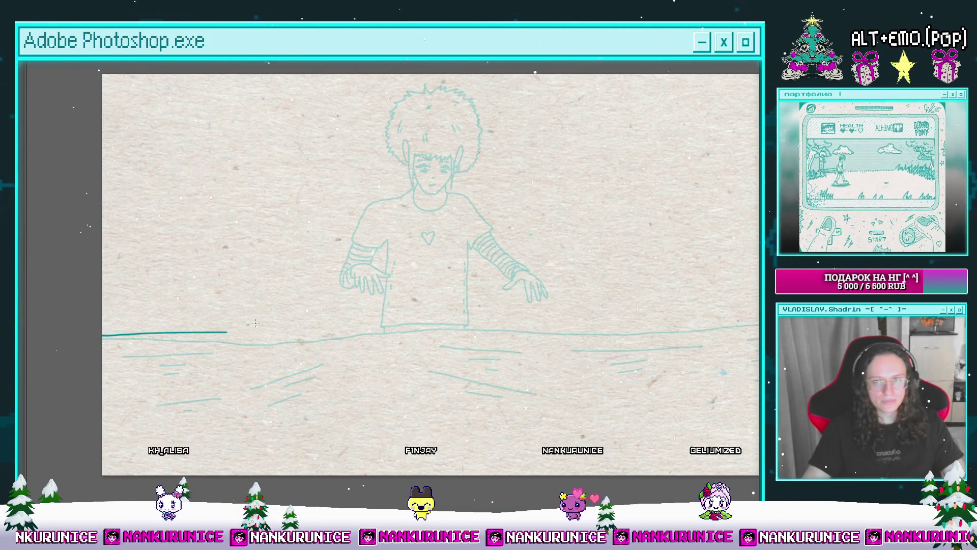
pyautogui.scroll(1, 281, 319)
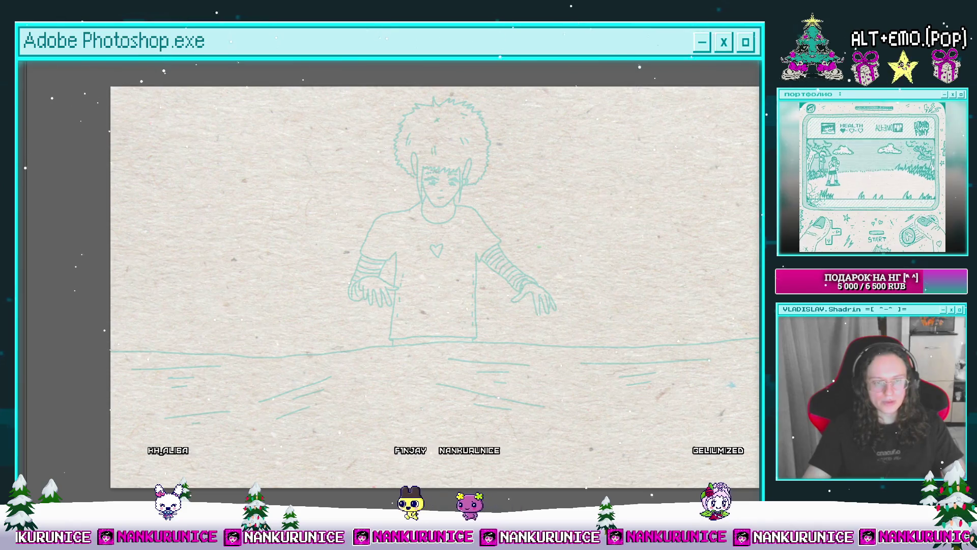
# Extend the waterline across the whole frame, undoing two failed strokes, then zoom near the right hand.
pyautogui.moveTo(102, 350); pyautogui.dragTo(349, 349)
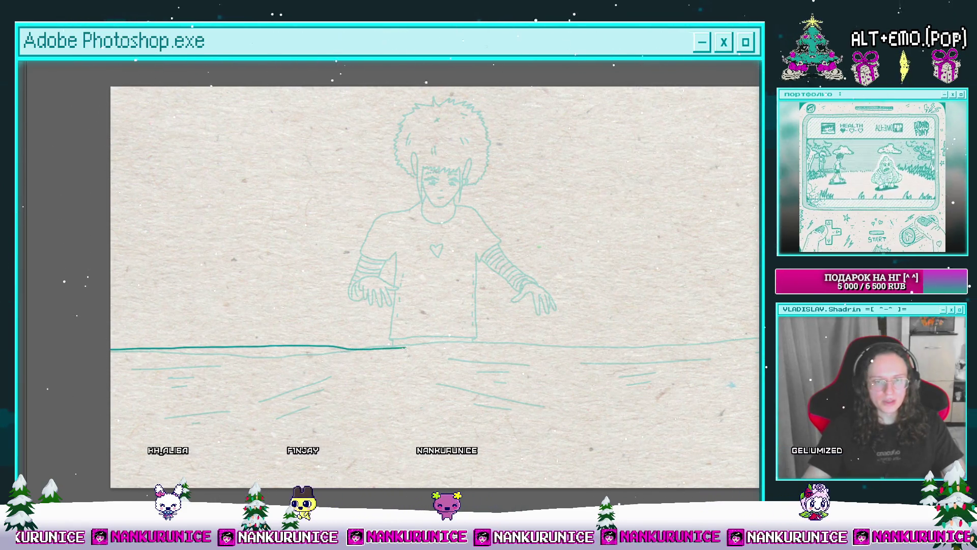
pyautogui.hotkey('ctrl', 'z')
pyautogui.moveTo(221, 348); pyautogui.dragTo(177, 353)
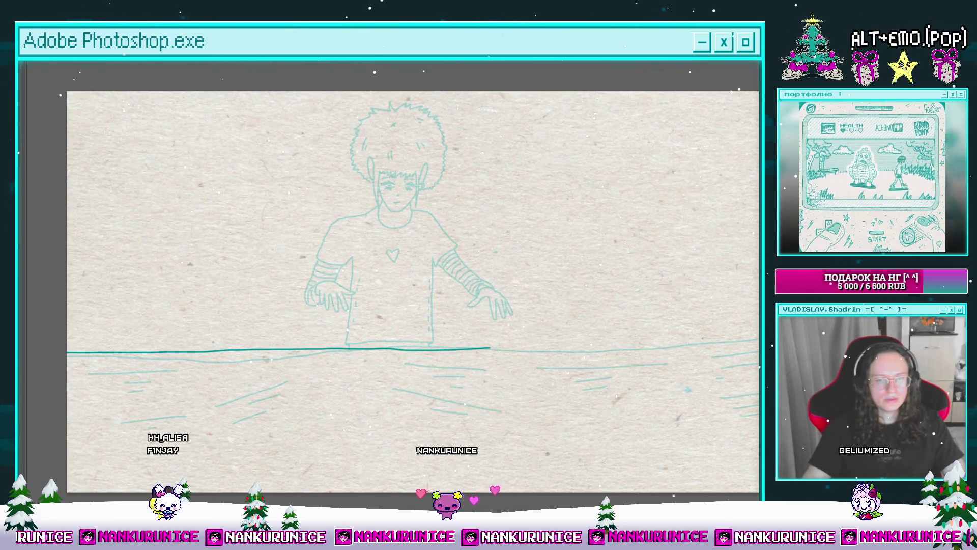
pyautogui.hotkey('ctrl', 'z')
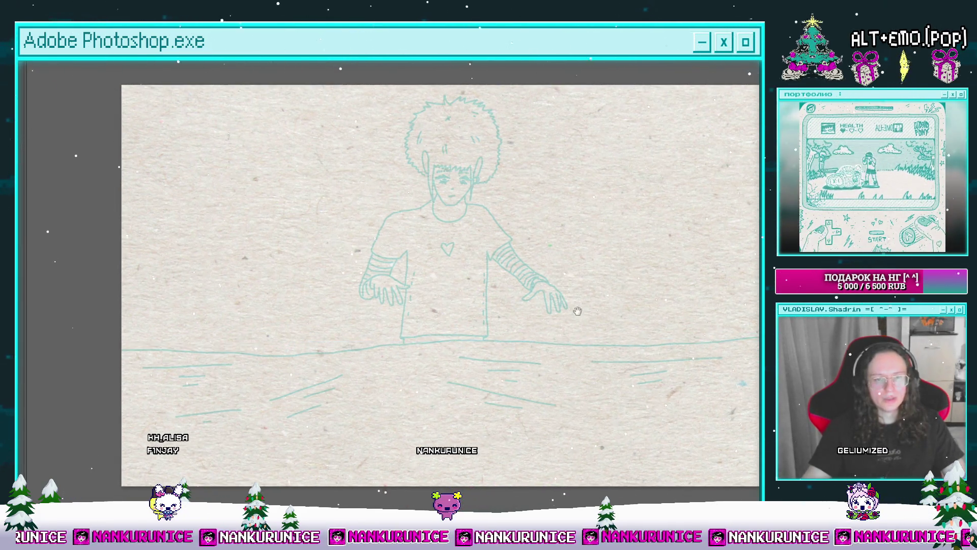
pyautogui.moveTo(493, 318); pyautogui.dragTo(531, 302)
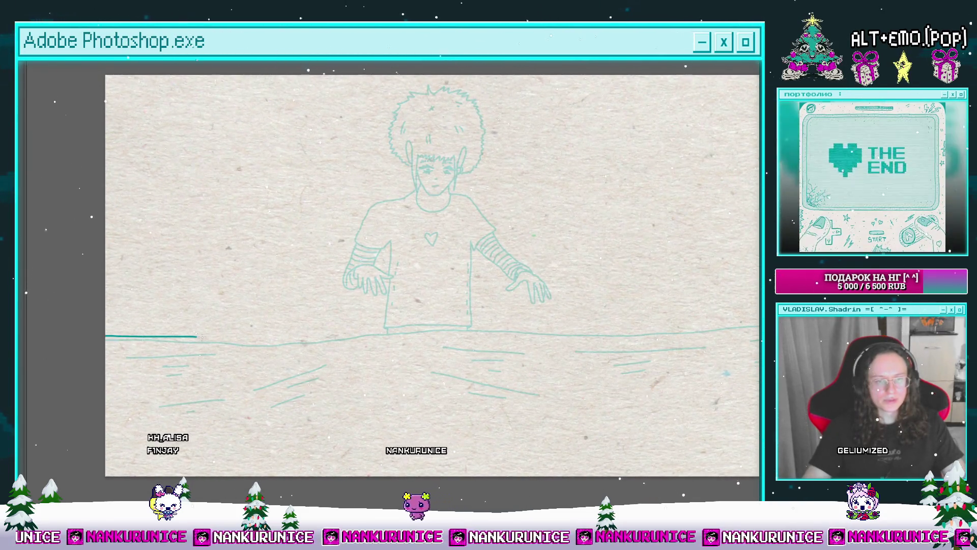
pyautogui.moveTo(319, 319)
pyautogui.mouseDown()
pyautogui.moveTo(289, 331)
pyautogui.moveTo(315, 324)
pyautogui.mouseUp()
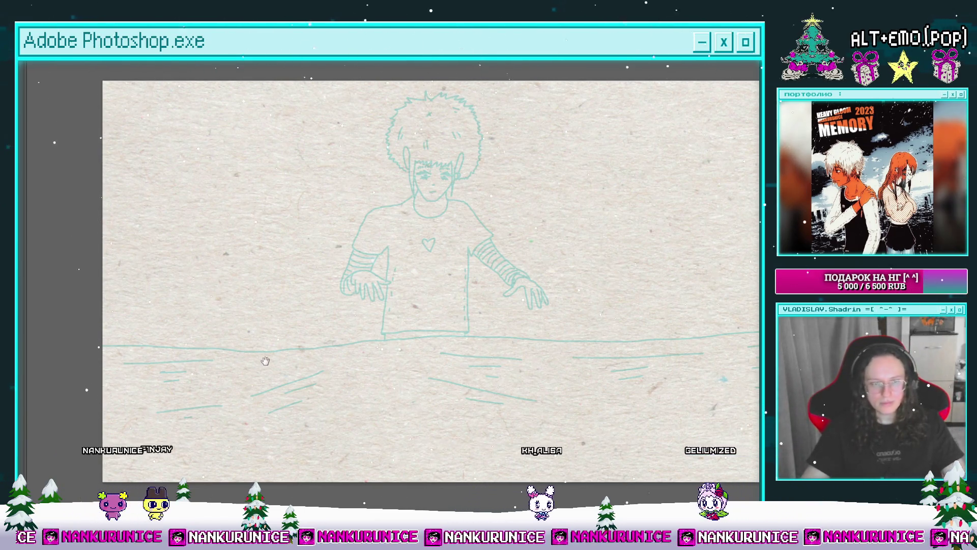
pyautogui.moveTo(266, 362)
pyautogui.mouseDown()
pyautogui.moveTo(231, 380)
pyautogui.moveTo(224, 400)
pyautogui.mouseUp()
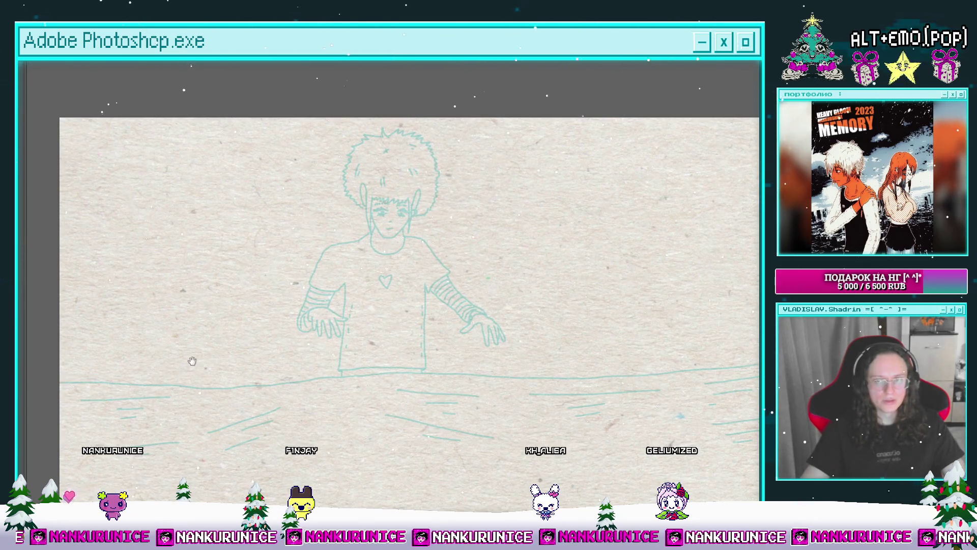
pyautogui.moveTo(192, 361)
pyautogui.mouseDown()
pyautogui.moveTo(205, 344)
pyautogui.moveTo(301, 363)
pyautogui.mouseUp()
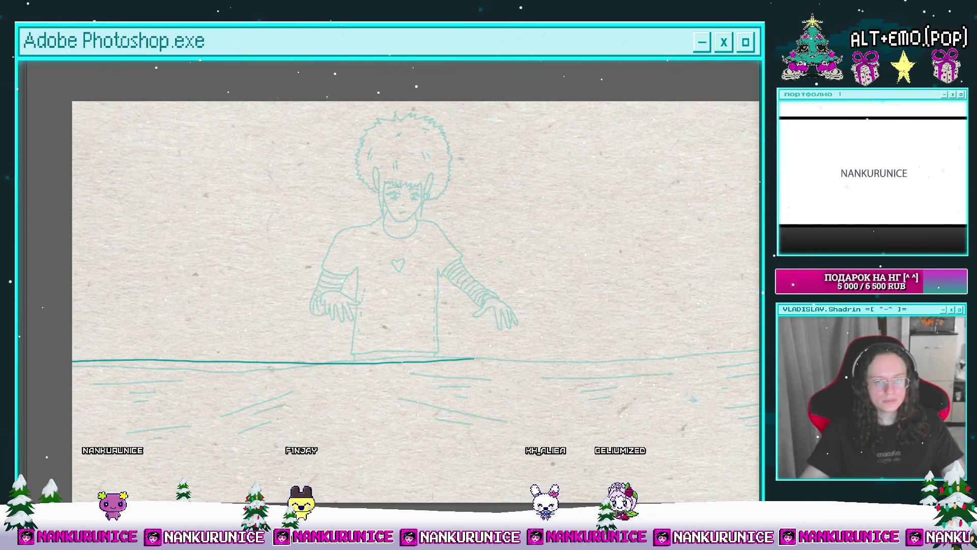
pyautogui.moveTo(475, 288); pyautogui.dragTo(446, 316)
pyautogui.click(451, 328)
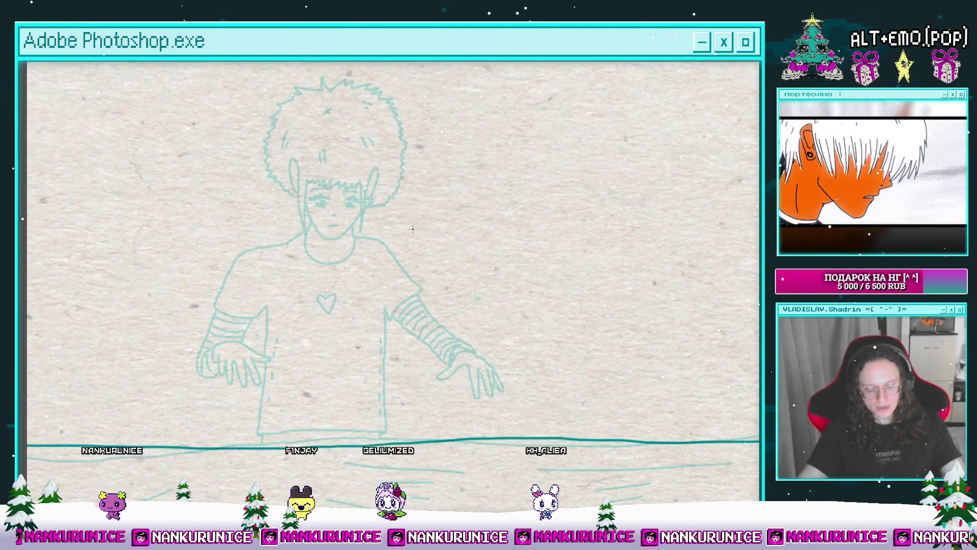
pyautogui.press('l')
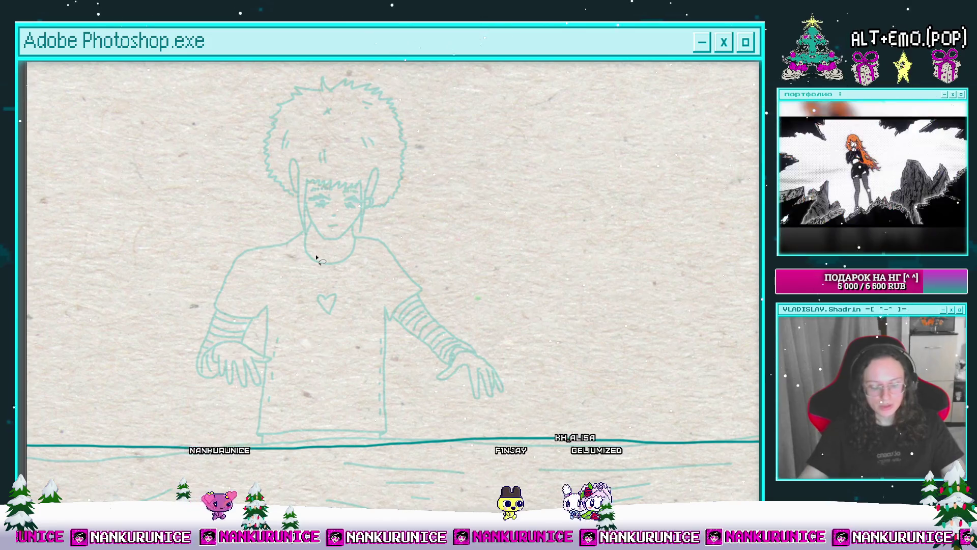
pyautogui.moveTo(346, 279)
pyautogui.mouseDown()
pyautogui.moveTo(368, 266)
pyautogui.moveTo(349, 267)
pyautogui.mouseUp()
pyautogui.scroll(-3, 365, 280)
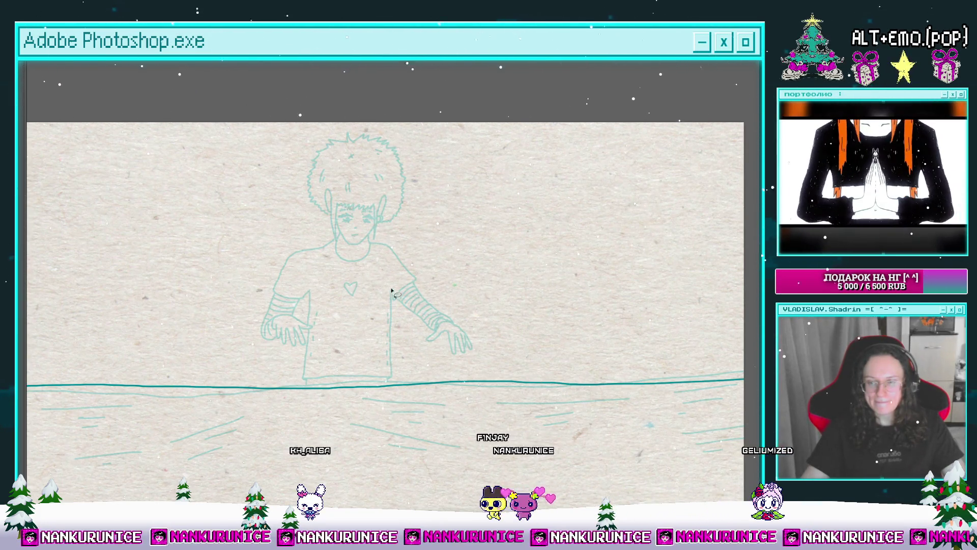
pyautogui.press('Tab')
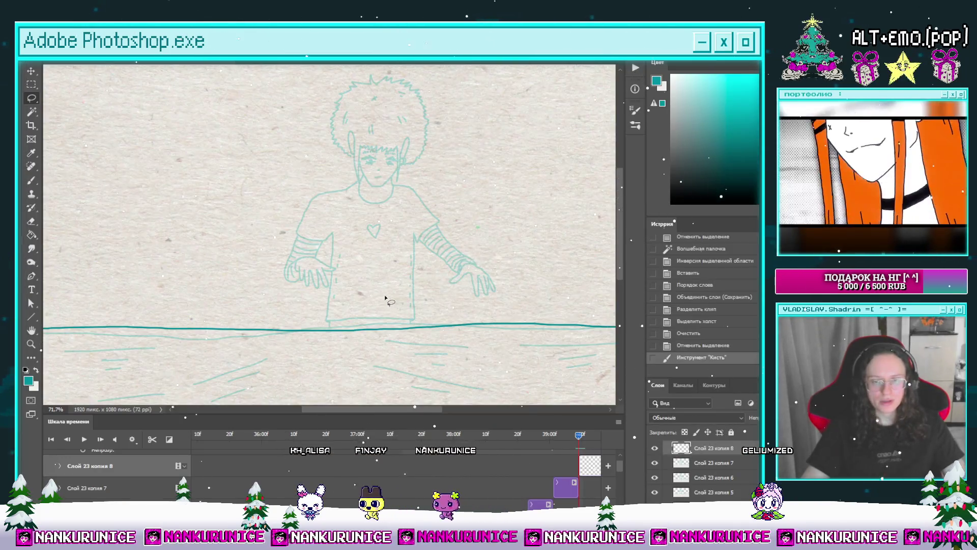
# Zoom in on the boy's face and torso and draw the shoulder line from his neck toward the arm.
pyautogui.press('Tab')
pyautogui.click(370, 287)
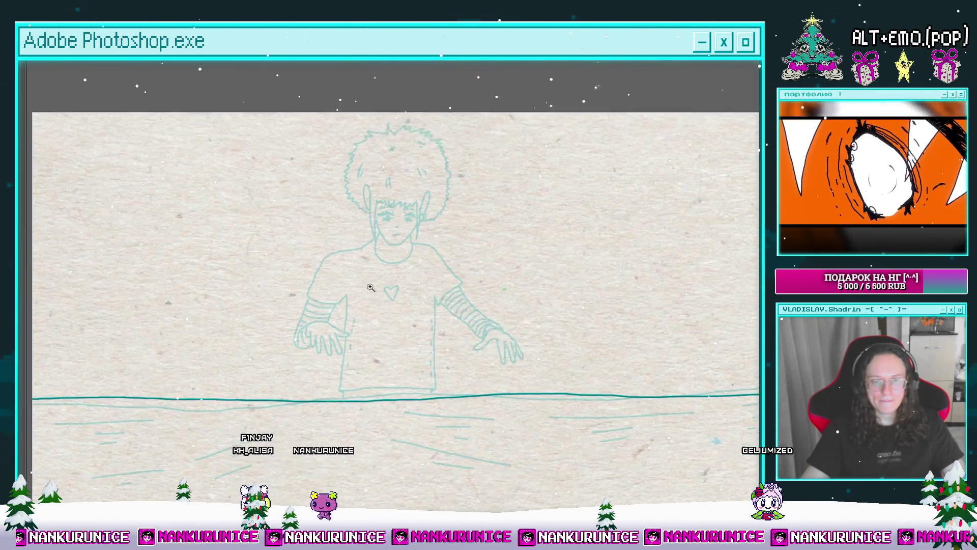
pyautogui.click(371, 288)
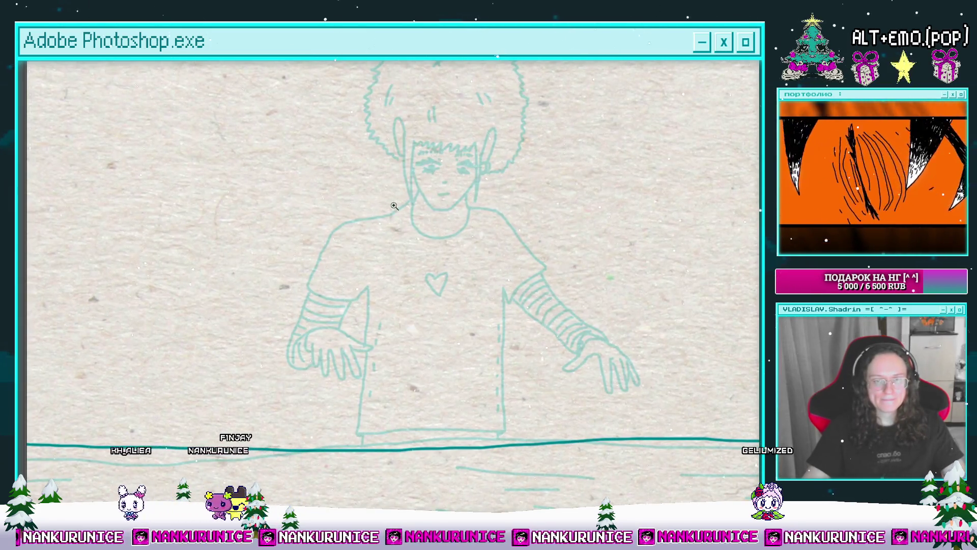
pyautogui.click(386, 231)
pyautogui.click(406, 225)
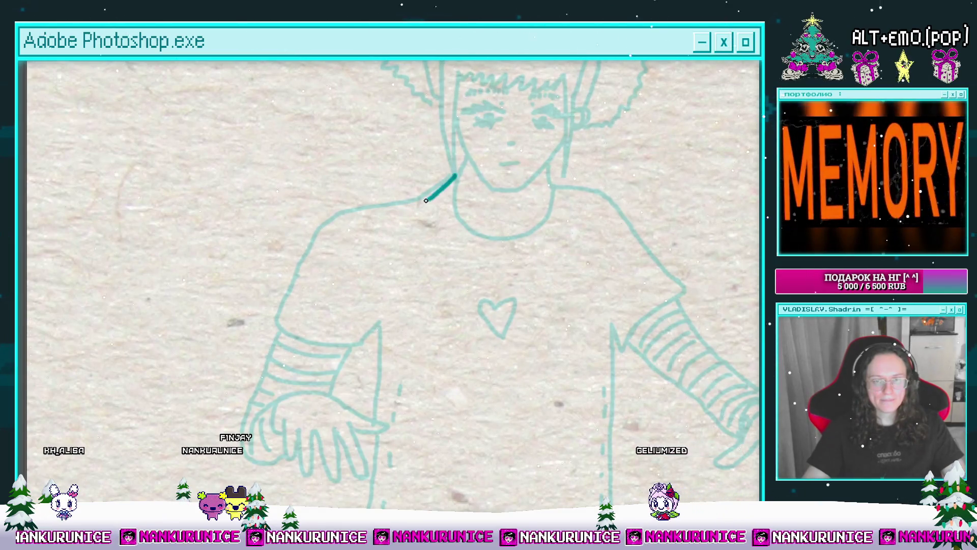
pyautogui.moveTo(320, 258); pyautogui.dragTo(285, 317)
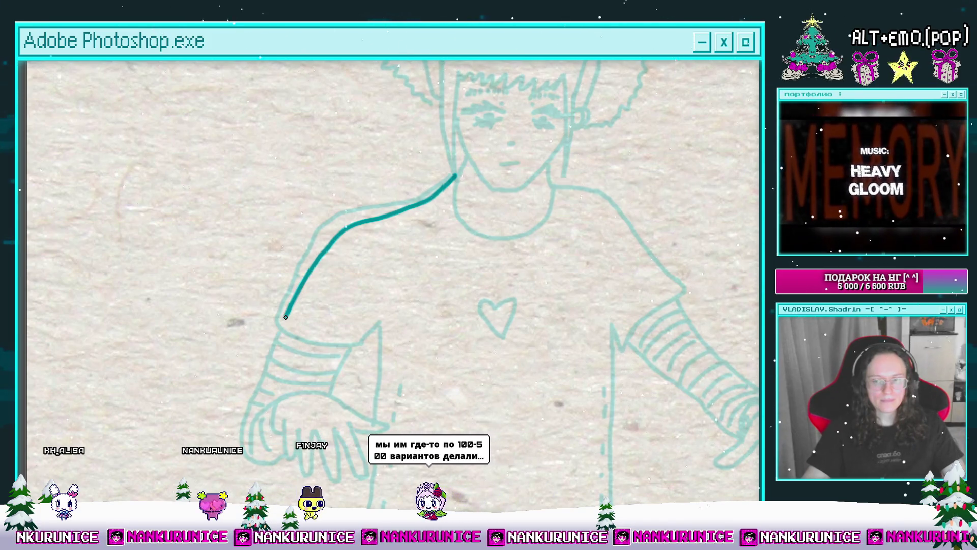
# Touch up the shoulder stroke and ink the sleeve cuff line across the arm.
pyautogui.moveTo(298, 306)
pyautogui.mouseDown()
pyautogui.moveTo(318, 306)
pyautogui.moveTo(473, 176)
pyautogui.mouseUp()
pyautogui.moveTo(473, 176)
pyautogui.mouseDown()
pyautogui.moveTo(332, 237)
pyautogui.moveTo(306, 269)
pyautogui.mouseUp()
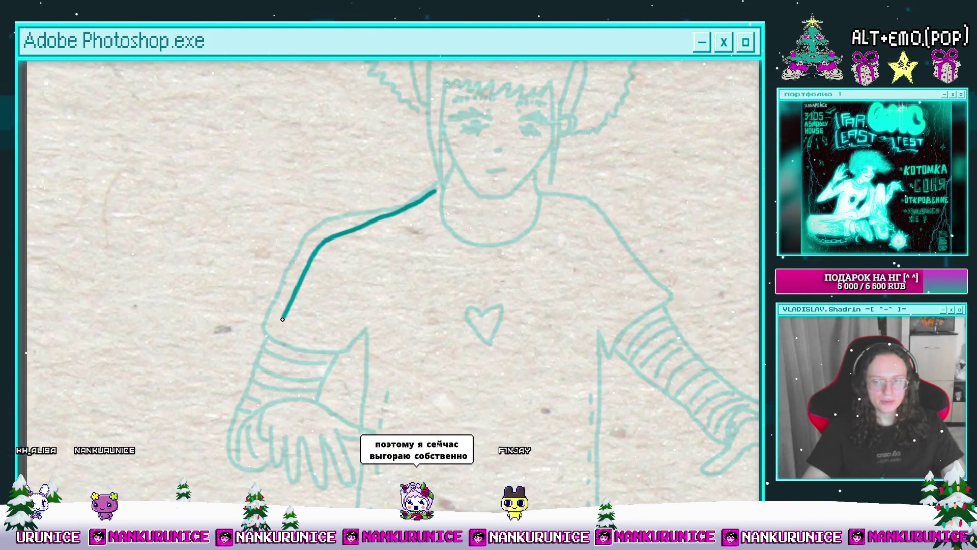
pyautogui.moveTo(283, 319)
pyautogui.mouseDown()
pyautogui.moveTo(272, 338)
pyautogui.moveTo(308, 281)
pyautogui.mouseUp()
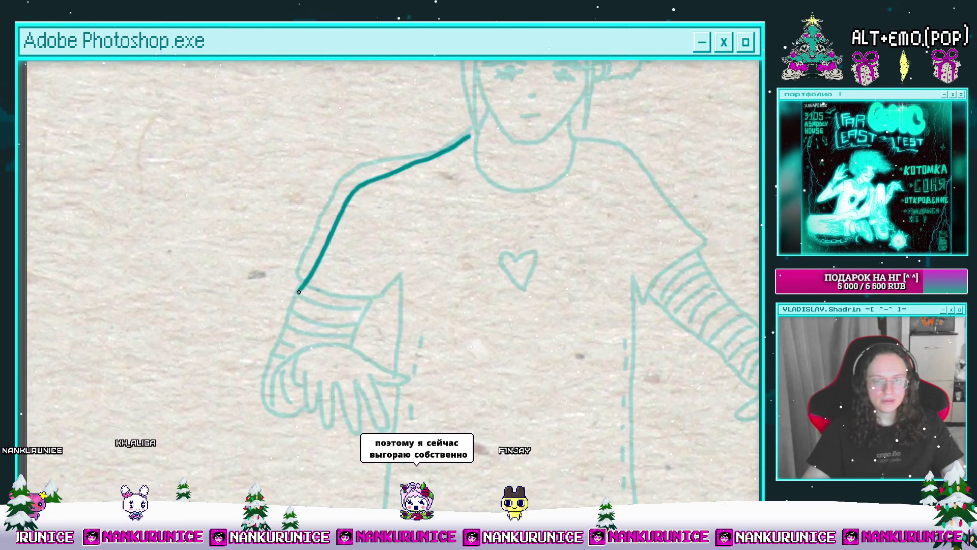
pyautogui.moveTo(377, 312)
pyautogui.mouseDown()
pyautogui.moveTo(360, 292)
pyautogui.moveTo(380, 292)
pyautogui.mouseUp()
pyautogui.moveTo(362, 294); pyautogui.dragTo(376, 237)
# Trace the back of the hand and fingers, erasing and undoing the bad finger strokes.
pyautogui.moveTo(342, 287)
pyautogui.mouseDown()
pyautogui.moveTo(351, 215)
pyautogui.moveTo(380, 189)
pyautogui.moveTo(368, 194)
pyautogui.mouseUp()
pyautogui.moveTo(299, 255)
pyautogui.mouseDown()
pyautogui.moveTo(349, 252)
pyautogui.moveTo(412, 288)
pyautogui.moveTo(394, 299)
pyautogui.moveTo(388, 276)
pyautogui.moveTo(401, 266)
pyautogui.moveTo(352, 265)
pyautogui.mouseUp()
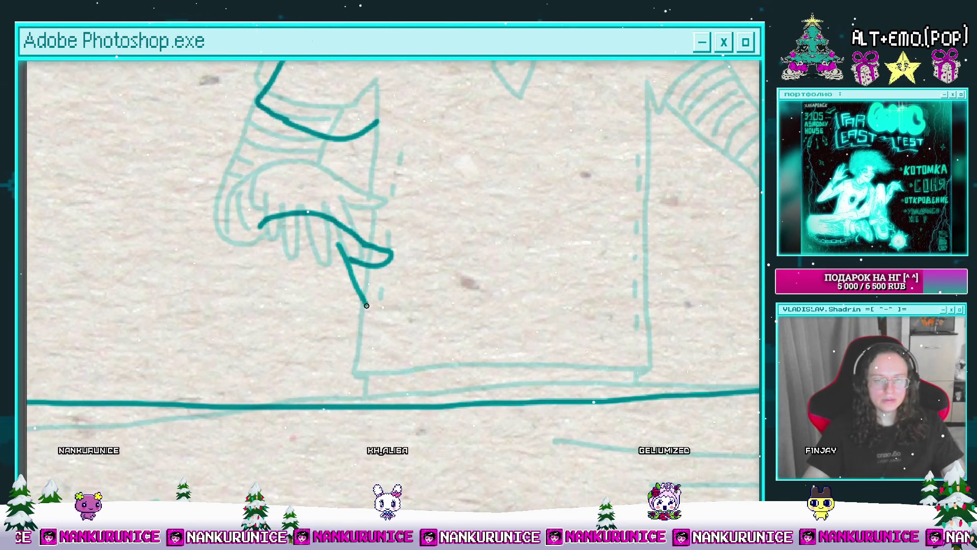
pyautogui.moveTo(323, 256)
pyautogui.mouseDown()
pyautogui.moveTo(321, 293)
pyautogui.moveTo(294, 257)
pyautogui.mouseUp()
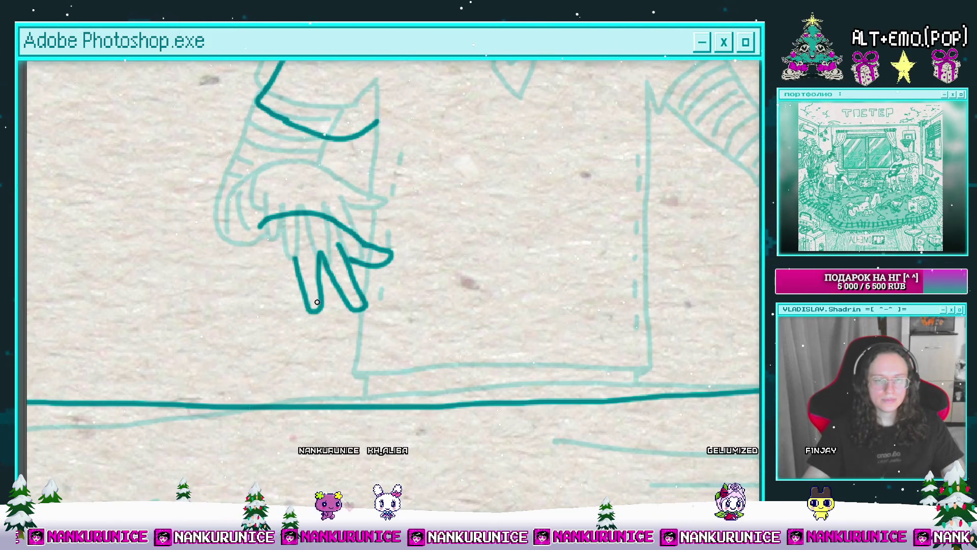
pyautogui.moveTo(279, 267); pyautogui.dragTo(296, 283)
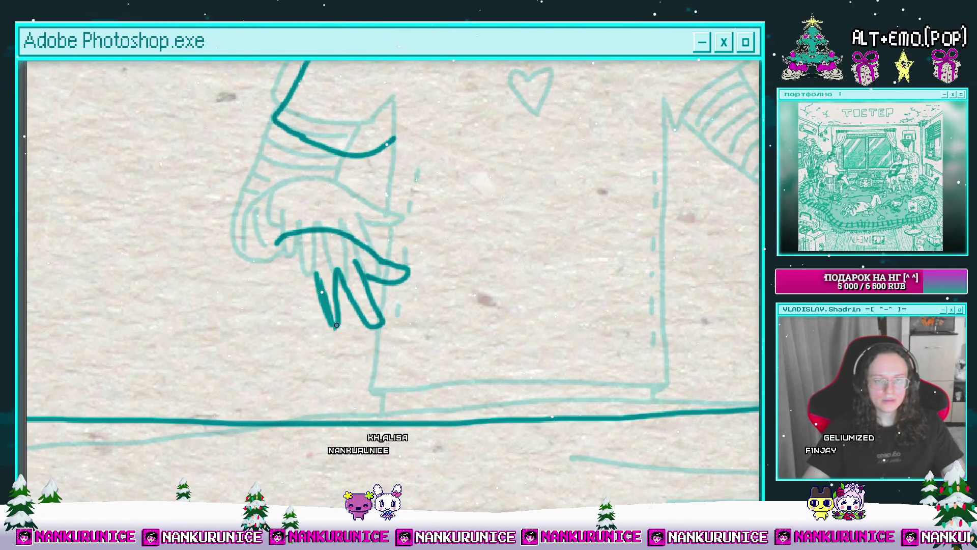
pyautogui.moveTo(336, 325)
pyautogui.mouseDown()
pyautogui.moveTo(341, 312)
pyautogui.moveTo(301, 277)
pyautogui.moveTo(328, 325)
pyautogui.mouseUp()
pyautogui.press('e')
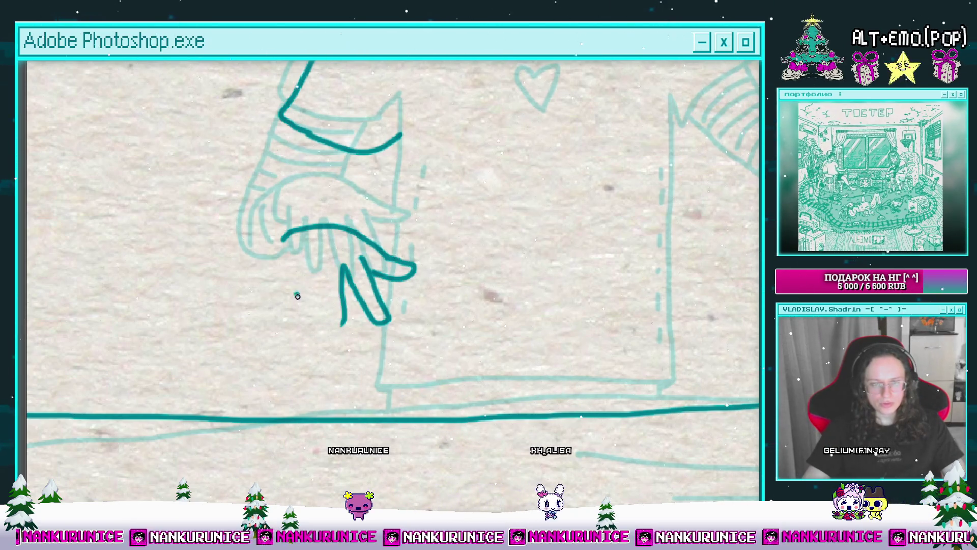
pyautogui.moveTo(298, 296)
pyautogui.mouseDown()
pyautogui.moveTo(313, 306)
pyautogui.moveTo(300, 314)
pyautogui.moveTo(341, 286)
pyautogui.moveTo(352, 334)
pyautogui.mouseUp()
pyautogui.hotkey('ctrl', 'z')
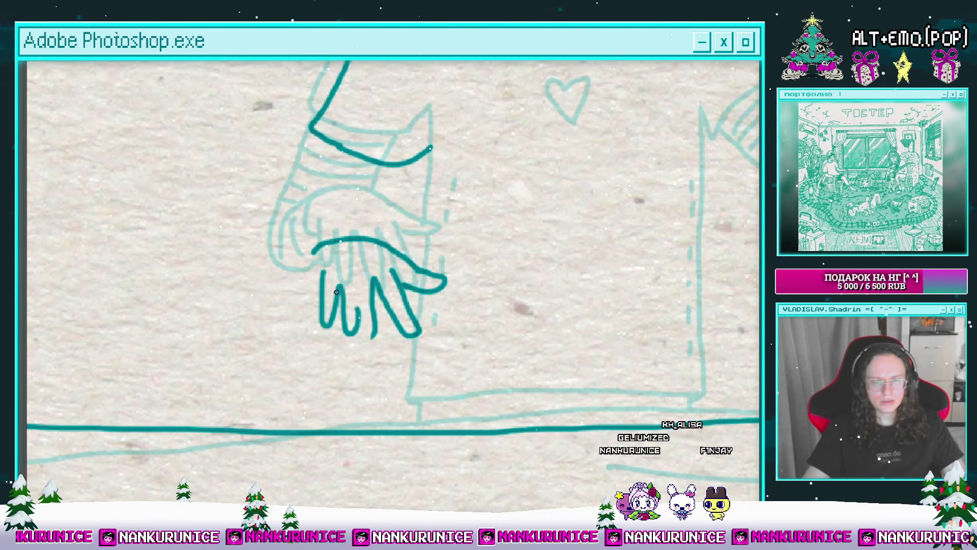
pyautogui.hotkey('ctrl', 'z')
pyautogui.hotkey('ctrl', 'z')
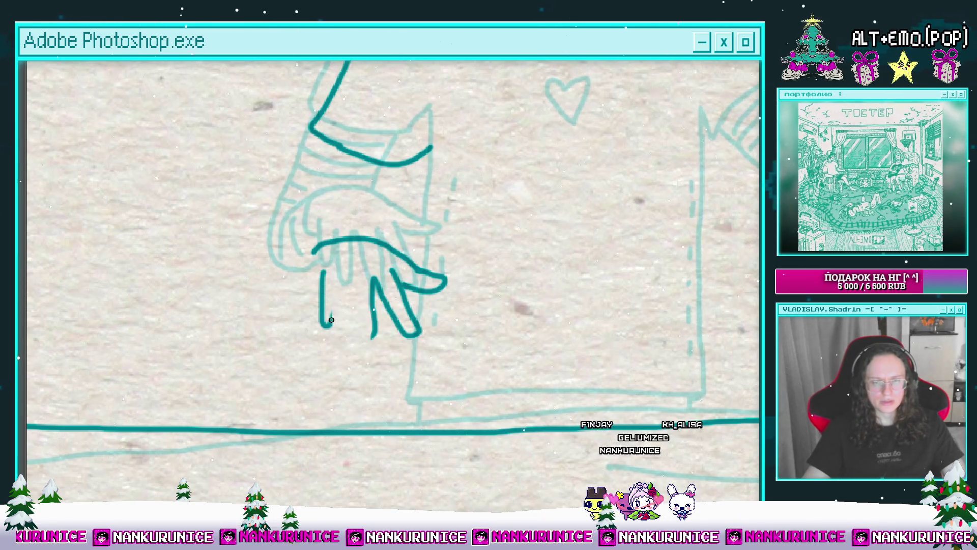
pyautogui.scroll(2, 361, 319)
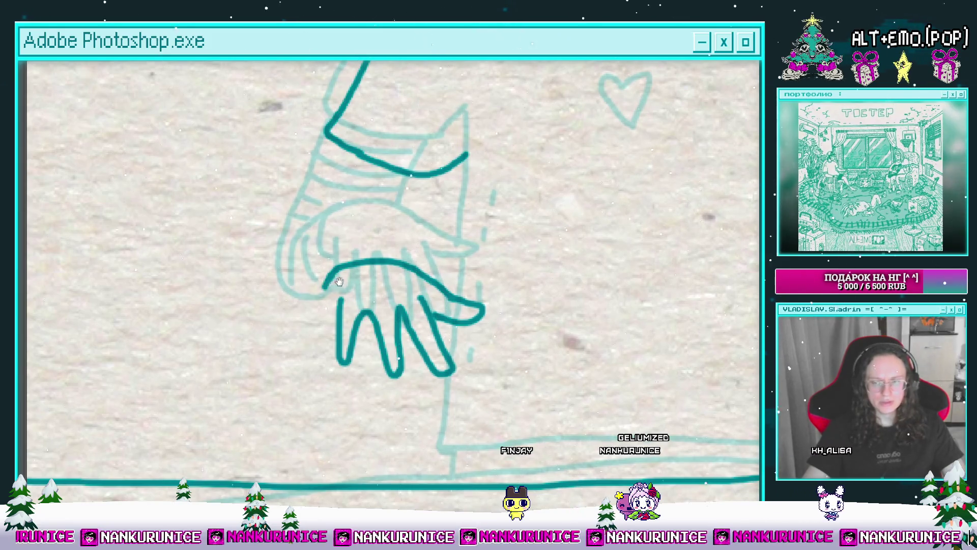
# Remove the stray tail of the wrist stroke with undo and the Eraser.
pyautogui.moveTo(339, 281); pyautogui.dragTo(338, 272)
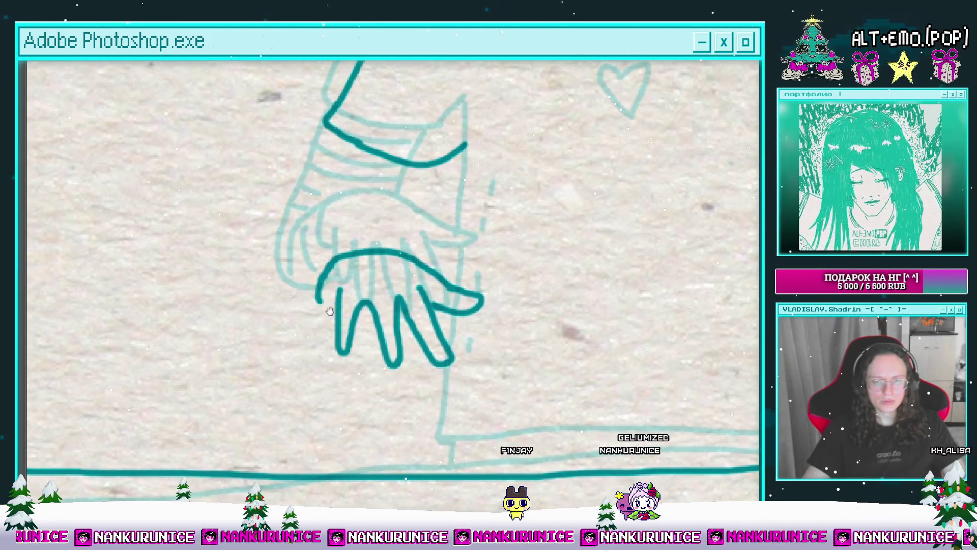
pyautogui.scroll(-4, 330, 311)
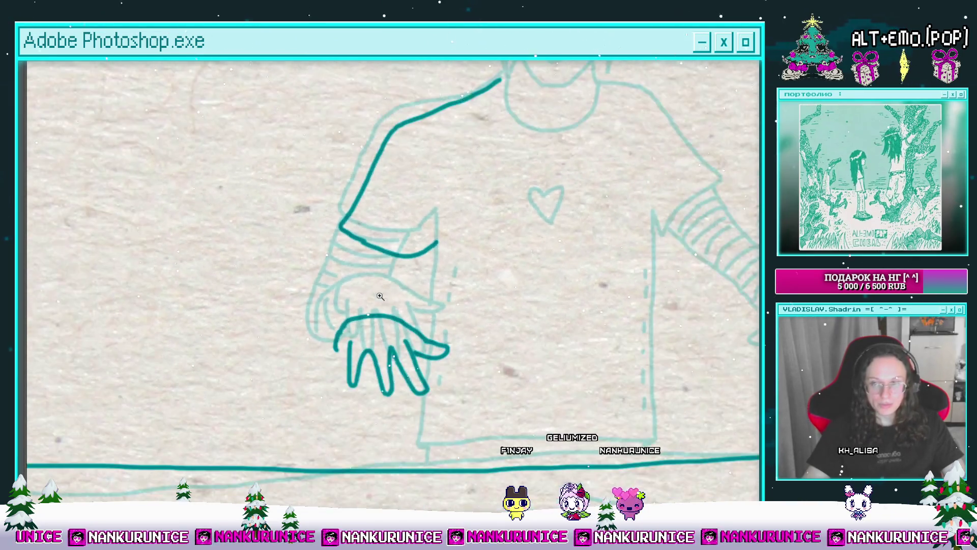
pyautogui.hscroll(2, 381, 297)
pyautogui.hscroll(2, 391, 296)
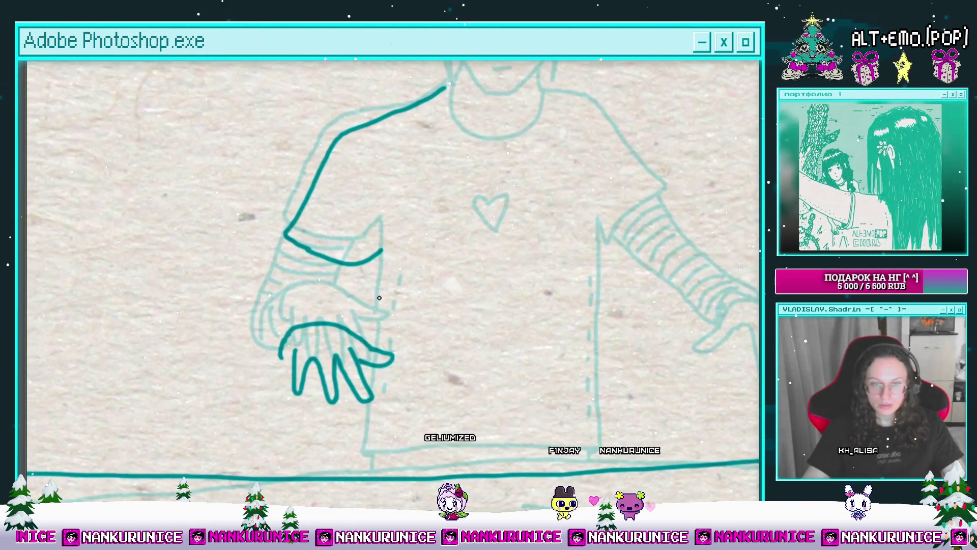
pyautogui.scroll(3, 376, 299)
pyautogui.hotkey('ctrl', 'z')
pyautogui.hscroll(-2, 412, 274)
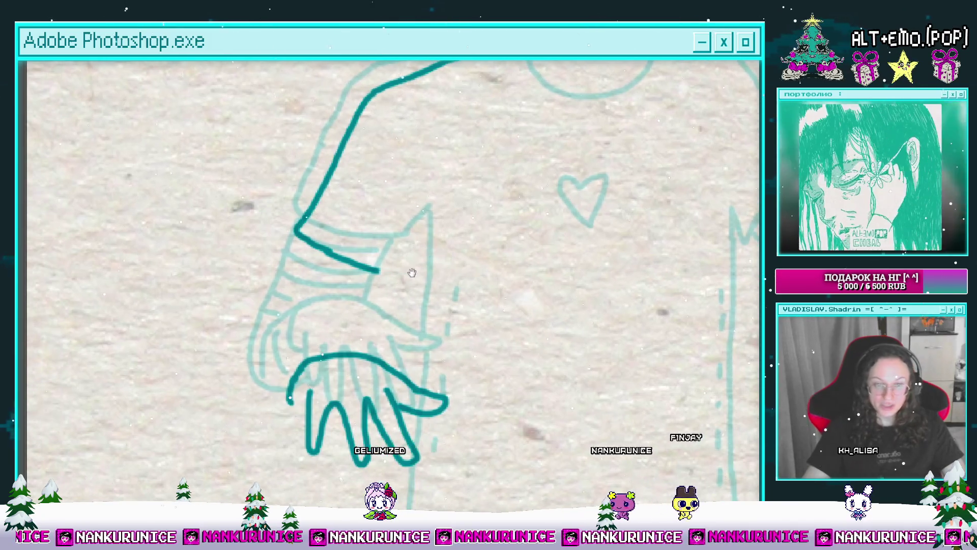
pyautogui.press('e')
pyautogui.moveTo(320, 247); pyautogui.dragTo(339, 265)
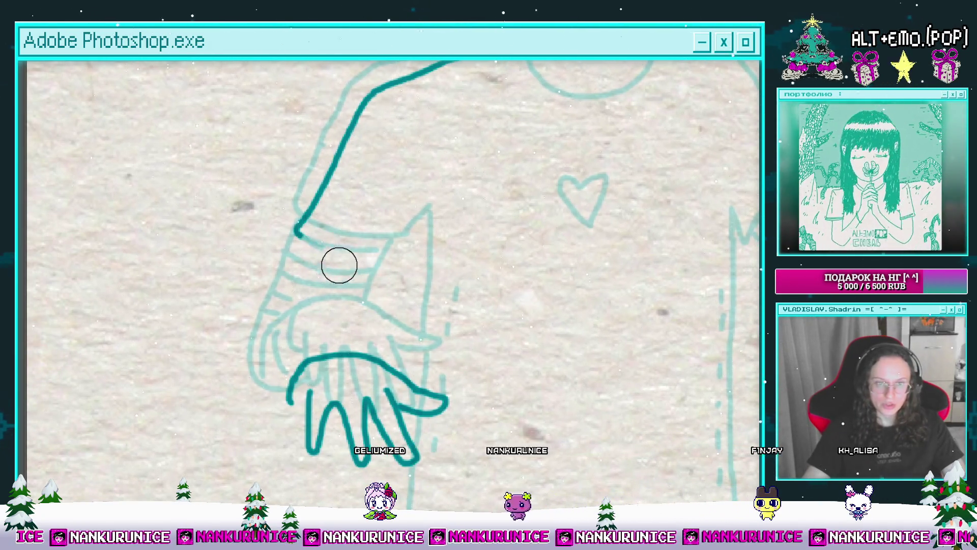
# Draw the line joining the palm to the pinky to close the hand's outline.
pyautogui.moveTo(409, 275); pyautogui.dragTo(371, 287)
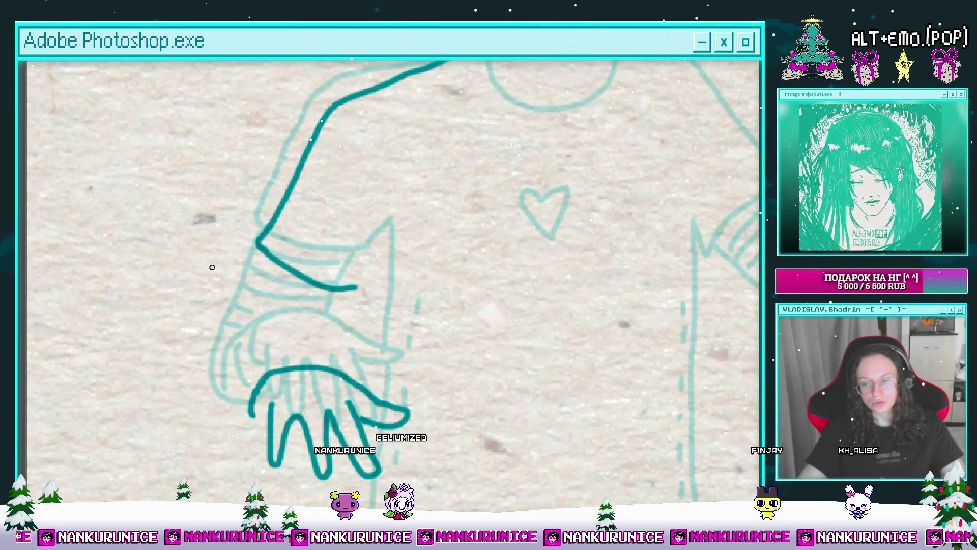
pyautogui.moveTo(225, 236)
pyautogui.mouseDown()
pyautogui.moveTo(276, 244)
pyautogui.moveTo(320, 215)
pyautogui.moveTo(310, 183)
pyautogui.mouseUp()
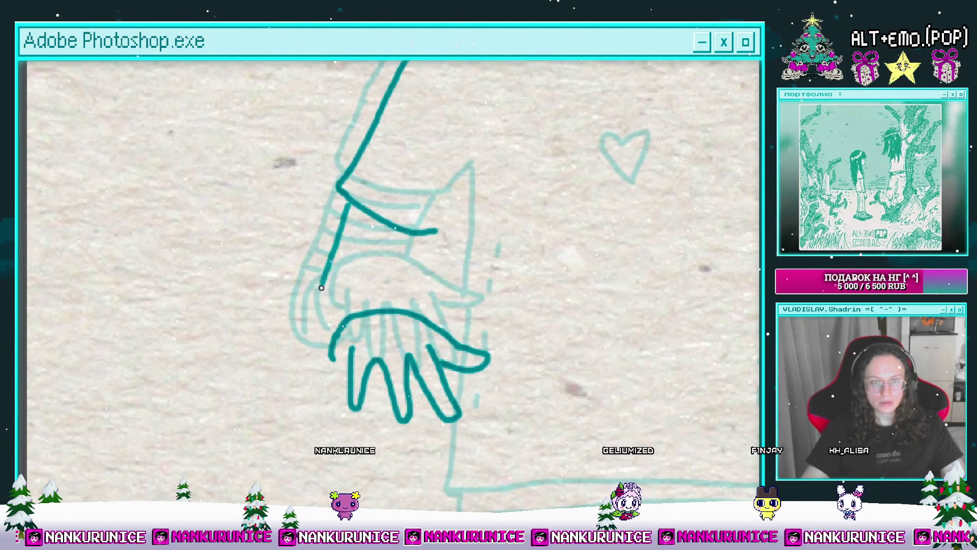
pyautogui.moveTo(315, 390)
pyautogui.mouseDown()
pyautogui.moveTo(290, 383)
pyautogui.moveTo(334, 390)
pyautogui.mouseUp()
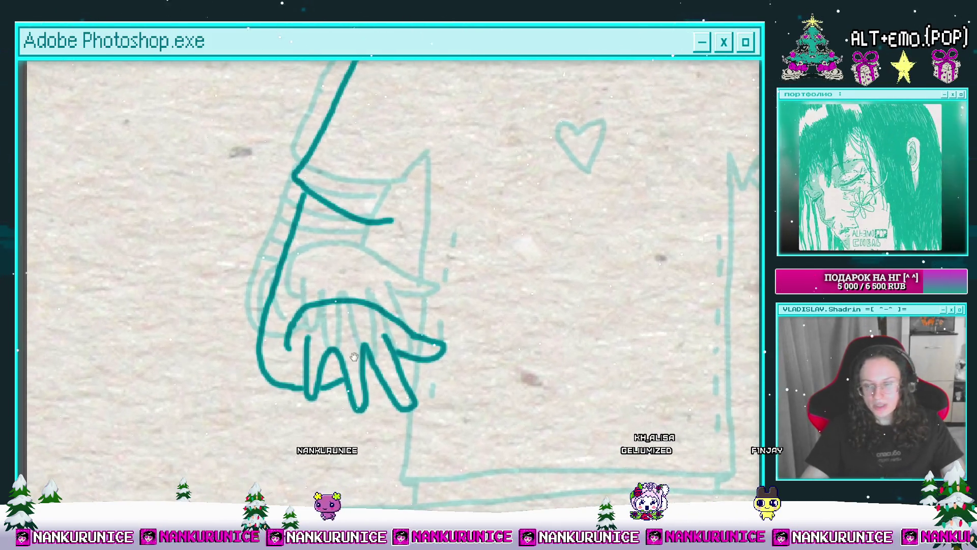
pyautogui.moveTo(274, 299); pyautogui.dragTo(300, 310)
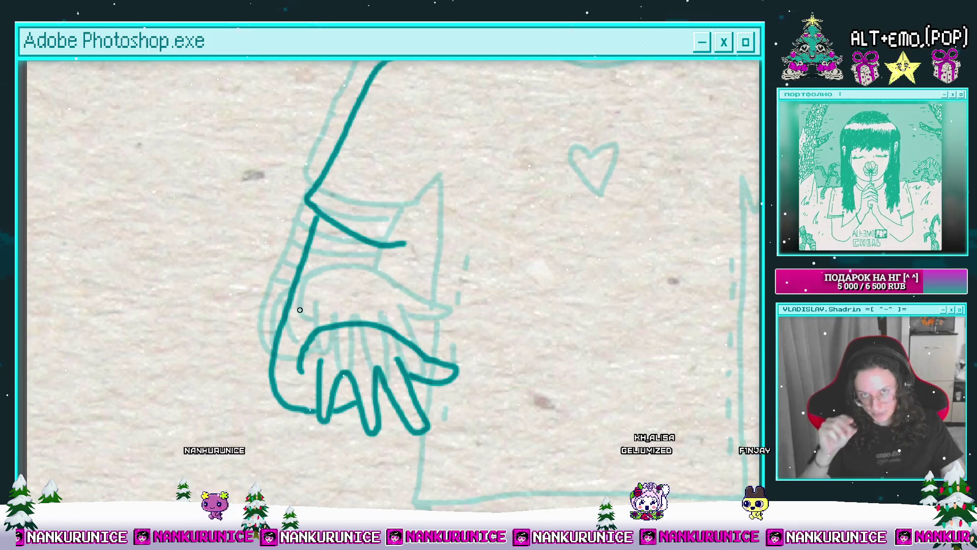
pyautogui.moveTo(285, 299); pyautogui.dragTo(314, 262)
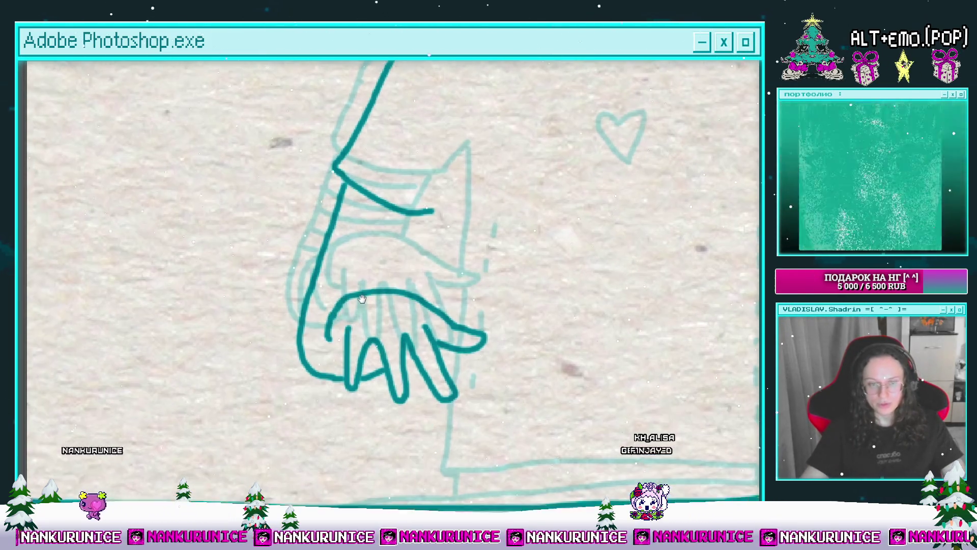
pyautogui.moveTo(371, 356)
pyautogui.mouseDown()
pyautogui.moveTo(357, 398)
pyautogui.moveTo(377, 392)
pyautogui.moveTo(359, 390)
pyautogui.moveTo(366, 406)
pyautogui.mouseUp()
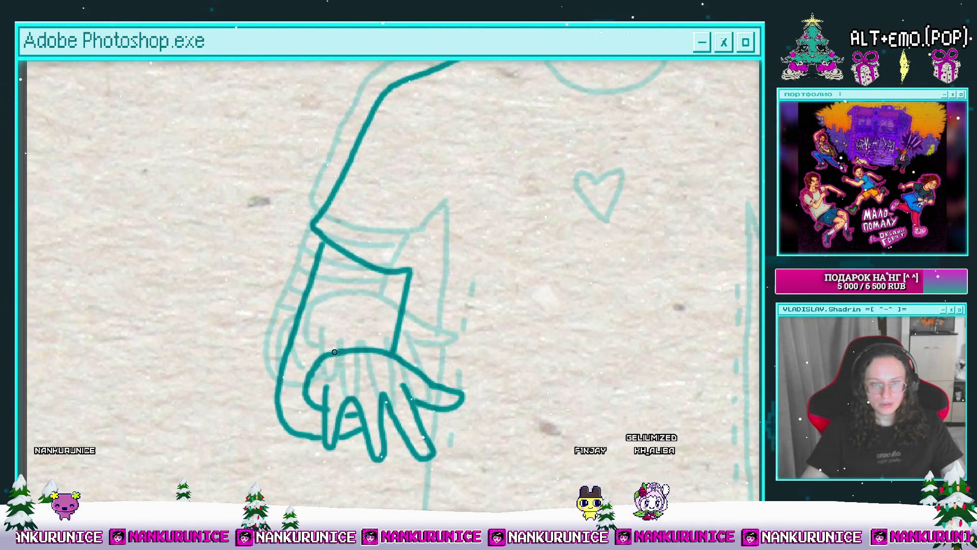
pyautogui.scroll(2, 336, 352)
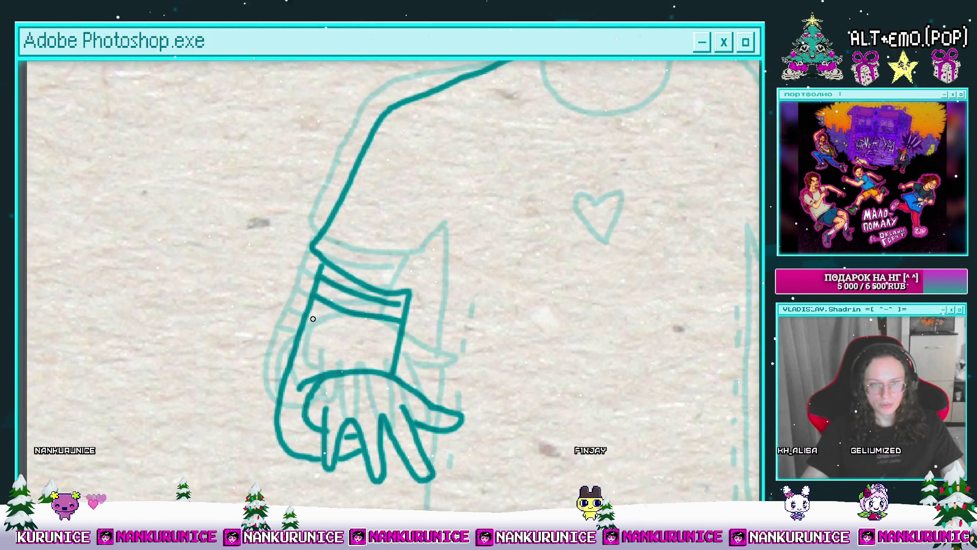
# Zoom out to the whole figure and recentre the view on the traced arm.
pyautogui.moveTo(303, 360)
pyautogui.mouseDown()
pyautogui.moveTo(307, 336)
pyautogui.moveTo(343, 322)
pyautogui.mouseUp()
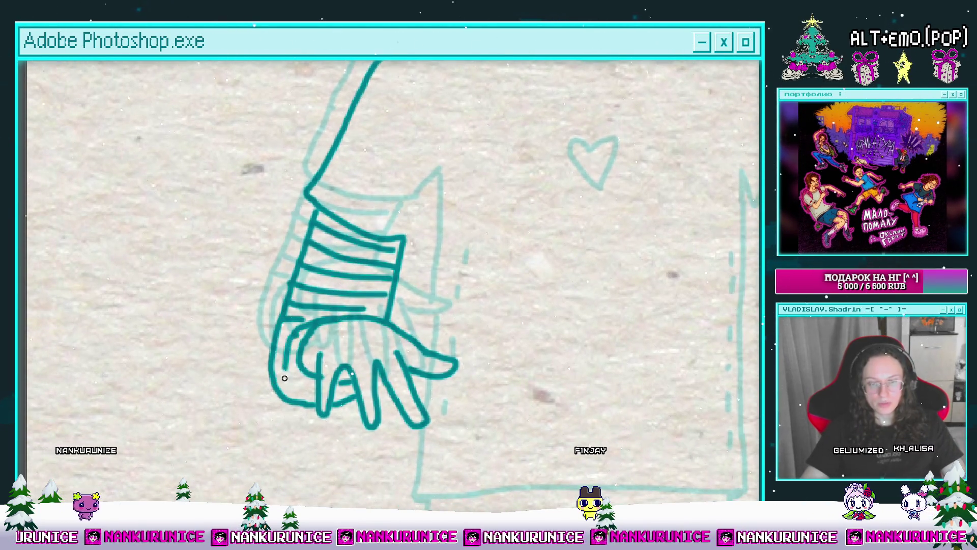
pyautogui.moveTo(284, 378); pyautogui.dragTo(313, 333)
pyautogui.hotkey('ctrl', '0')
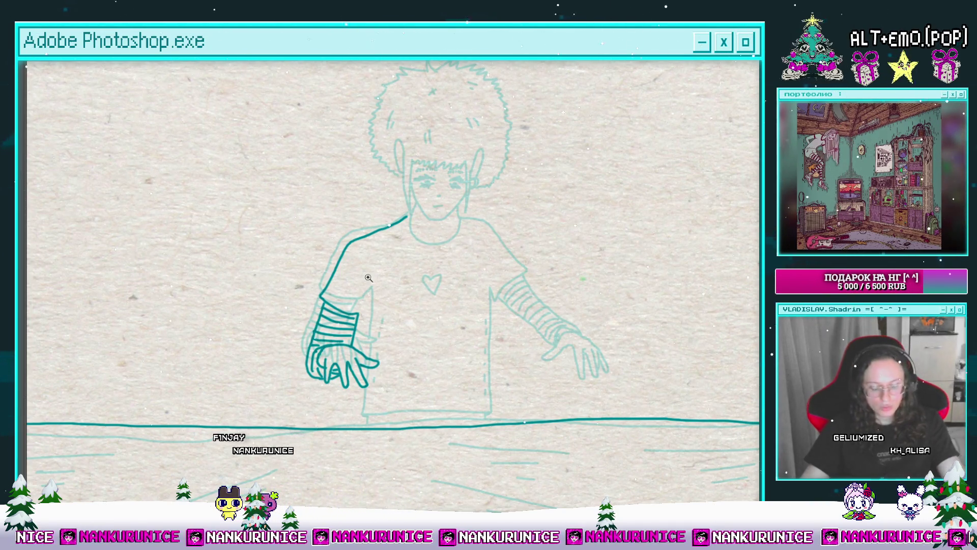
pyautogui.moveTo(571, 270); pyautogui.dragTo(526, 268)
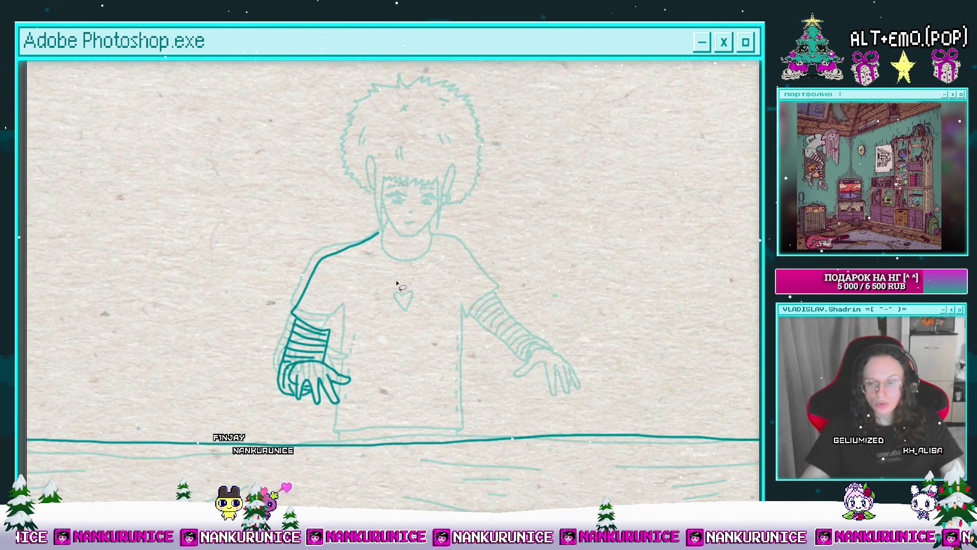
pyautogui.scroll(2, 397, 284)
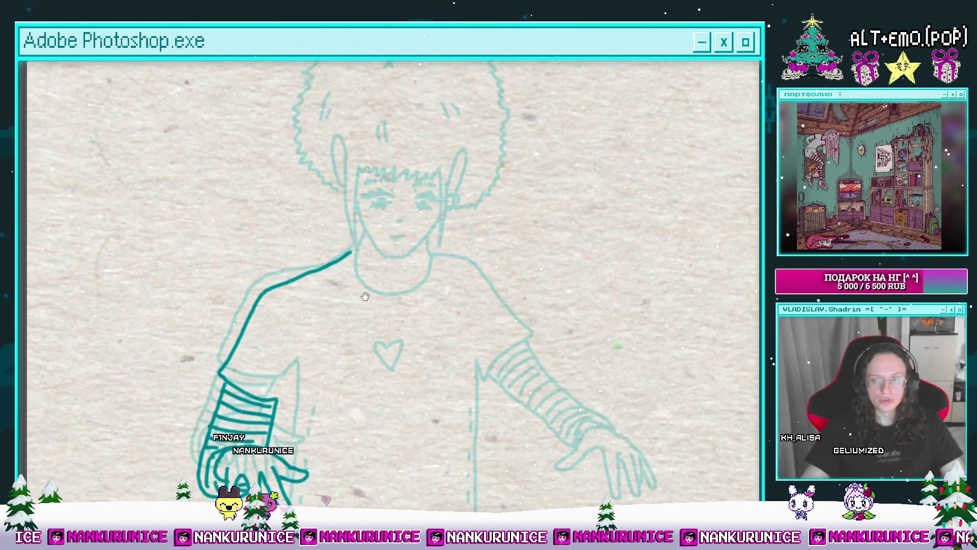
pyautogui.moveTo(365, 296); pyautogui.dragTo(402, 244)
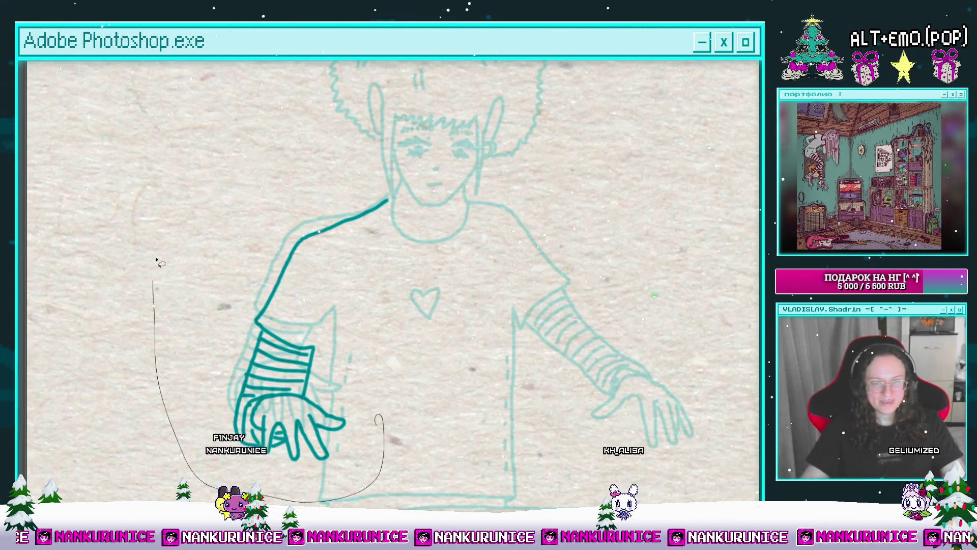
# Free-transform the selected arm strokes, nudging them down and left, then check the upper body.
pyautogui.hotkey('ctrl', 't')
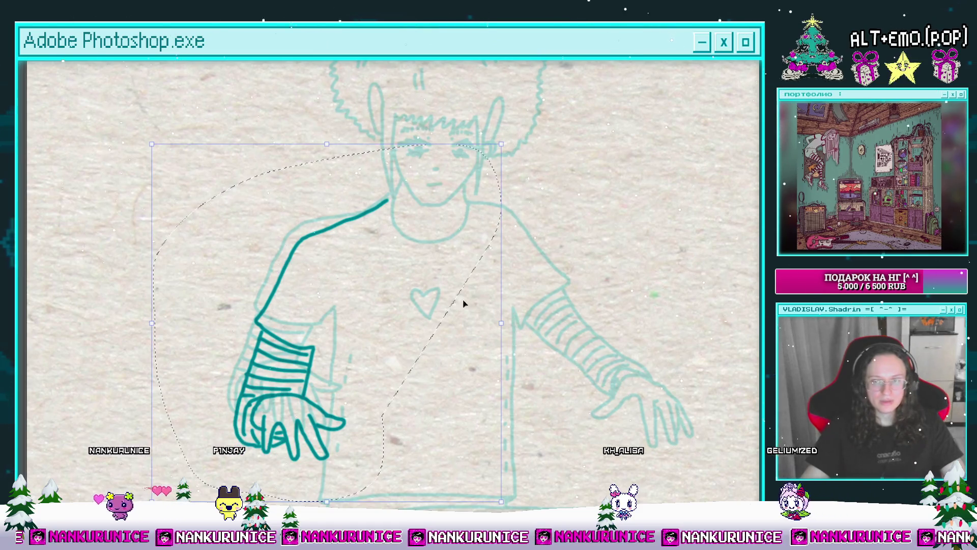
pyautogui.moveTo(427, 300)
pyautogui.mouseDown()
pyautogui.moveTo(421, 306)
pyautogui.moveTo(484, 307)
pyautogui.mouseUp()
pyautogui.press('Return')
pyautogui.moveTo(493, 217)
pyautogui.mouseDown()
pyautogui.moveTo(482, 241)
pyautogui.moveTo(460, 252)
pyautogui.moveTo(456, 277)
pyautogui.mouseUp()
pyautogui.hotkey('ctrl', '-')
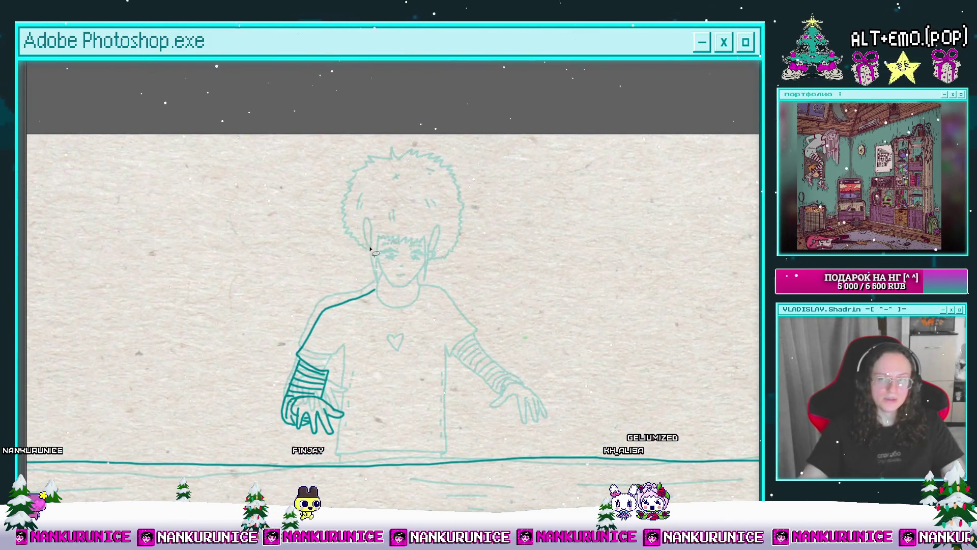
pyautogui.click(373, 274)
pyautogui.moveTo(411, 248); pyautogui.dragTo(386, 308)
pyautogui.click(377, 290)
pyautogui.hotkey('ctrl', '-')
pyautogui.moveTo(362, 259); pyautogui.dragTo(382, 292)
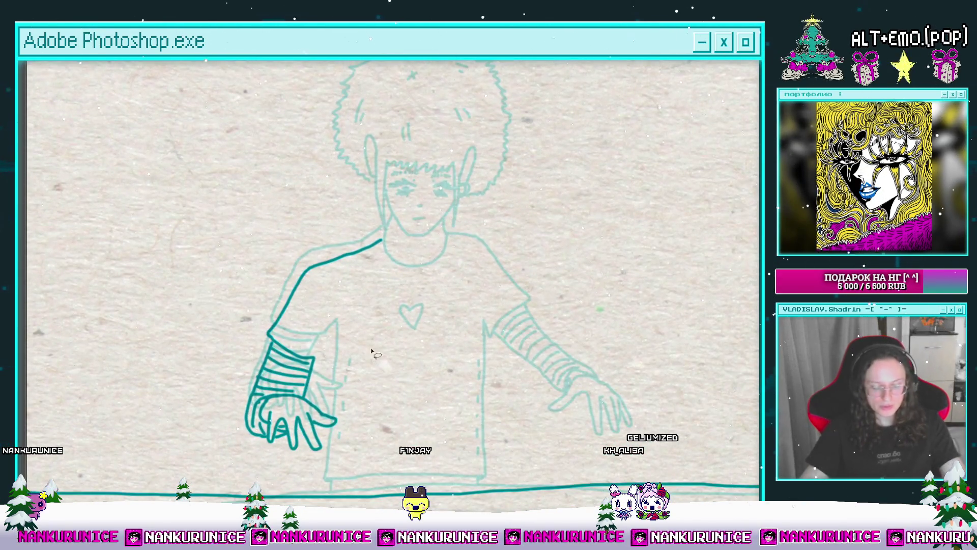
# Reselect the traced arm linework and move it up about 20 px over the sketch.
pyautogui.moveTo(298, 218); pyautogui.dragTo(456, 293)
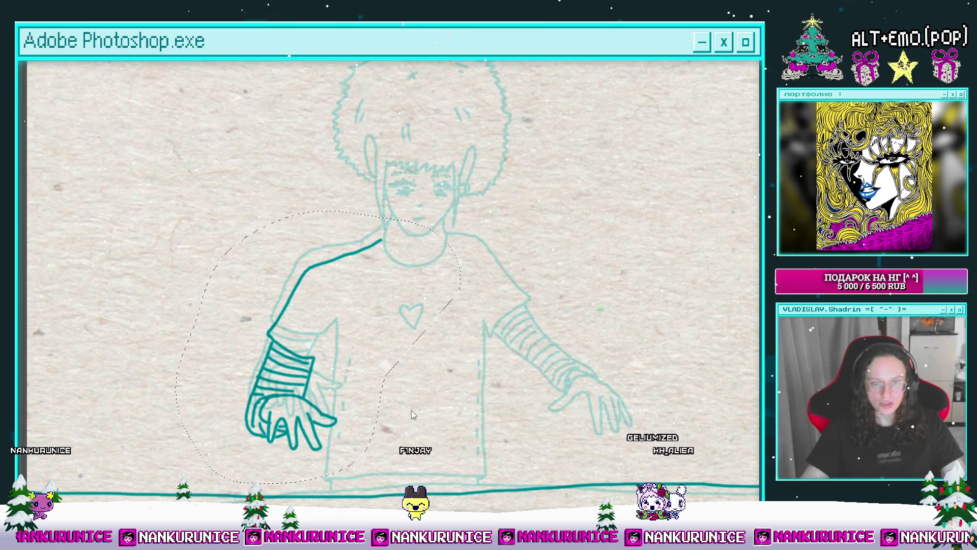
pyautogui.hotkey('ctrl', 't')
pyautogui.moveTo(371, 367); pyautogui.dragTo(372, 356)
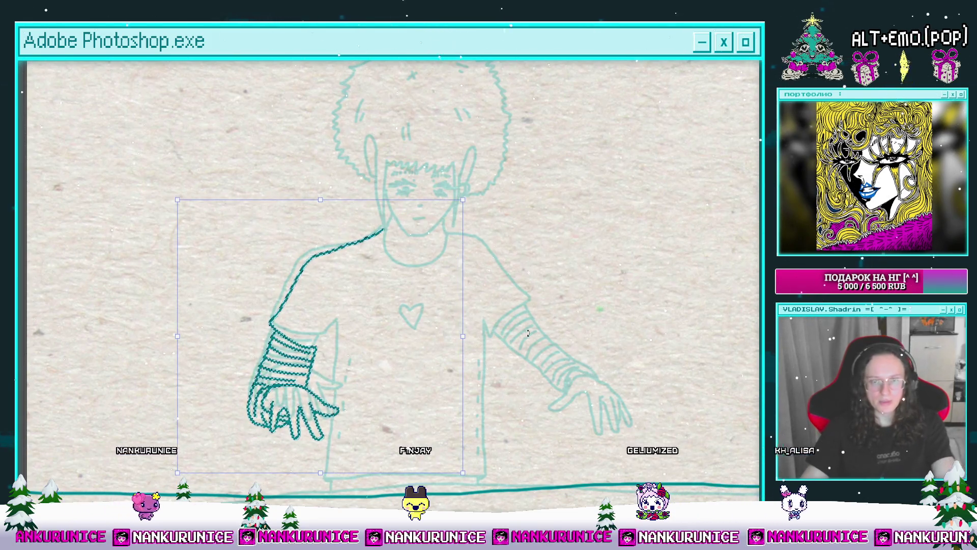
pyautogui.press('Return')
pyautogui.moveTo(453, 327); pyautogui.dragTo(439, 315)
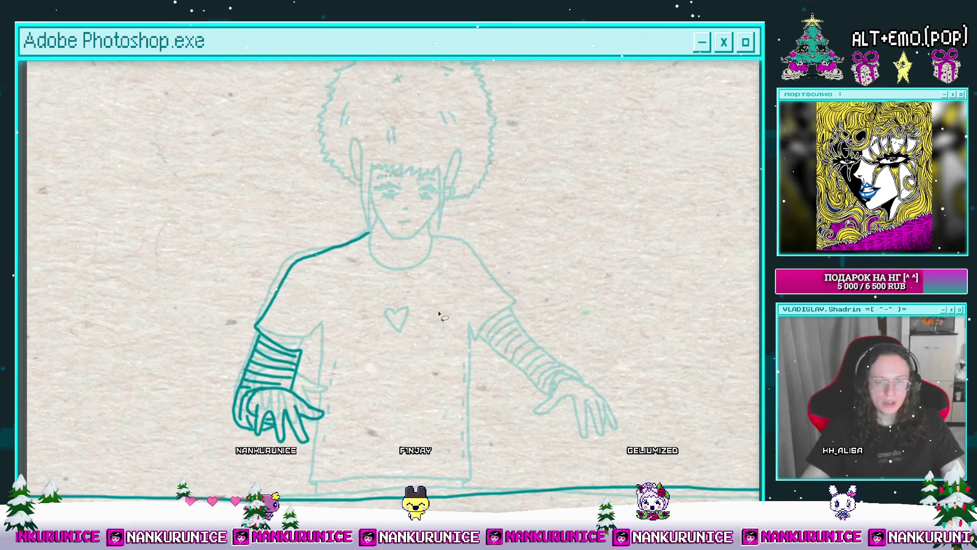
pyautogui.moveTo(402, 279); pyautogui.dragTo(445, 238)
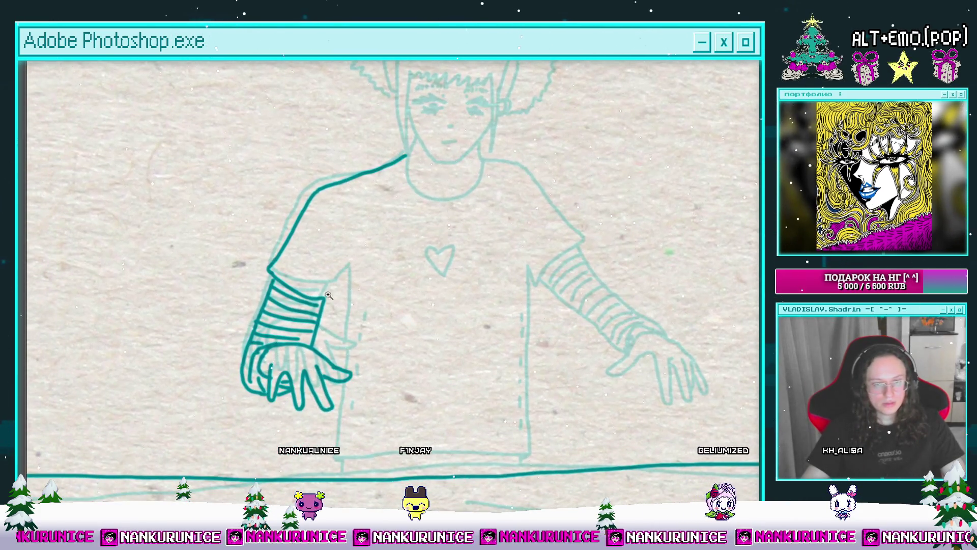
# Add short hooks at the ends of the cuff stripes.
pyautogui.click(328, 296)
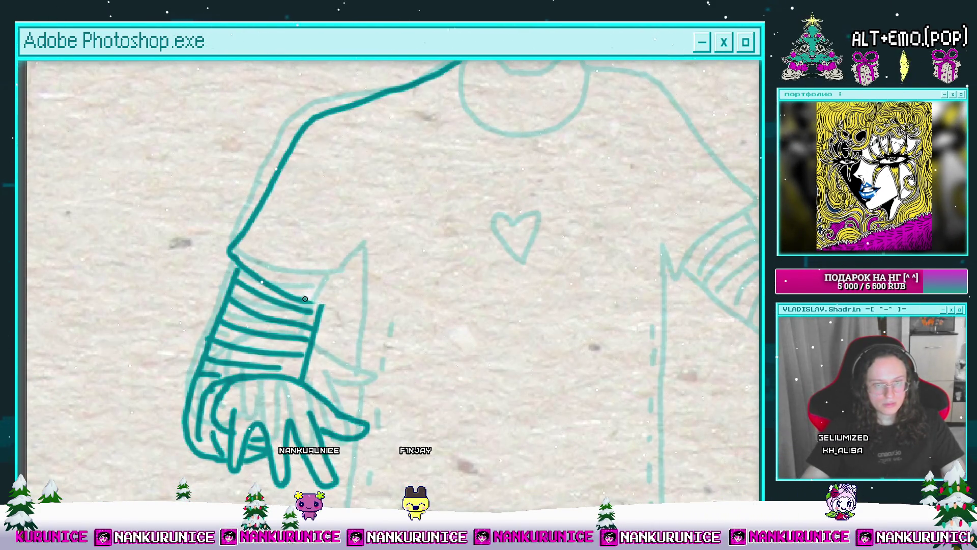
pyautogui.moveTo(334, 307); pyautogui.dragTo(337, 293)
pyautogui.moveTo(351, 292); pyautogui.dragTo(321, 316)
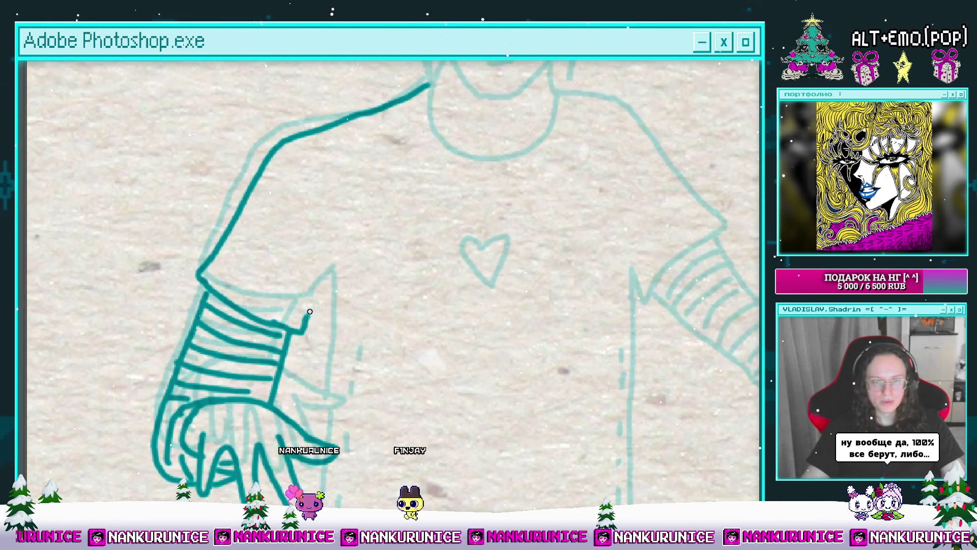
pyautogui.scroll(-5, 332, 244)
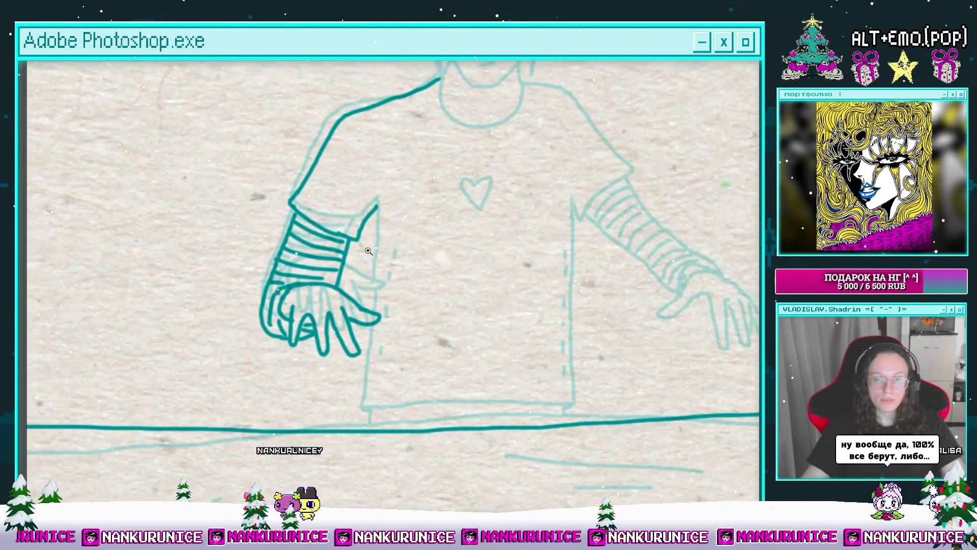
pyautogui.scroll(-2, 369, 251)
# Draw the shirt's side line down from the hand, then undo the stray stroke.
pyautogui.scroll(4, 371, 239)
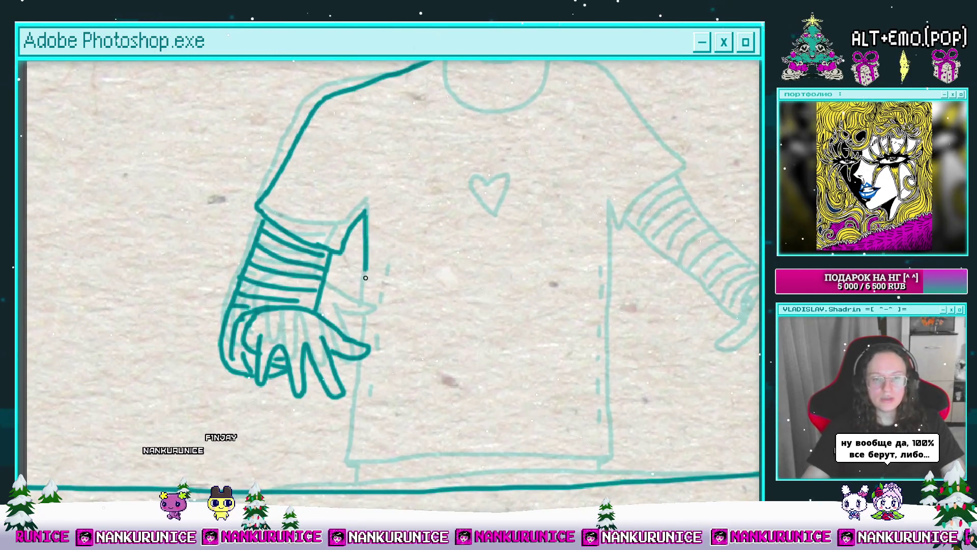
pyautogui.scroll(-3, 375, 293)
pyautogui.moveTo(368, 284); pyautogui.dragTo(362, 356)
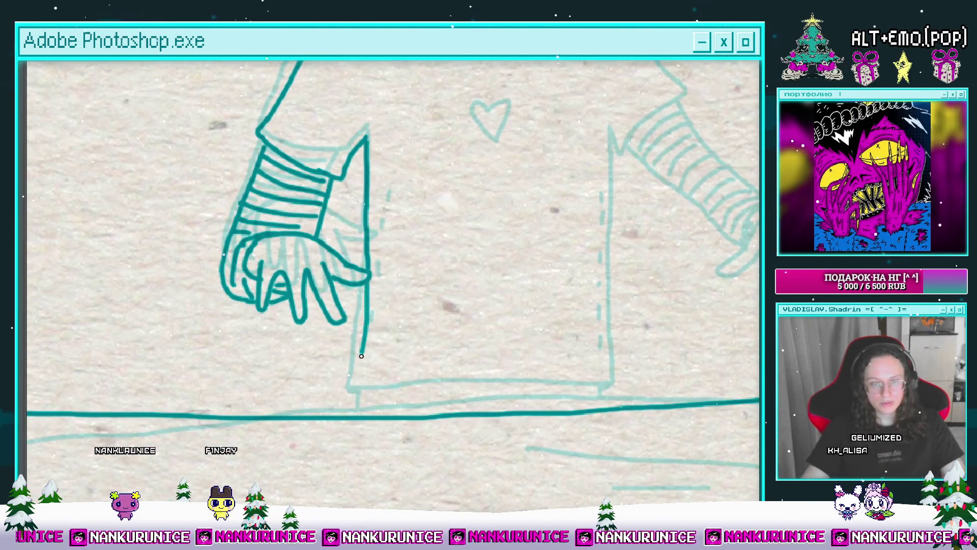
pyautogui.hotkey('ctrl', 'z')
pyautogui.scroll(-2, 367, 336)
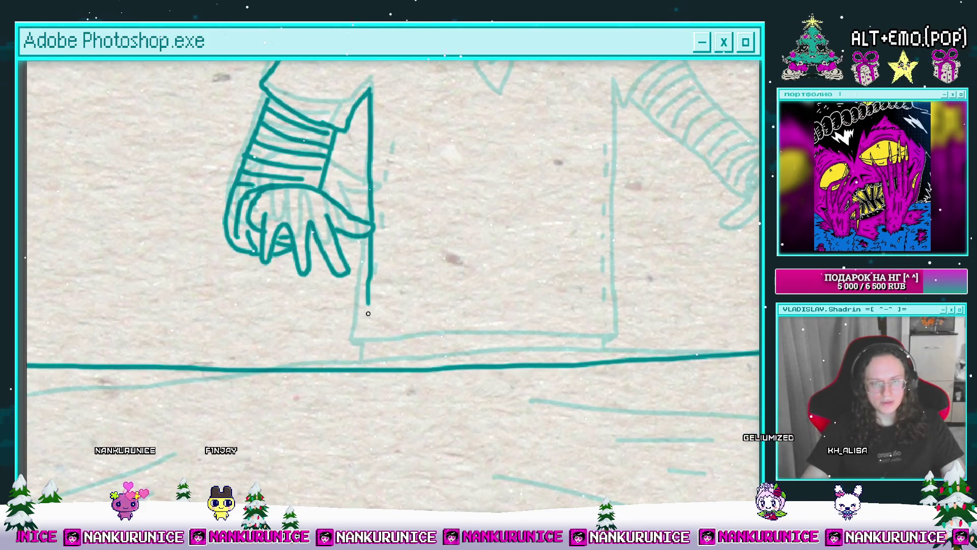
# Compare against another frame on the Timeline, then return to a full-canvas view of the head and shoulders.
pyautogui.moveTo(581, 347)
pyautogui.mouseDown()
pyautogui.moveTo(508, 392)
pyautogui.moveTo(505, 425)
pyautogui.mouseUp()
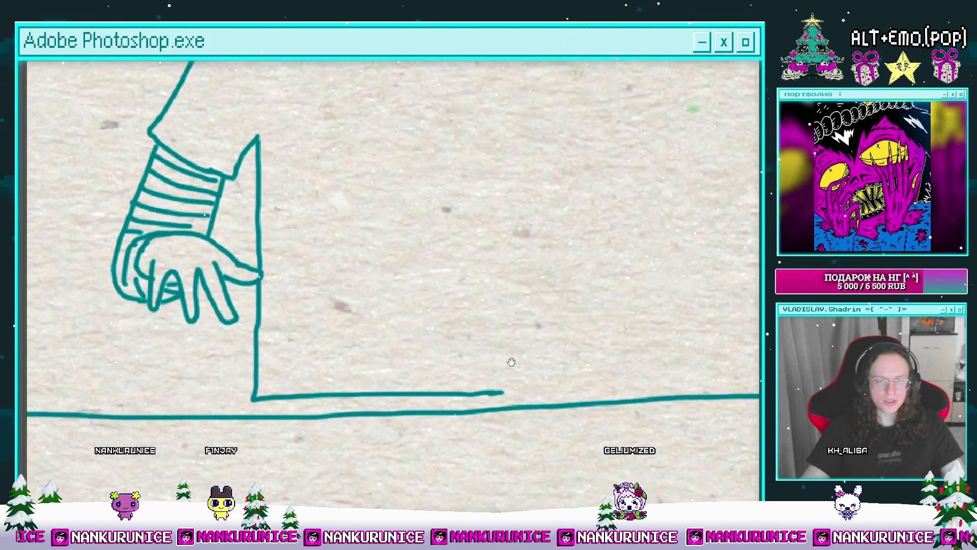
pyautogui.press('Tab')
pyautogui.click(560, 437)
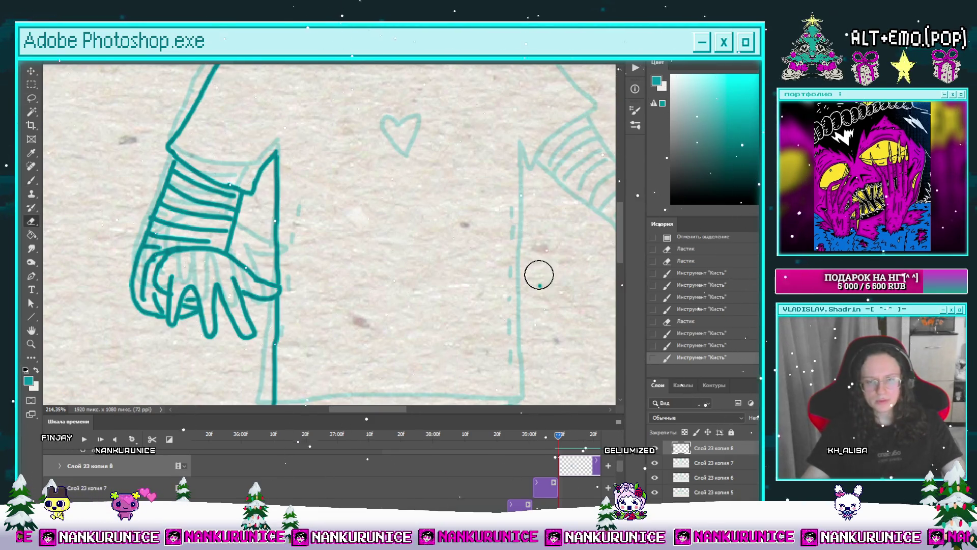
pyautogui.press('Tab')
pyautogui.moveTo(541, 262); pyautogui.dragTo(487, 319)
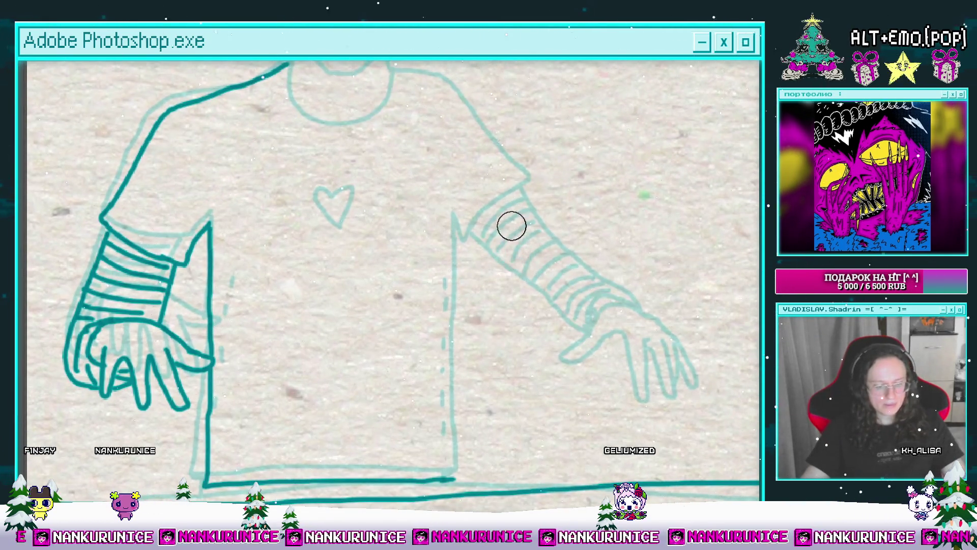
pyautogui.scroll(-2, 512, 226)
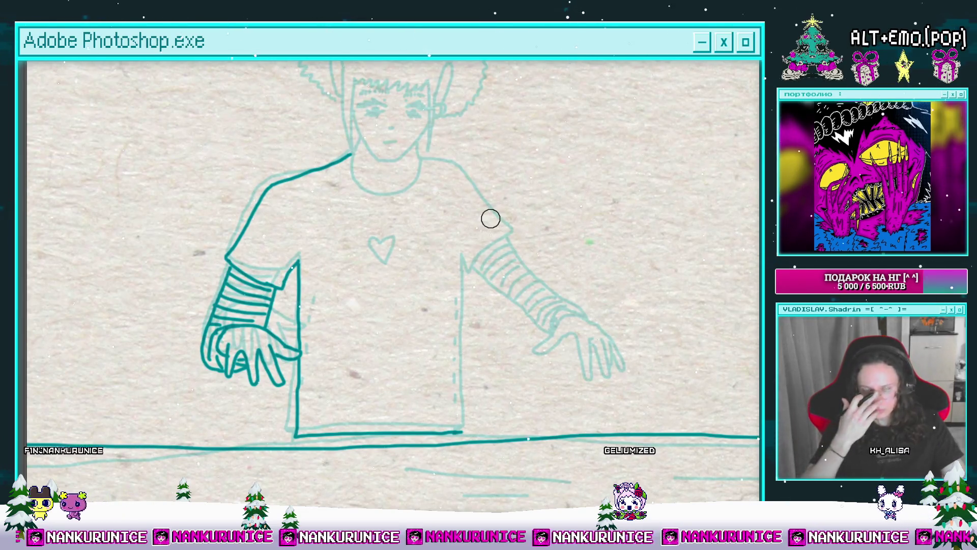
pyautogui.moveTo(491, 219); pyautogui.dragTo(482, 282)
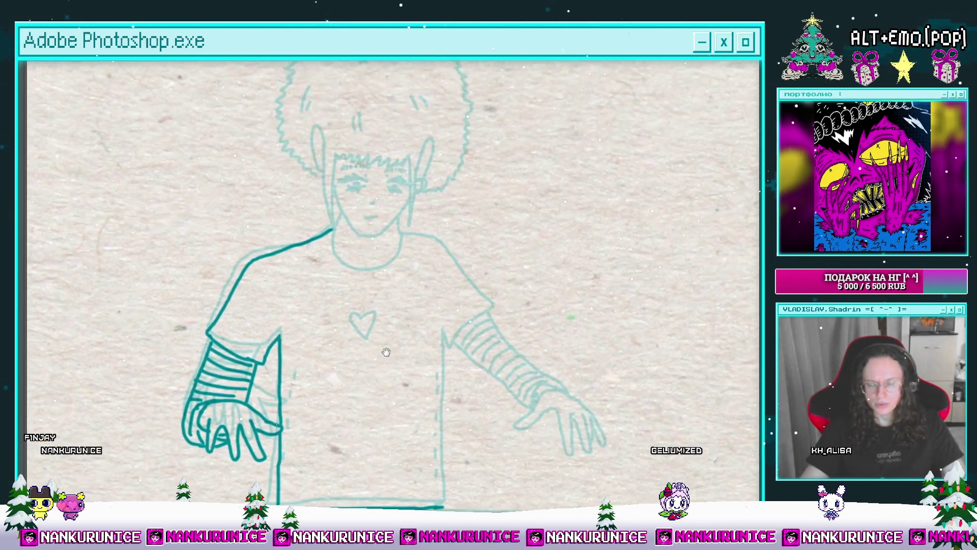
# Zoom in on the face and ink the side of the neck down to the shoulder.
pyautogui.scroll(1, 364, 258)
pyautogui.moveTo(363, 259); pyautogui.dragTo(365, 287)
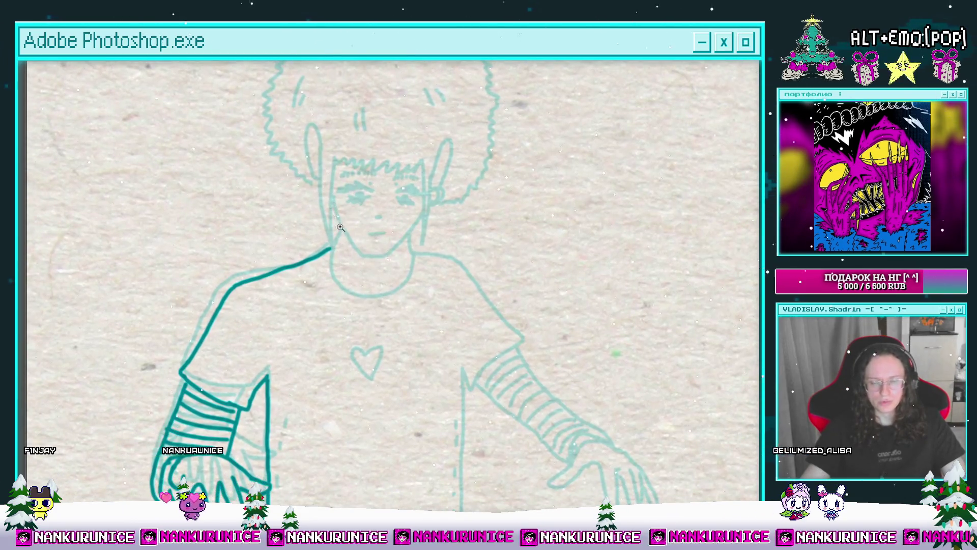
pyautogui.click(341, 228)
pyautogui.moveTo(346, 227); pyautogui.dragTo(350, 263)
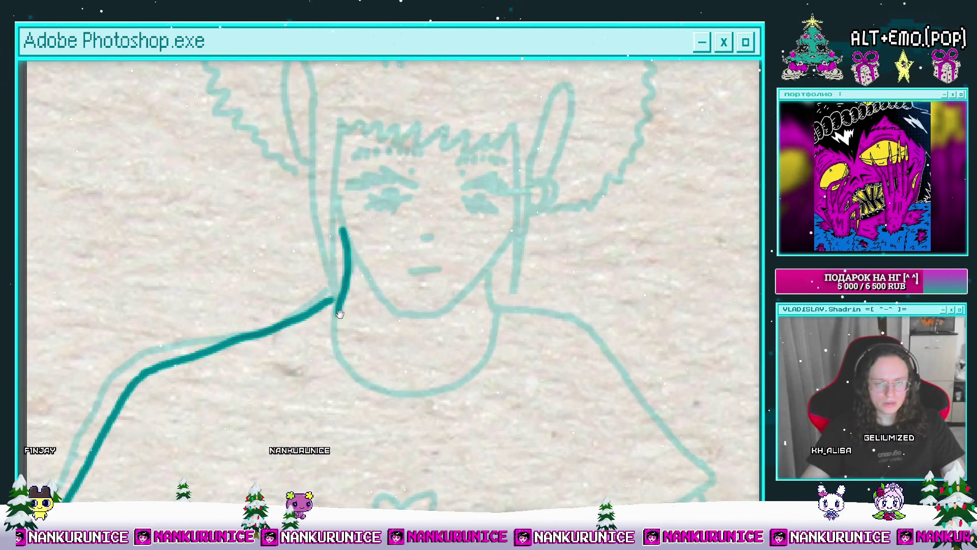
pyautogui.moveTo(340, 314); pyautogui.dragTo(346, 265)
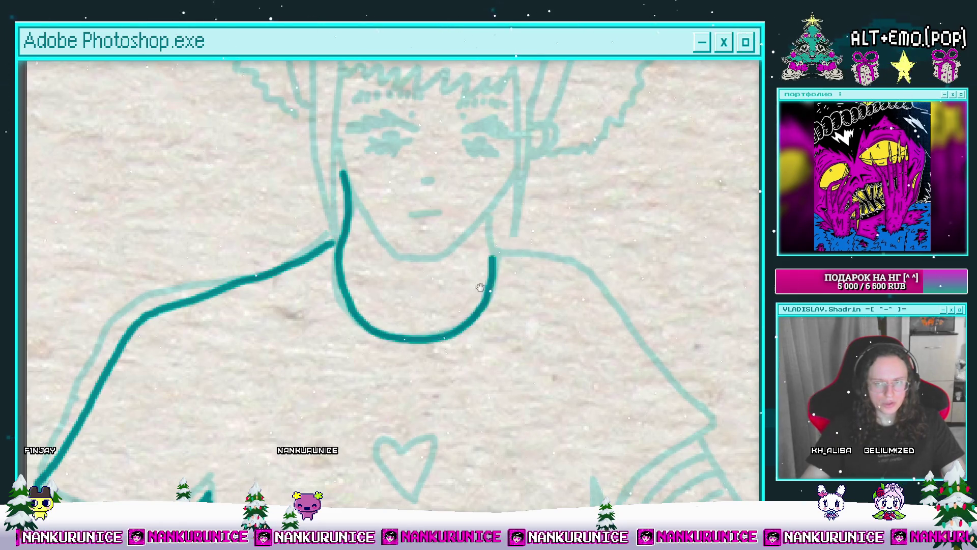
pyautogui.scroll(4, 480, 288)
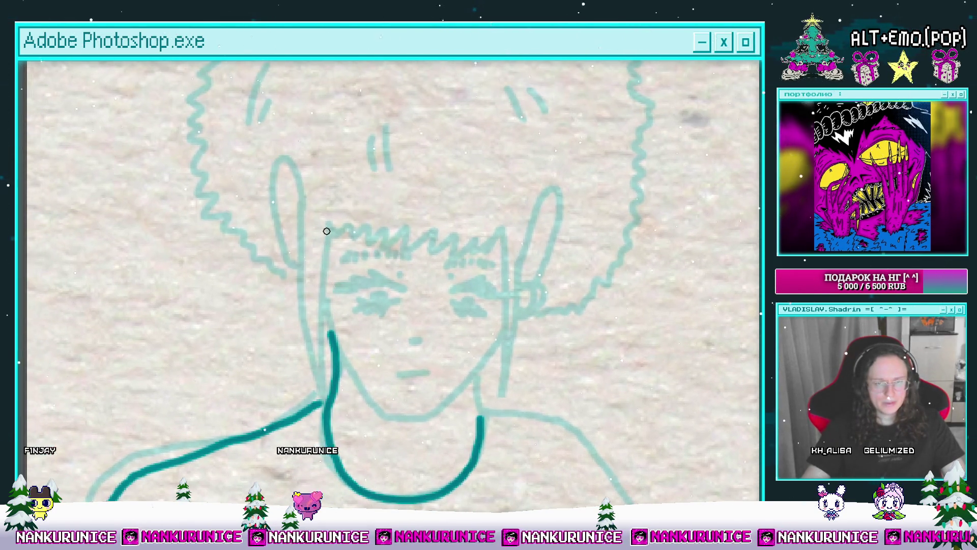
pyautogui.moveTo(304, 322)
pyautogui.mouseDown()
pyautogui.moveTo(303, 193)
pyautogui.moveTo(298, 262)
pyautogui.moveTo(359, 237)
pyautogui.moveTo(463, 241)
pyautogui.mouseUp()
pyautogui.hscroll(2, 305, 270)
# Draw the zigzag bangs and erase the wrong stroke running from chin to cheek.
pyautogui.moveTo(476, 273)
pyautogui.mouseDown()
pyautogui.moveTo(448, 215)
pyautogui.moveTo(442, 346)
pyautogui.moveTo(462, 318)
pyautogui.moveTo(456, 327)
pyautogui.moveTo(442, 270)
pyautogui.moveTo(437, 302)
pyautogui.mouseUp()
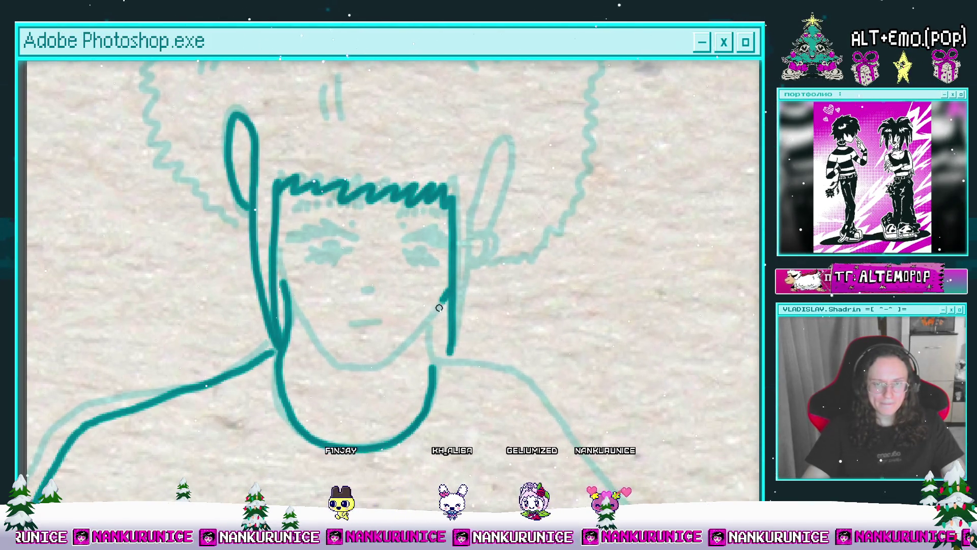
pyautogui.press('e')
pyautogui.moveTo(374, 362)
pyautogui.mouseDown()
pyautogui.moveTo(417, 302)
pyautogui.moveTo(447, 292)
pyautogui.moveTo(387, 364)
pyautogui.moveTo(254, 281)
pyautogui.mouseUp()
pyautogui.press('b')
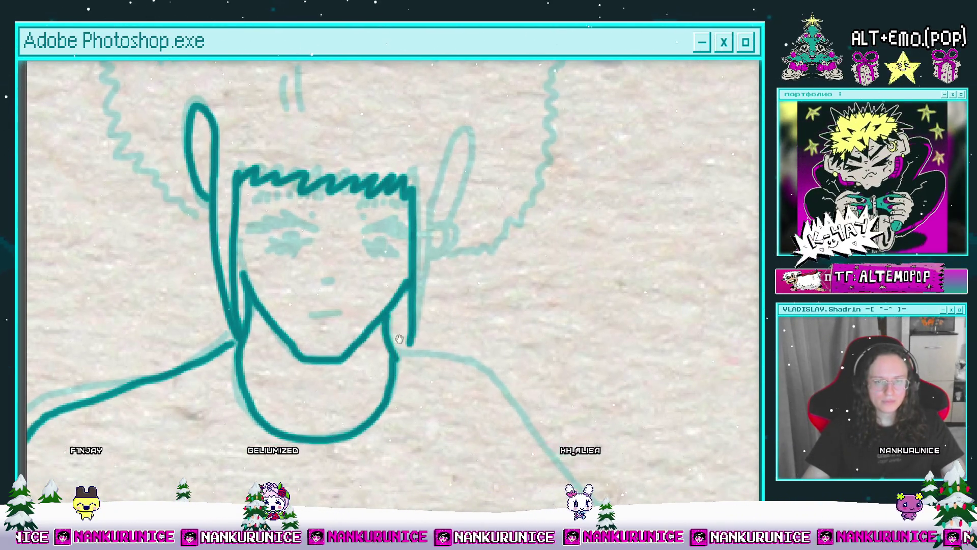
pyautogui.scroll(-5, 399, 338)
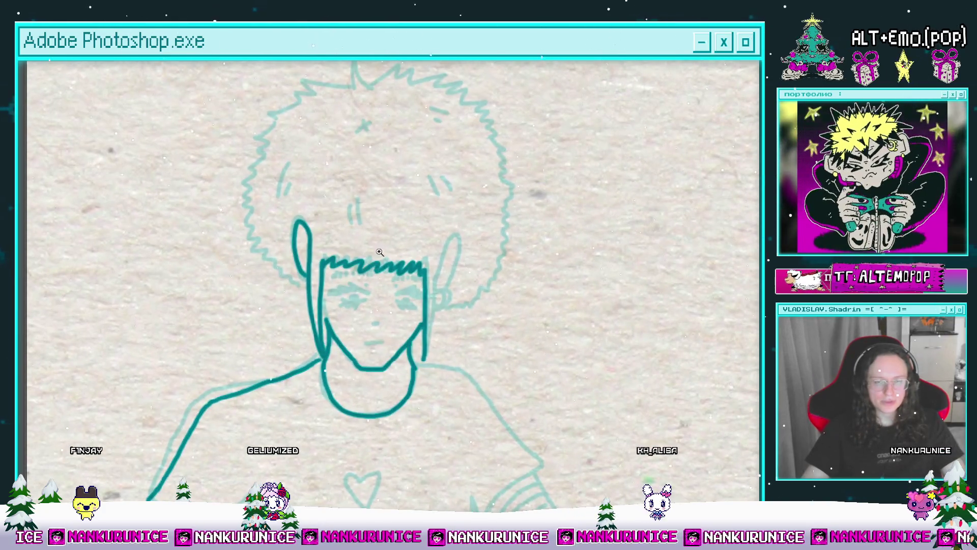
# Paint a trial dark eyebrow over the left eye, extending and thickening it.
pyautogui.scroll(3, 344, 304)
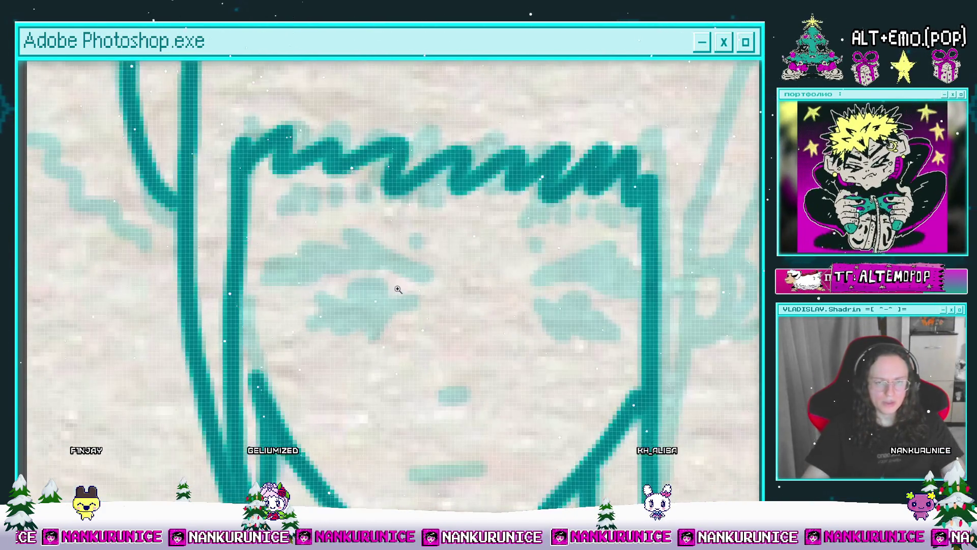
pyautogui.scroll(3, 392, 293)
pyautogui.moveTo(357, 279); pyautogui.dragTo(302, 293)
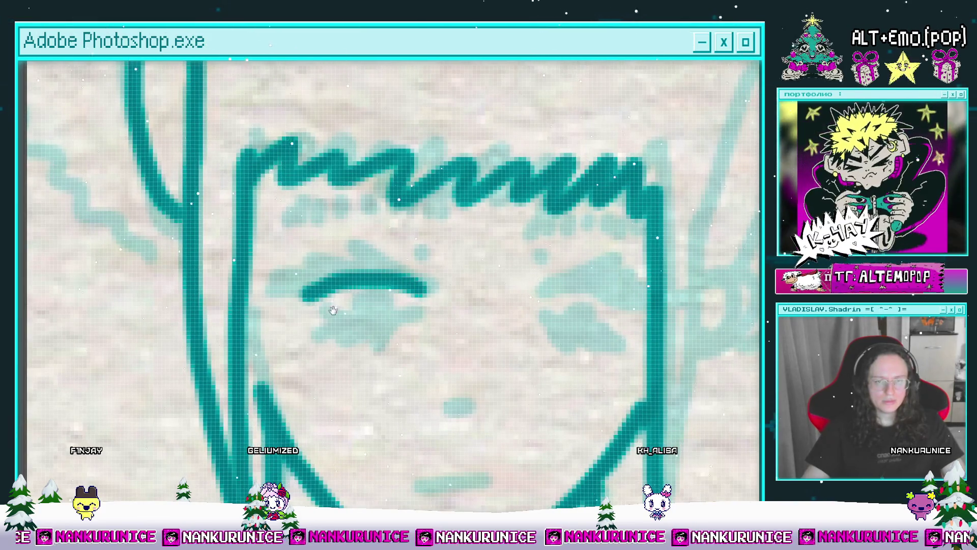
pyautogui.moveTo(414, 283)
pyautogui.mouseDown()
pyautogui.moveTo(372, 309)
pyautogui.moveTo(240, 313)
pyautogui.moveTo(226, 333)
pyautogui.mouseUp()
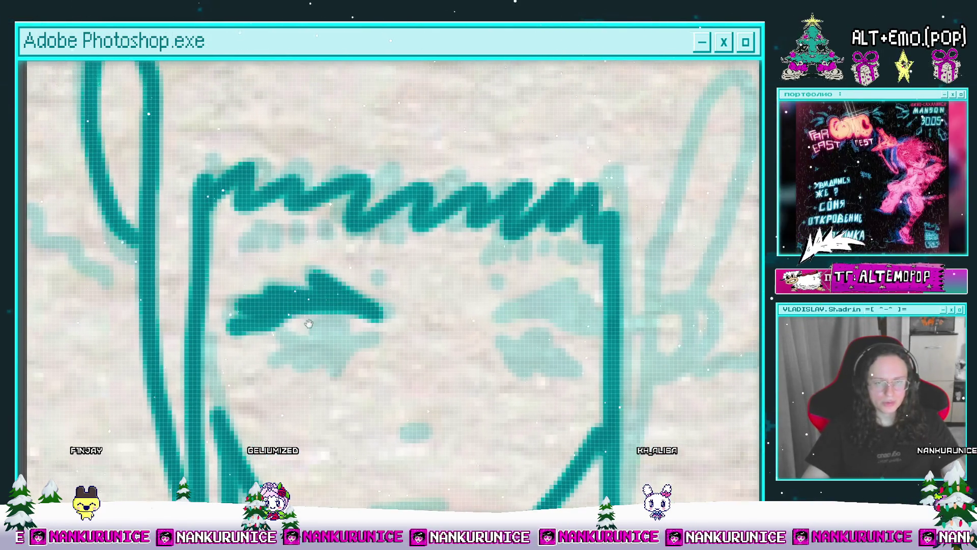
pyautogui.moveTo(343, 358); pyautogui.dragTo(405, 300)
# Cover the dot under the eyebrow, then erase the eyebrow stroke and stray blob.
pyautogui.press(']')
pyautogui.press(']')
pyautogui.press(']')
pyautogui.moveTo(336, 291); pyautogui.dragTo(366, 326)
pyautogui.moveTo(404, 319); pyautogui.dragTo(368, 342)
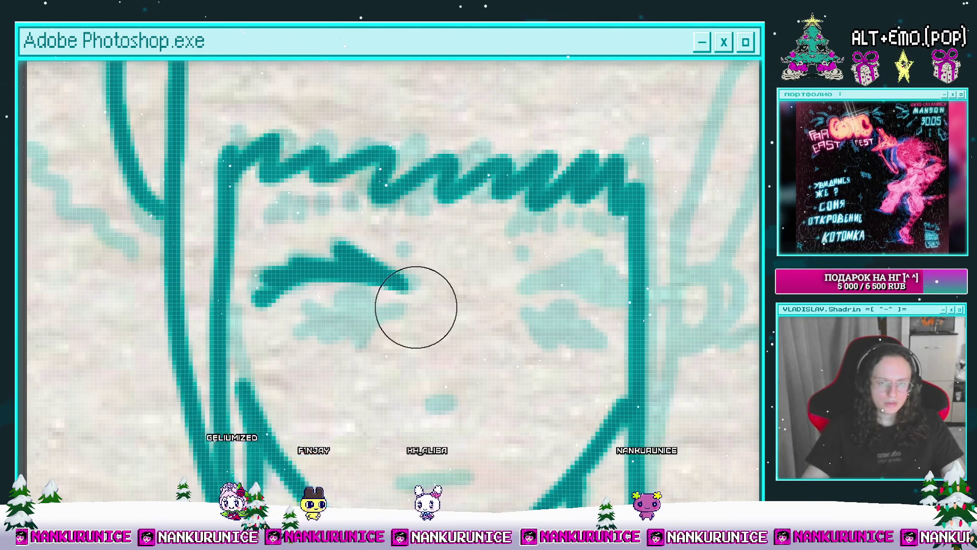
pyautogui.moveTo(371, 289); pyautogui.dragTo(426, 297)
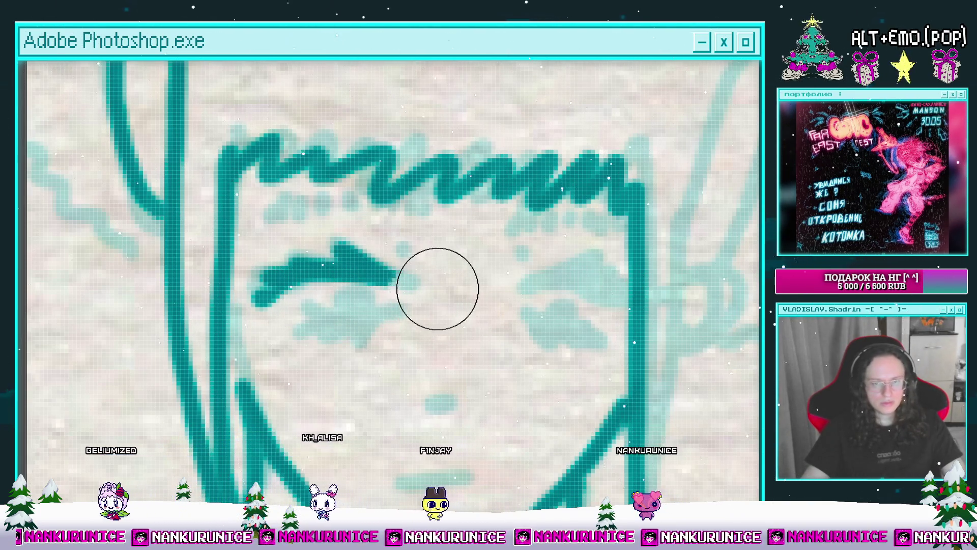
pyautogui.press('Tab')
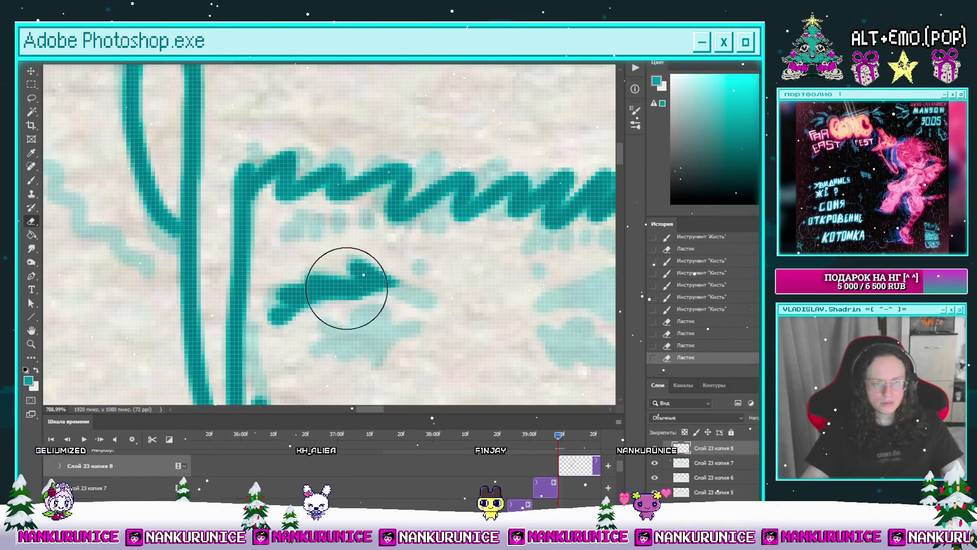
pyautogui.moveTo(362, 284)
pyautogui.mouseDown()
pyautogui.moveTo(360, 295)
pyautogui.moveTo(305, 306)
pyautogui.moveTo(279, 300)
pyautogui.moveTo(257, 328)
pyautogui.mouseUp()
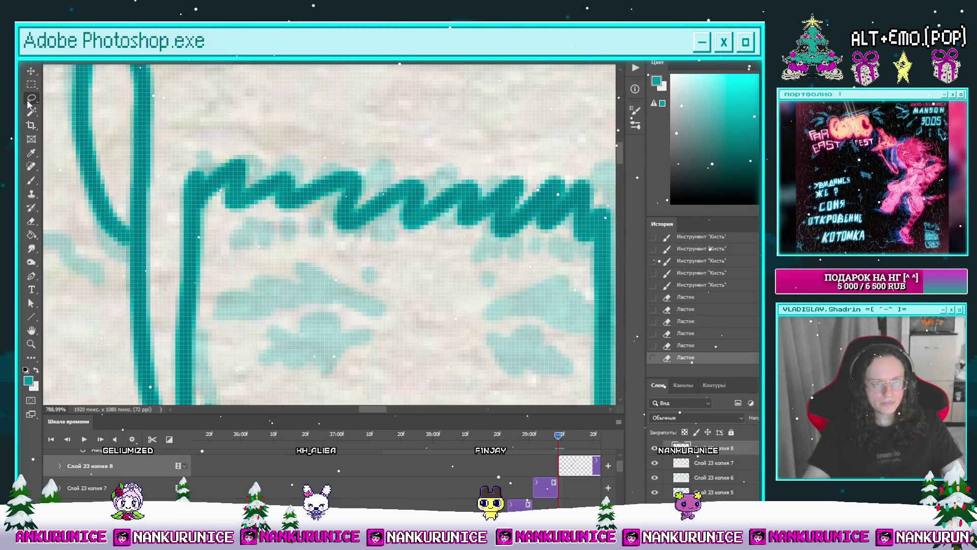
# Save the animation file while making and cancelling freehand Lasso selections on the face.
pyautogui.moveTo(387, 291); pyautogui.dragTo(379, 301)
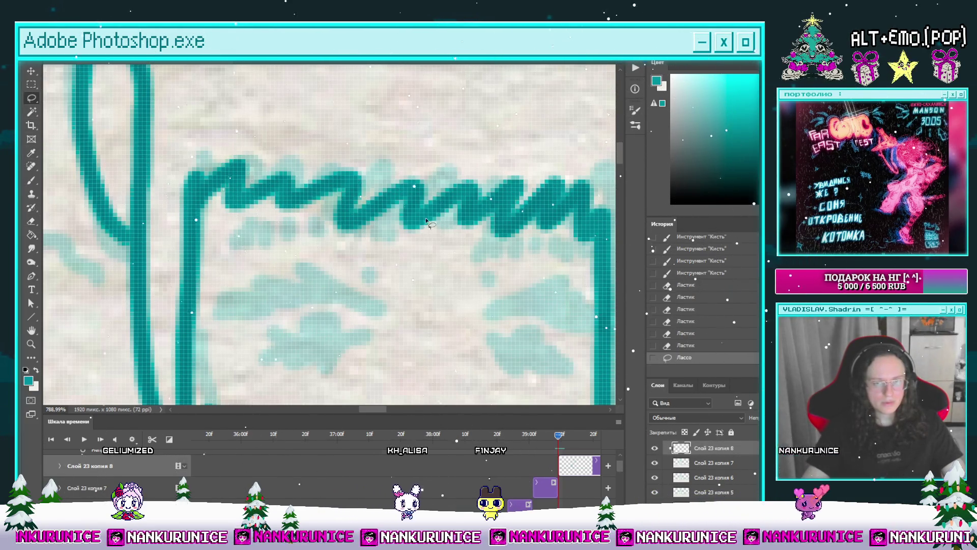
pyautogui.hotkey('ctrl', 's')
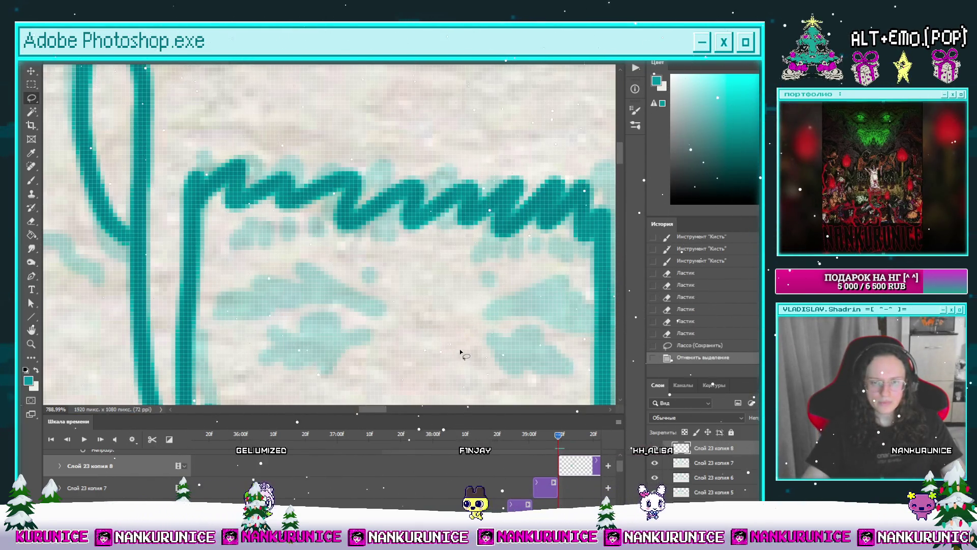
pyautogui.moveTo(463, 353); pyautogui.dragTo(432, 353)
pyautogui.moveTo(509, 300)
pyautogui.mouseDown()
pyautogui.moveTo(489, 314)
pyautogui.moveTo(499, 321)
pyautogui.mouseUp()
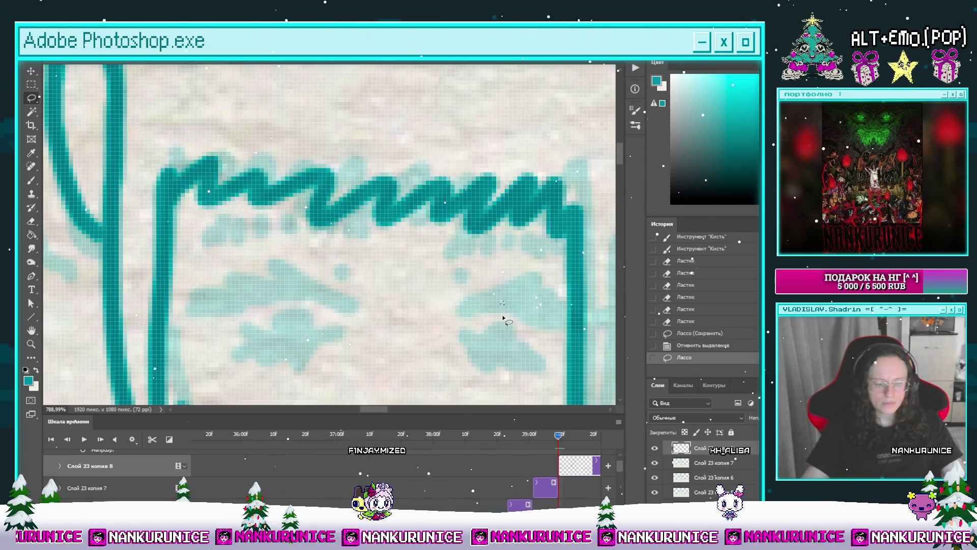
pyautogui.hotkey('ctrl', 'd')
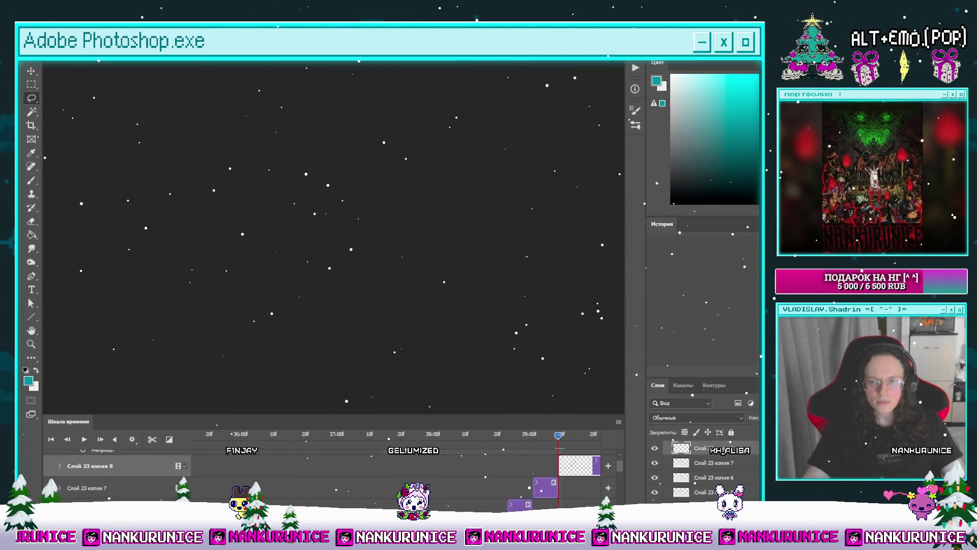
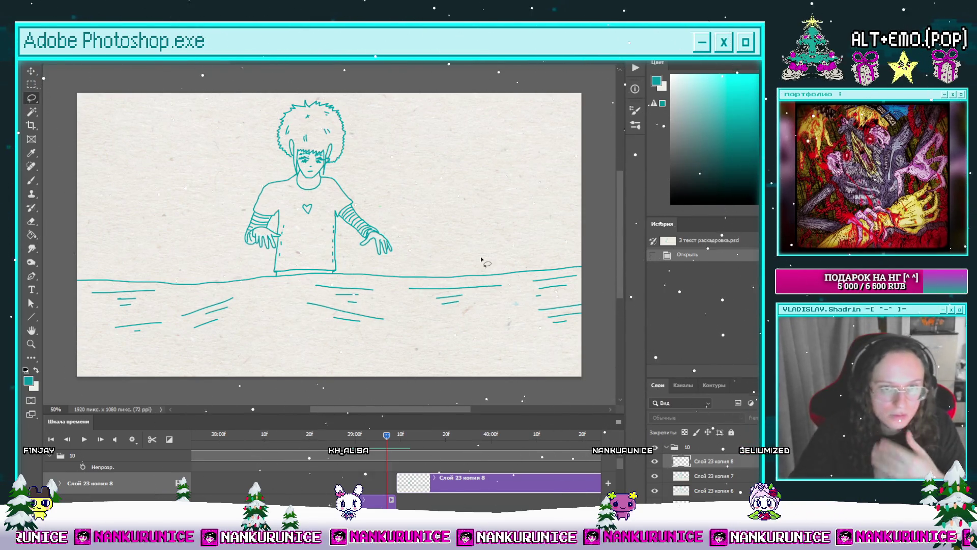
# Scrub the timeline to the rough sketch frame and hide all panels to enlarge the canvas.
pyautogui.moveTo(387, 436)
pyautogui.mouseDown()
pyautogui.moveTo(328, 458)
pyautogui.moveTo(341, 480)
pyautogui.mouseUp()
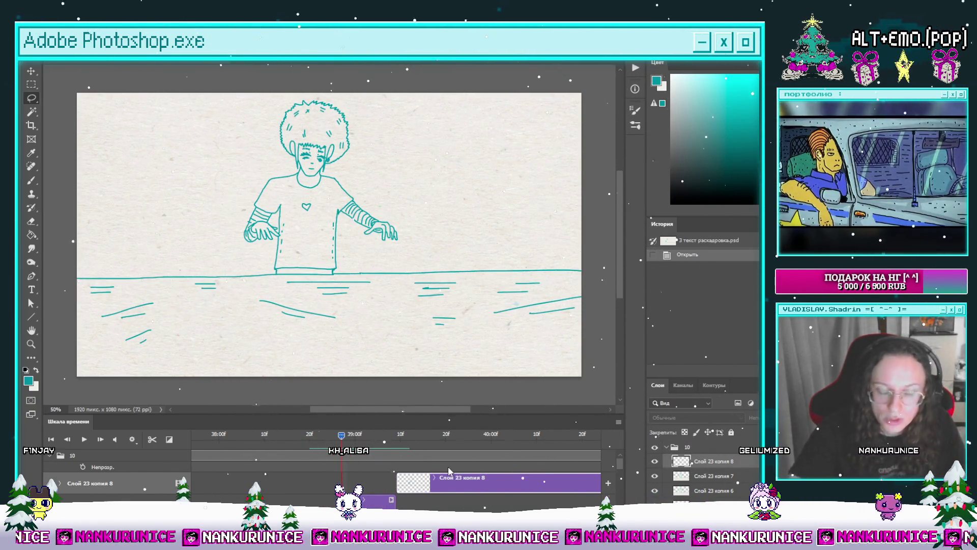
pyautogui.click(404, 441)
pyautogui.moveTo(400, 437)
pyautogui.mouseDown()
pyautogui.moveTo(279, 483)
pyautogui.moveTo(396, 467)
pyautogui.mouseUp()
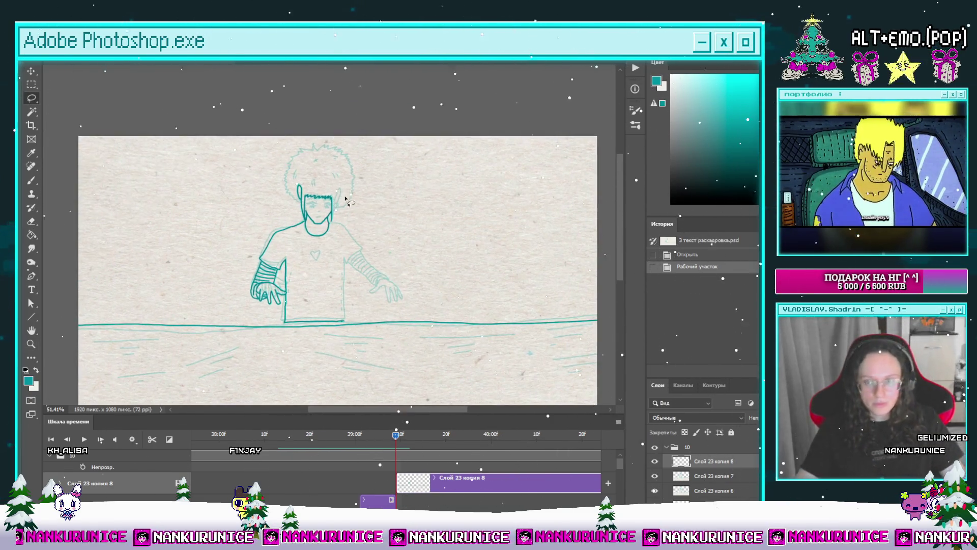
pyautogui.press('Tab')
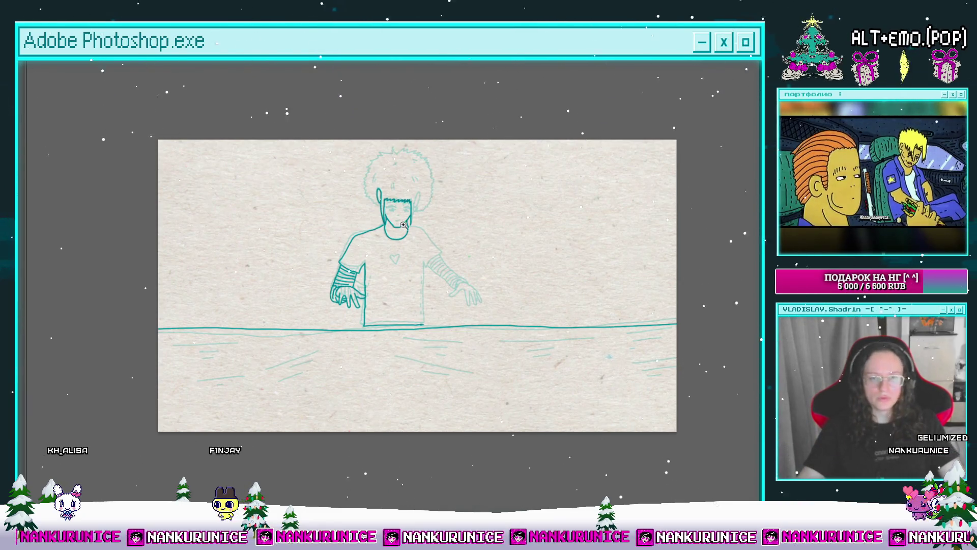
# Zoom in and ink the spiky top and left edge of the afro in dark teal.
pyautogui.hotkey('ctrl', '+')
pyautogui.moveTo(381, 213)
pyautogui.mouseDown()
pyautogui.moveTo(351, 224)
pyautogui.moveTo(375, 218)
pyautogui.moveTo(402, 233)
pyautogui.moveTo(397, 246)
pyautogui.moveTo(377, 211)
pyautogui.moveTo(420, 223)
pyautogui.moveTo(426, 195)
pyautogui.mouseUp()
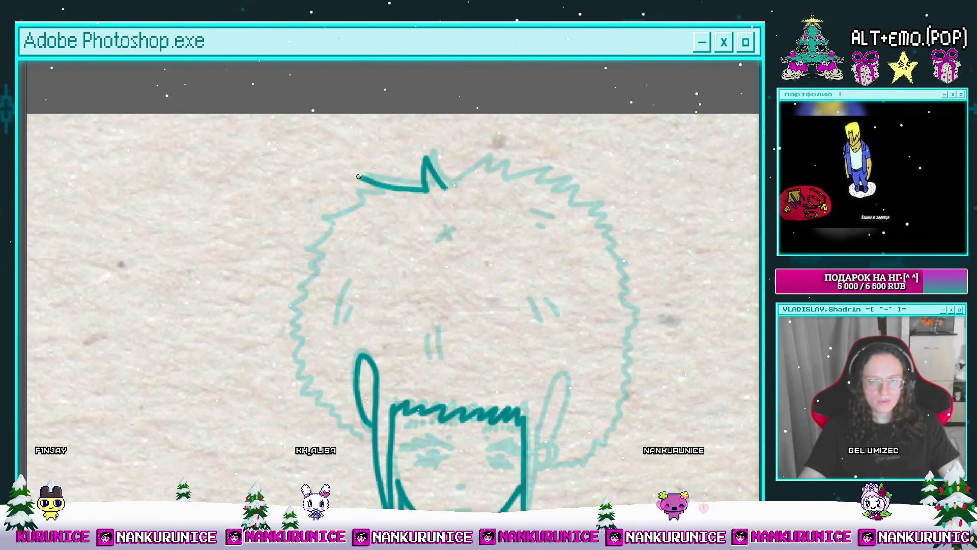
pyautogui.moveTo(360, 177); pyautogui.dragTo(384, 205)
pyautogui.moveTo(384, 205); pyautogui.dragTo(384, 170)
pyautogui.moveTo(342, 200); pyautogui.dragTo(327, 183)
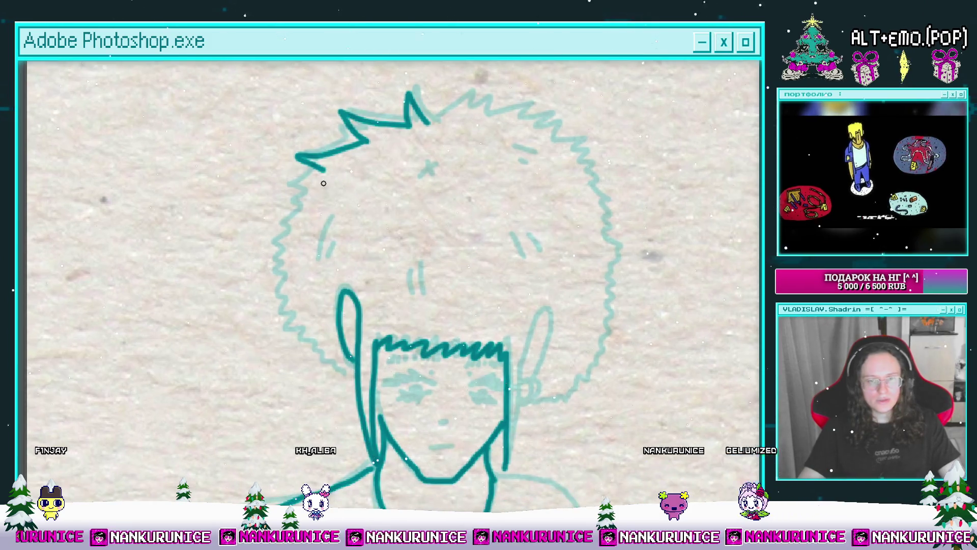
pyautogui.moveTo(287, 224); pyautogui.dragTo(311, 190)
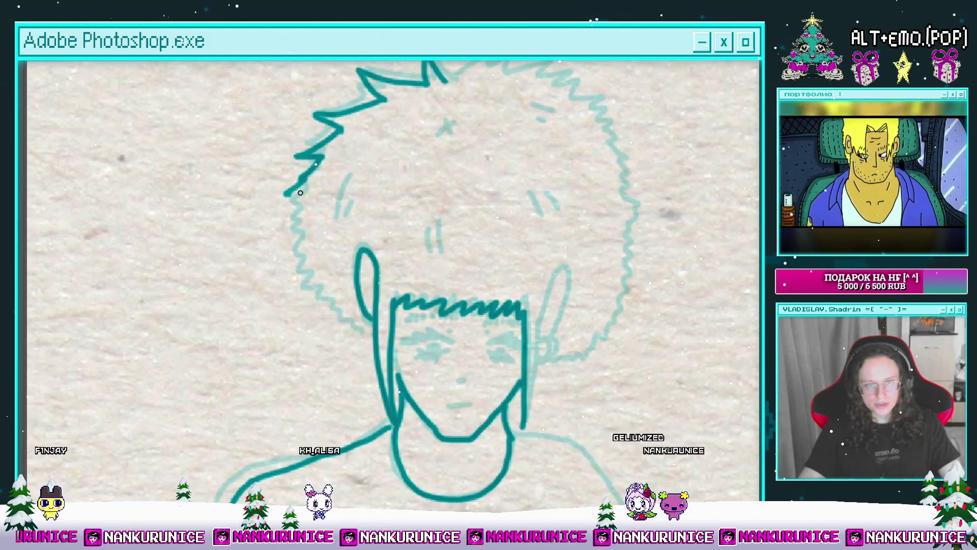
pyautogui.moveTo(292, 233); pyautogui.dragTo(313, 207)
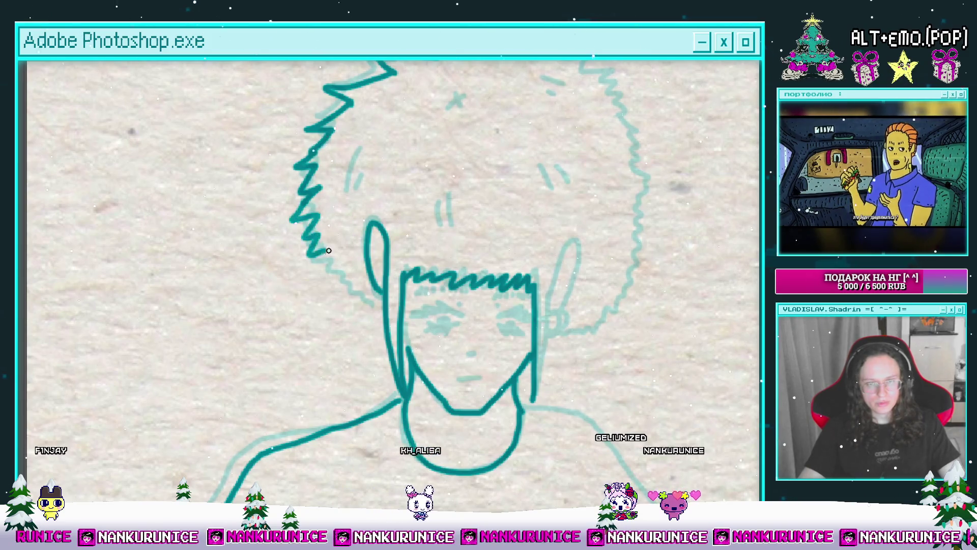
pyautogui.moveTo(345, 285); pyautogui.dragTo(371, 303)
pyautogui.moveTo(481, 258)
pyautogui.mouseDown()
pyautogui.moveTo(389, 303)
pyautogui.moveTo(349, 219)
pyautogui.mouseUp()
pyautogui.moveTo(317, 189); pyautogui.dragTo(318, 236)
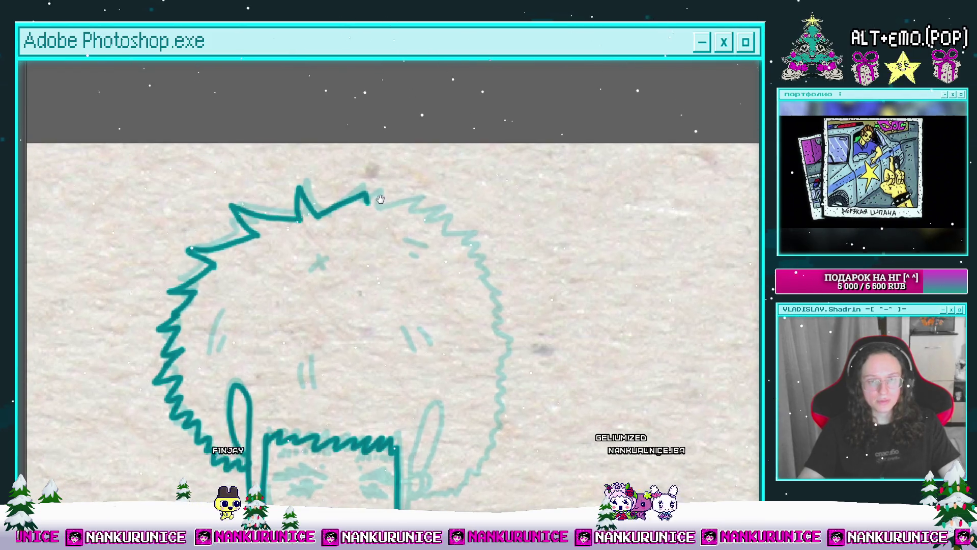
pyautogui.moveTo(375, 219)
pyautogui.mouseDown()
pyautogui.moveTo(384, 209)
pyautogui.moveTo(334, 225)
pyautogui.moveTo(376, 196)
pyautogui.moveTo(397, 212)
pyautogui.mouseUp()
pyautogui.moveTo(426, 218)
pyautogui.mouseDown()
pyautogui.moveTo(422, 178)
pyautogui.moveTo(419, 186)
pyautogui.mouseUp()
pyautogui.moveTo(430, 192); pyautogui.dragTo(465, 145)
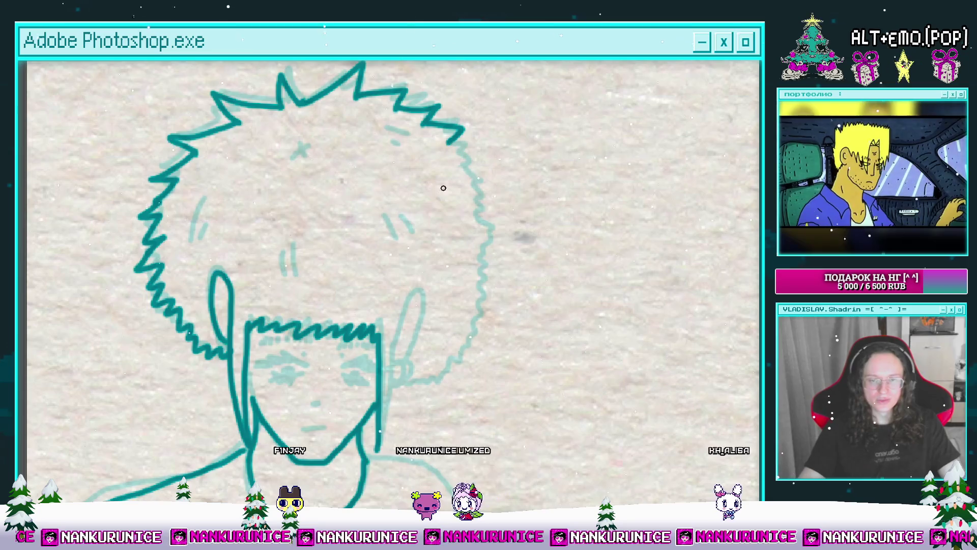
# Ink the right jaw line, undo it, and redraw it darker.
pyautogui.moveTo(418, 309); pyautogui.dragTo(426, 266)
pyautogui.moveTo(406, 392); pyautogui.dragTo(403, 358)
pyautogui.hotkey('ctrl', 'z')
pyautogui.hotkey('ctrl', 'z')
pyautogui.hotkey('ctrl', 'z')
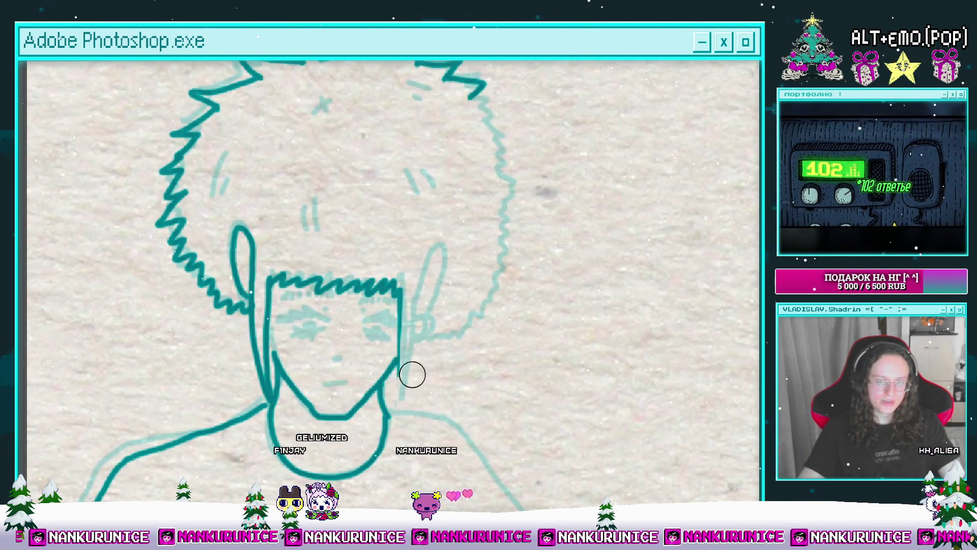
pyautogui.moveTo(406, 382)
pyautogui.mouseDown()
pyautogui.moveTo(407, 321)
pyautogui.moveTo(434, 328)
pyautogui.mouseUp()
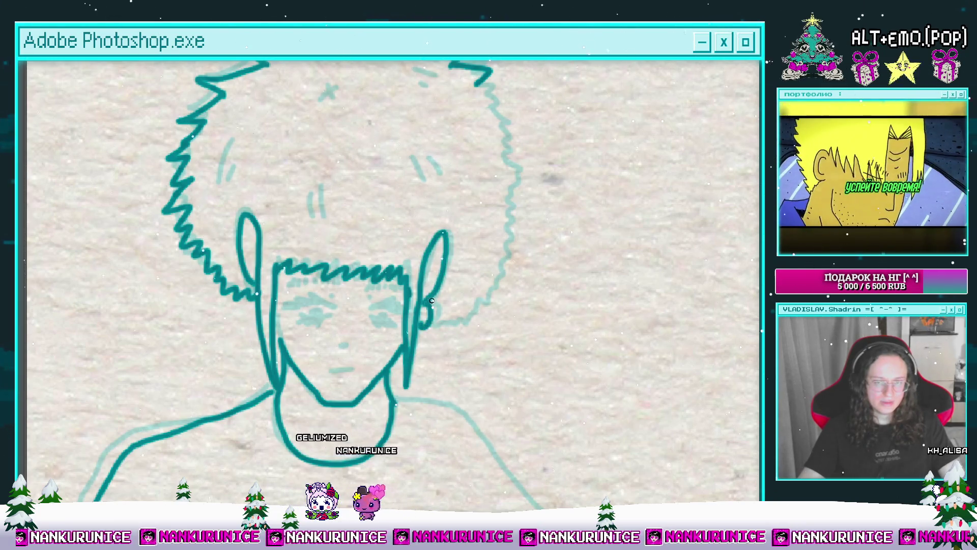
# Ink the right side of the afro outline and recentre the view on the face.
pyautogui.moveTo(429, 300); pyautogui.dragTo(411, 356)
pyautogui.moveTo(477, 167)
pyautogui.mouseDown()
pyautogui.moveTo(472, 139)
pyautogui.moveTo(485, 204)
pyautogui.mouseUp()
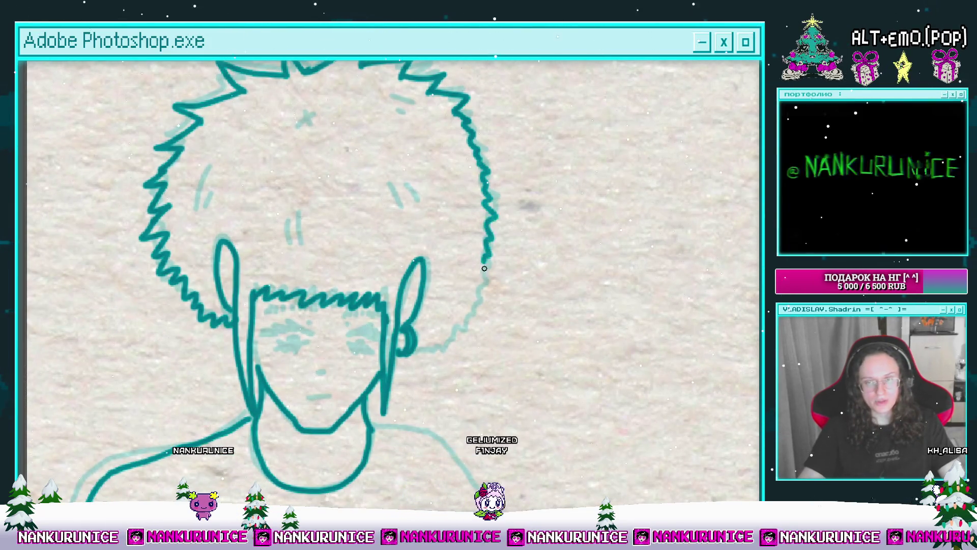
pyautogui.moveTo(485, 263); pyautogui.dragTo(476, 301)
pyautogui.moveTo(418, 346)
pyautogui.mouseDown()
pyautogui.moveTo(443, 337)
pyautogui.moveTo(468, 362)
pyautogui.moveTo(490, 416)
pyautogui.mouseUp()
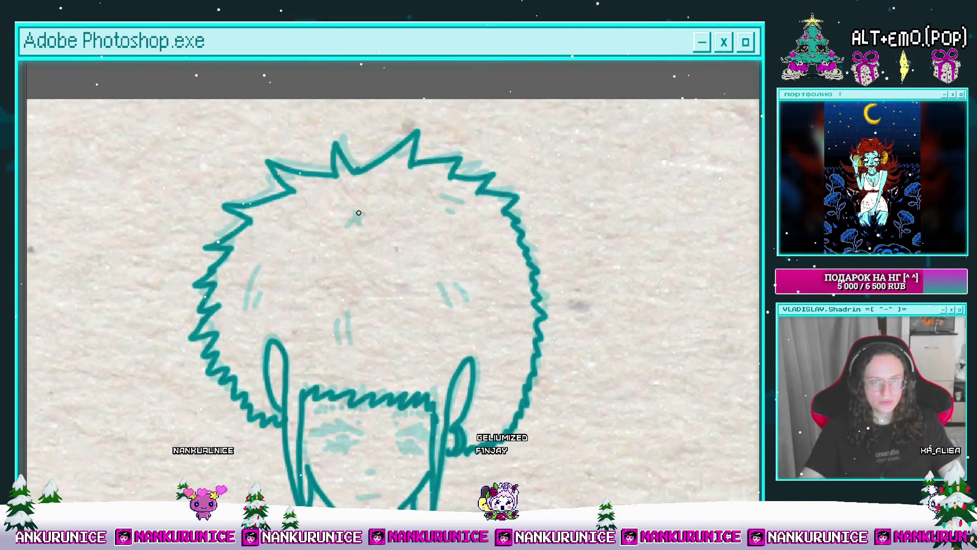
pyautogui.moveTo(345, 229); pyautogui.dragTo(402, 180)
pyautogui.moveTo(332, 267); pyautogui.dragTo(277, 226)
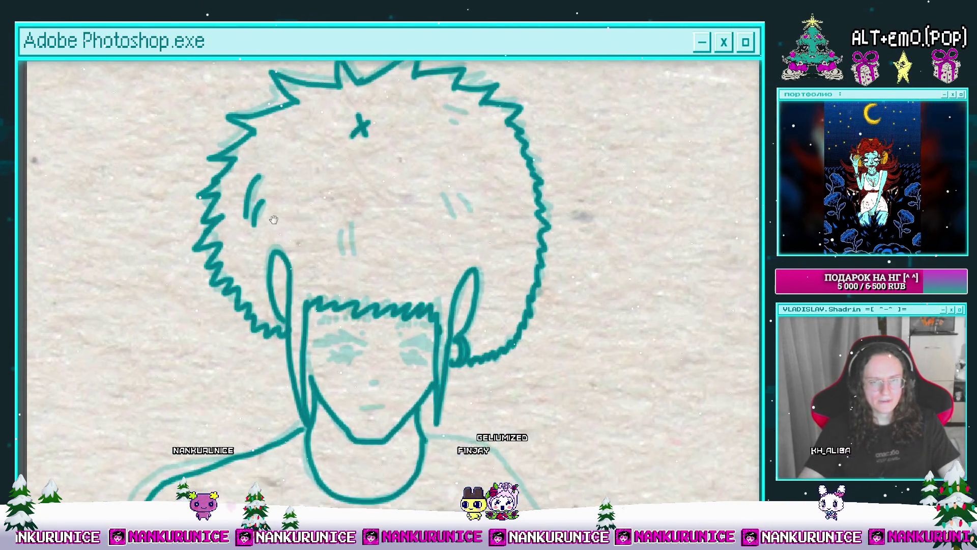
pyautogui.moveTo(380, 245); pyautogui.dragTo(336, 290)
pyautogui.moveTo(422, 178)
pyautogui.mouseDown()
pyautogui.moveTo(415, 241)
pyautogui.moveTo(423, 117)
pyautogui.mouseUp()
pyautogui.scroll(3, 422, 255)
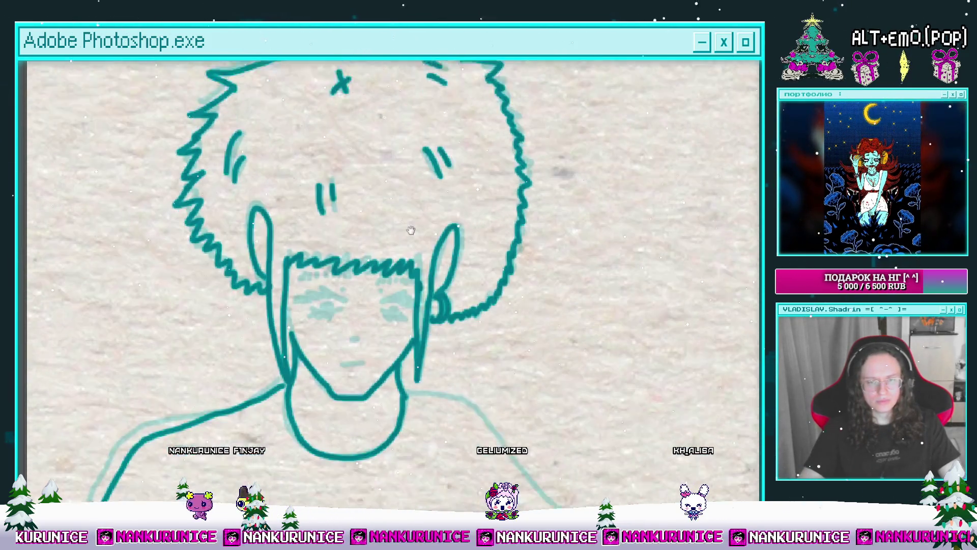
pyautogui.moveTo(422, 255); pyautogui.dragTo(430, 258)
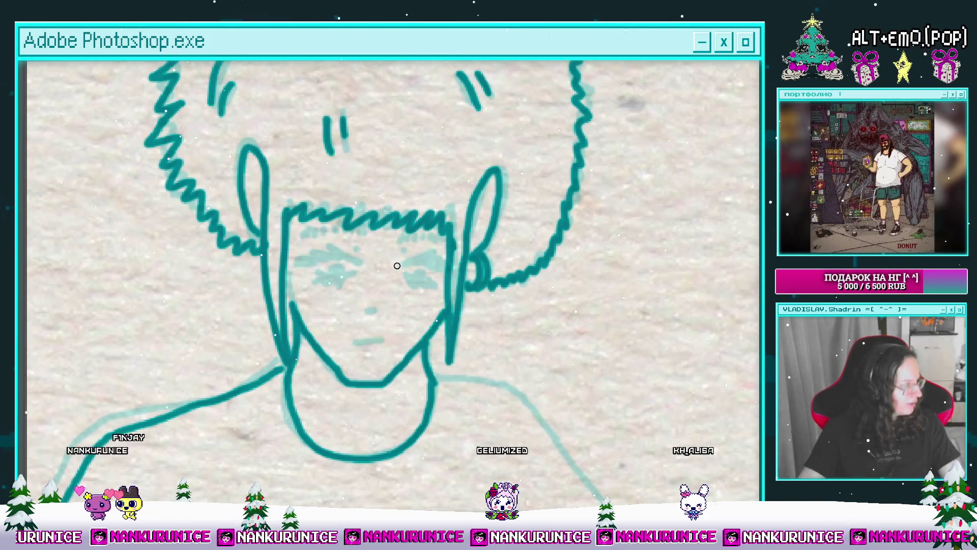
# Ink dark teal upper and lower lids on both eyes.
pyautogui.scroll(3, 398, 259)
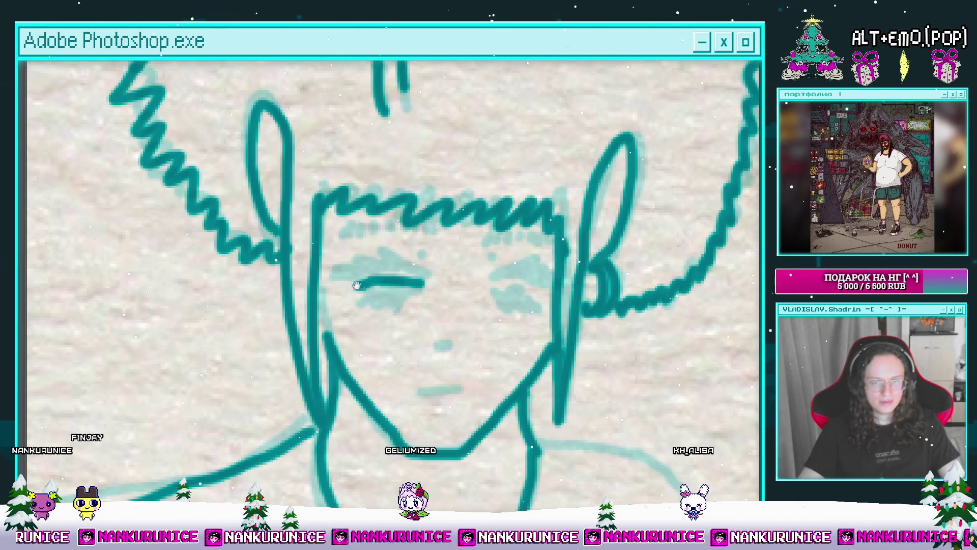
pyautogui.moveTo(353, 285); pyautogui.dragTo(299, 299)
pyautogui.moveTo(448, 308); pyautogui.dragTo(508, 303)
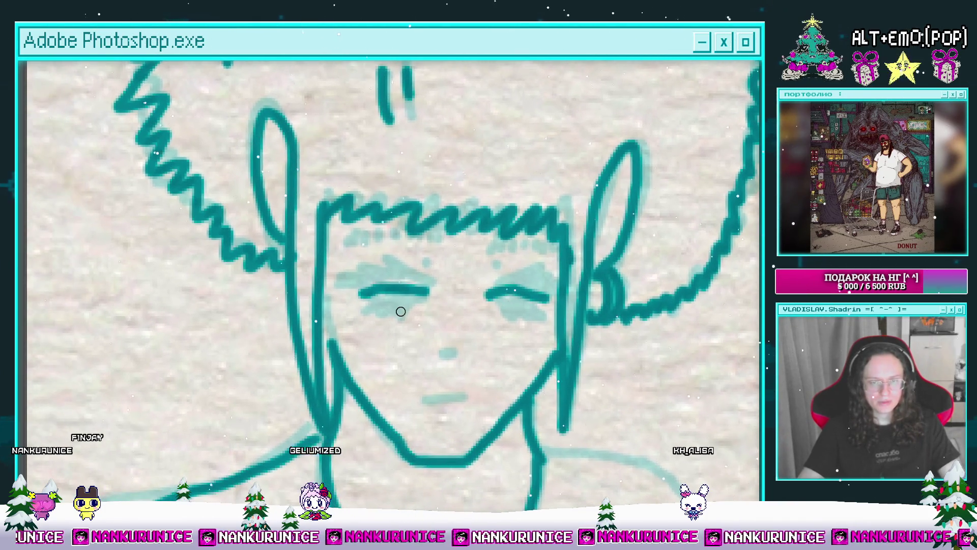
pyautogui.moveTo(374, 304); pyautogui.dragTo(426, 297)
pyautogui.hscroll(3, 407, 307)
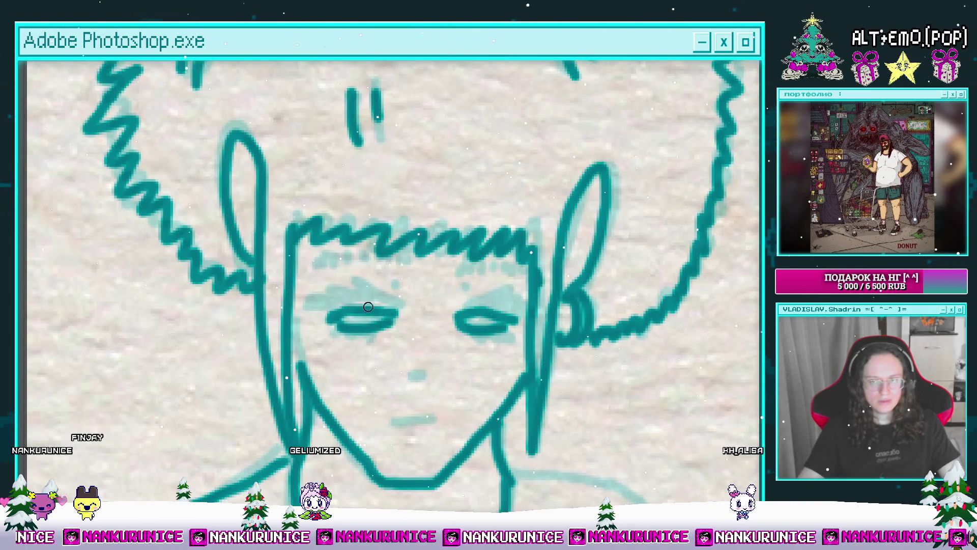
pyautogui.keyDown('ctrl'); pyautogui.click(387, 316); pyautogui.keyUp('ctrl')
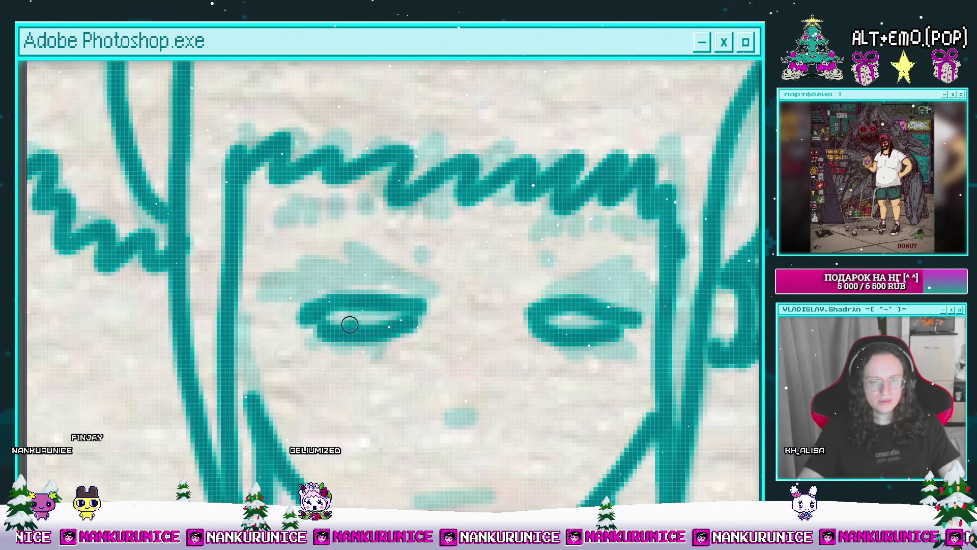
pyautogui.scroll(-3, 350, 326)
pyautogui.hscroll(1, 357, 321)
pyautogui.scroll(3, 383, 310)
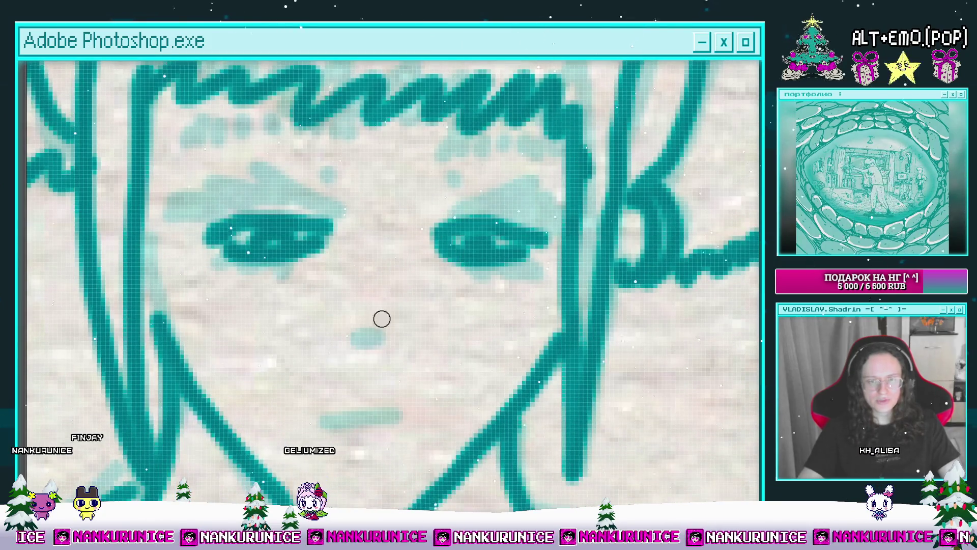
pyautogui.scroll(-3, 424, 326)
pyautogui.scroll(4, 399, 294)
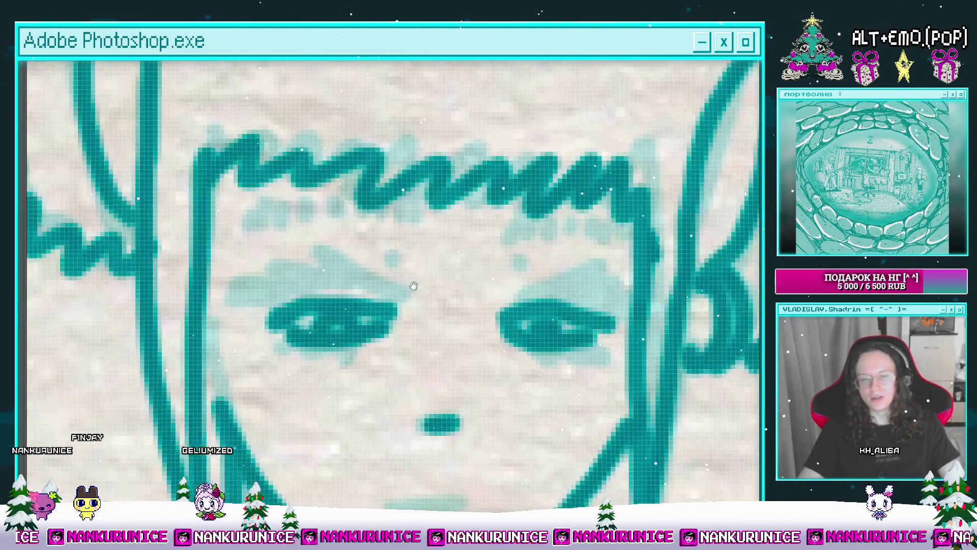
pyautogui.moveTo(465, 313); pyautogui.dragTo(417, 327)
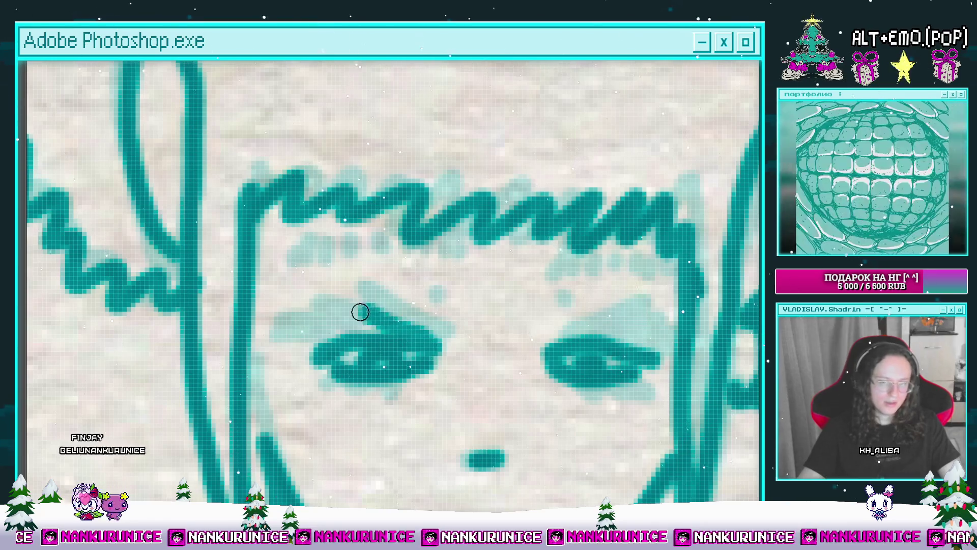
pyautogui.moveTo(327, 333); pyautogui.dragTo(270, 351)
pyautogui.moveTo(592, 335)
pyautogui.mouseDown()
pyautogui.moveTo(477, 319)
pyautogui.moveTo(564, 314)
pyautogui.mouseUp()
pyautogui.scroll(-3, 564, 315)
pyautogui.scroll(1, 458, 315)
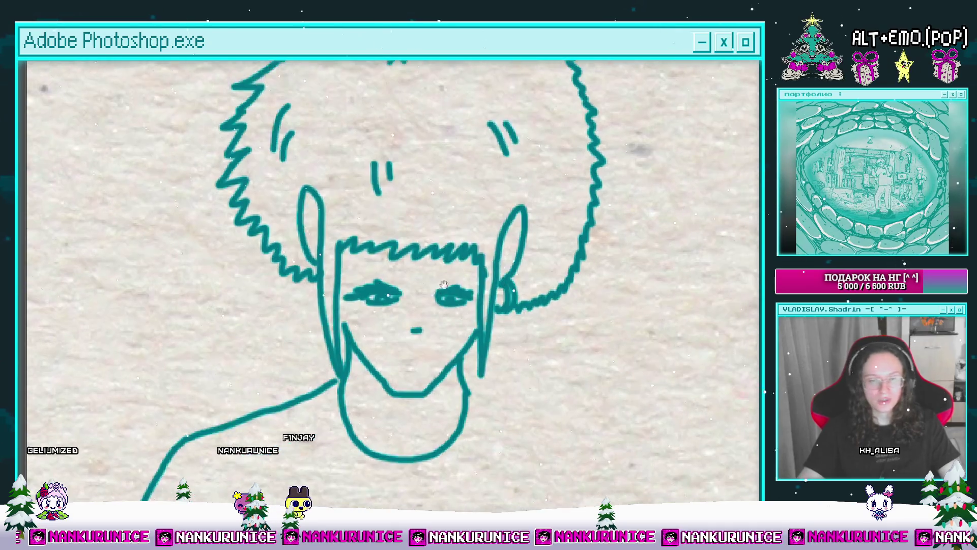
# Add a bangs stroke and small dots above the eyes, undoing the extra dot.
pyautogui.press('Tab')
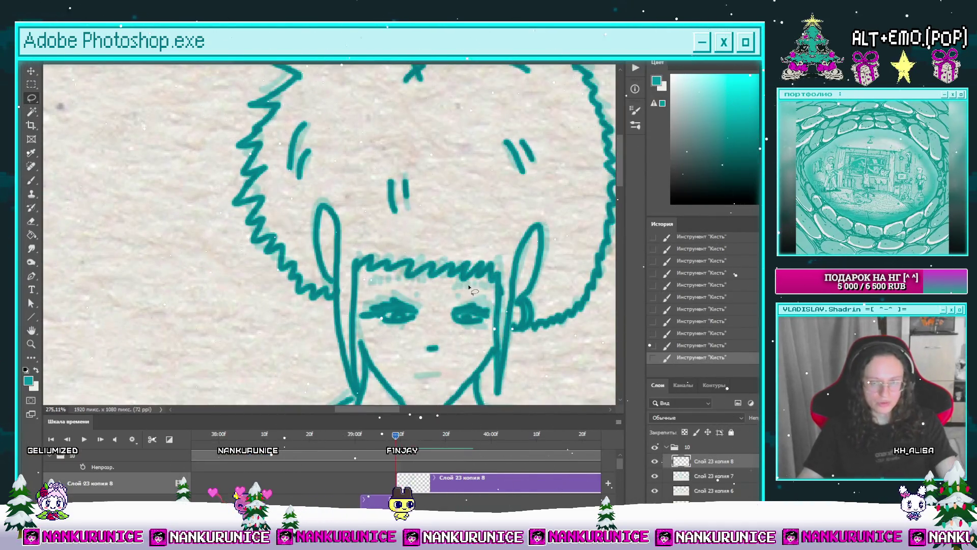
pyautogui.press('Tab')
pyautogui.moveTo(449, 240); pyautogui.dragTo(433, 224)
pyautogui.keyDown('ctrl'); pyautogui.click(374, 222); pyautogui.keyUp('ctrl')
pyautogui.moveTo(397, 270); pyautogui.dragTo(397, 242)
pyautogui.moveTo(331, 250); pyautogui.dragTo(313, 255)
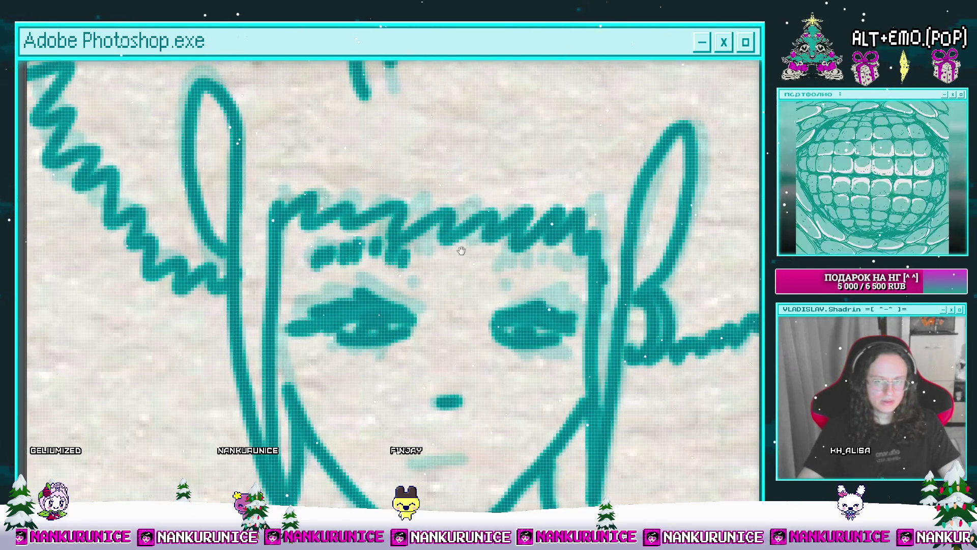
pyautogui.hscroll(3, 440, 257)
pyautogui.moveTo(448, 257); pyautogui.dragTo(499, 160)
pyautogui.click(360, 204)
pyautogui.click(428, 203)
pyautogui.moveTo(428, 202); pyautogui.dragTo(451, 249)
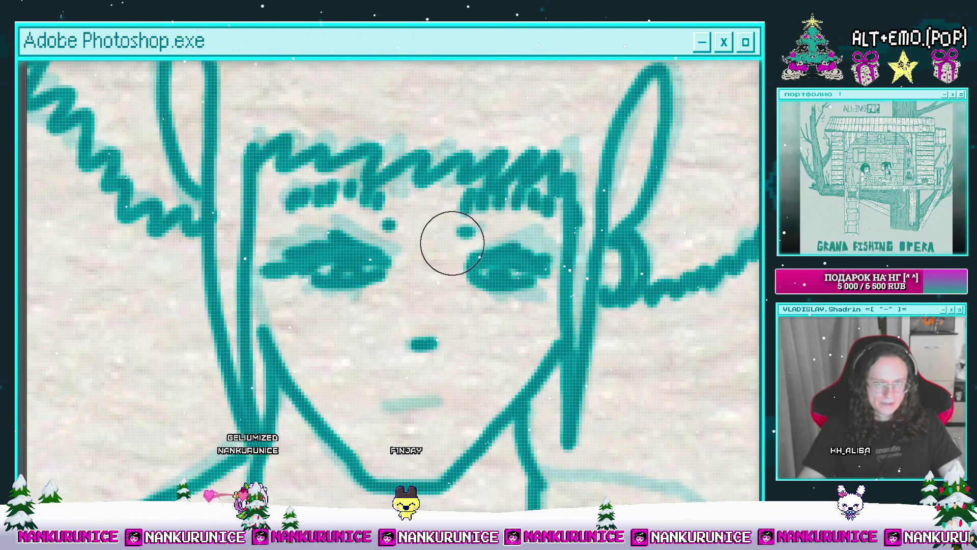
pyautogui.hotkey('ctrl', 'z')
# Ink the mouth below the nose and zoom out to see the whole head.
pyautogui.moveTo(463, 247)
pyautogui.mouseDown()
pyautogui.moveTo(461, 302)
pyautogui.moveTo(440, 332)
pyautogui.mouseUp()
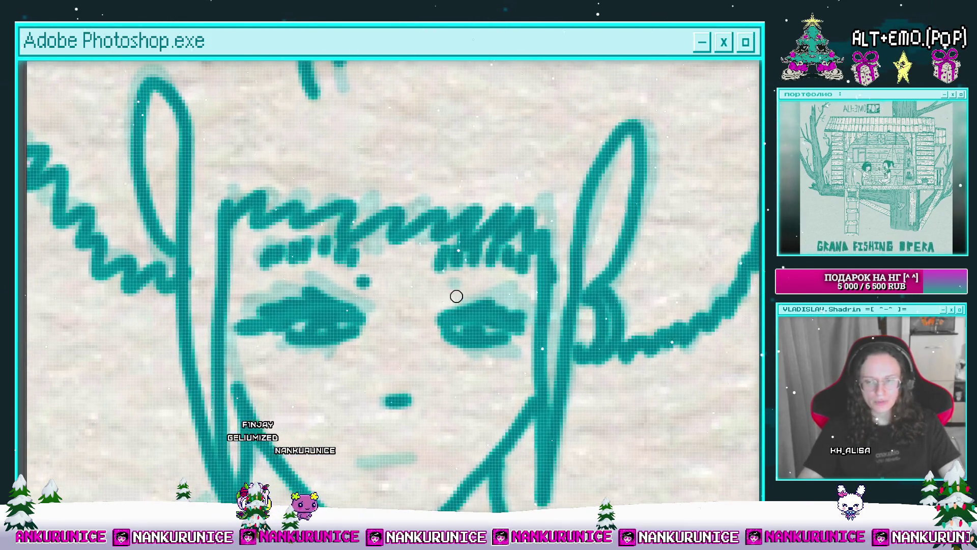
pyautogui.moveTo(458, 290); pyautogui.dragTo(469, 251)
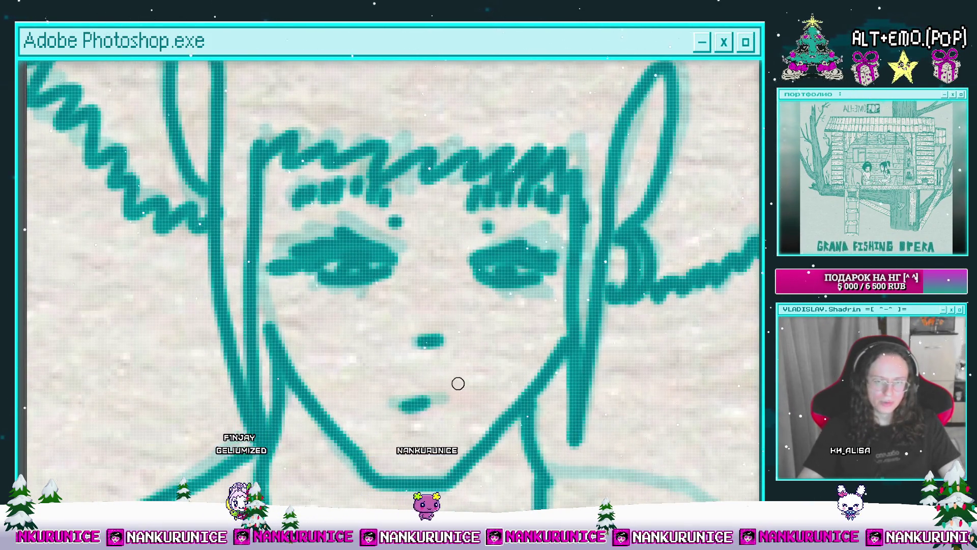
pyautogui.moveTo(334, 313); pyautogui.dragTo(405, 299)
pyautogui.scroll(-2, 349, 316)
pyautogui.moveTo(481, 264)
pyautogui.mouseDown()
pyautogui.moveTo(481, 304)
pyautogui.moveTo(509, 94)
pyautogui.mouseUp()
pyautogui.scroll(3, 454, 265)
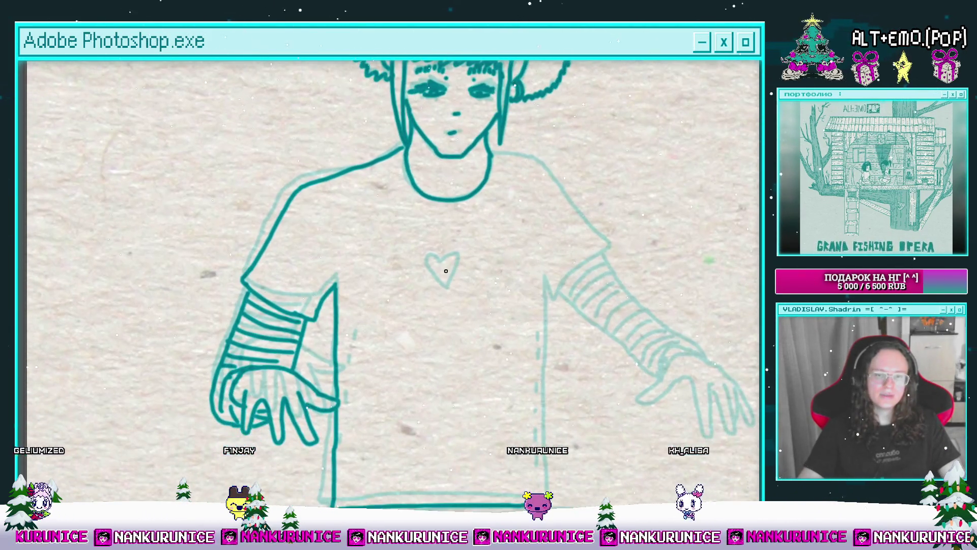
# Ink the heart's left lobe and erase the stray ink on its right side.
pyautogui.moveTo(434, 251); pyautogui.dragTo(458, 306)
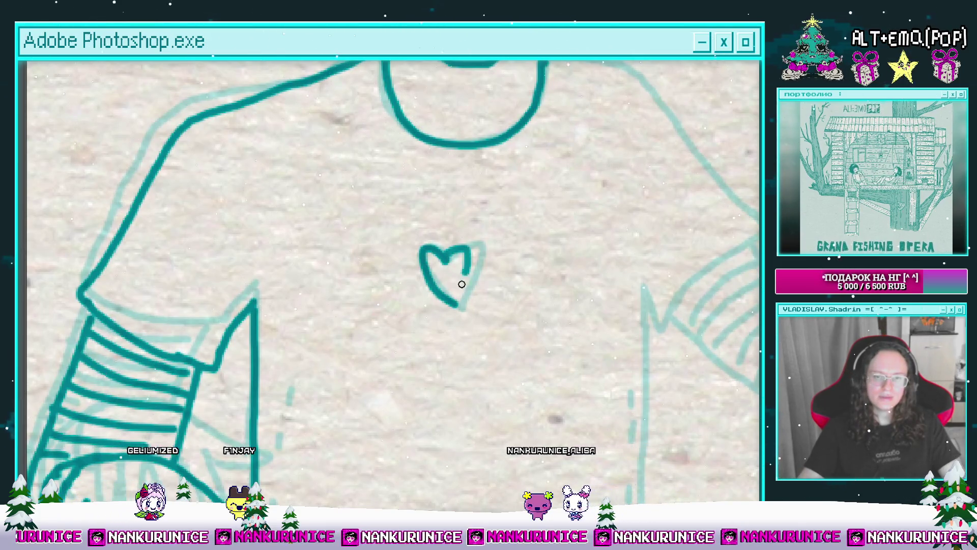
pyautogui.moveTo(471, 266)
pyautogui.mouseDown()
pyautogui.moveTo(459, 320)
pyautogui.moveTo(446, 310)
pyautogui.moveTo(441, 339)
pyautogui.mouseUp()
pyautogui.scroll(-5, 397, 310)
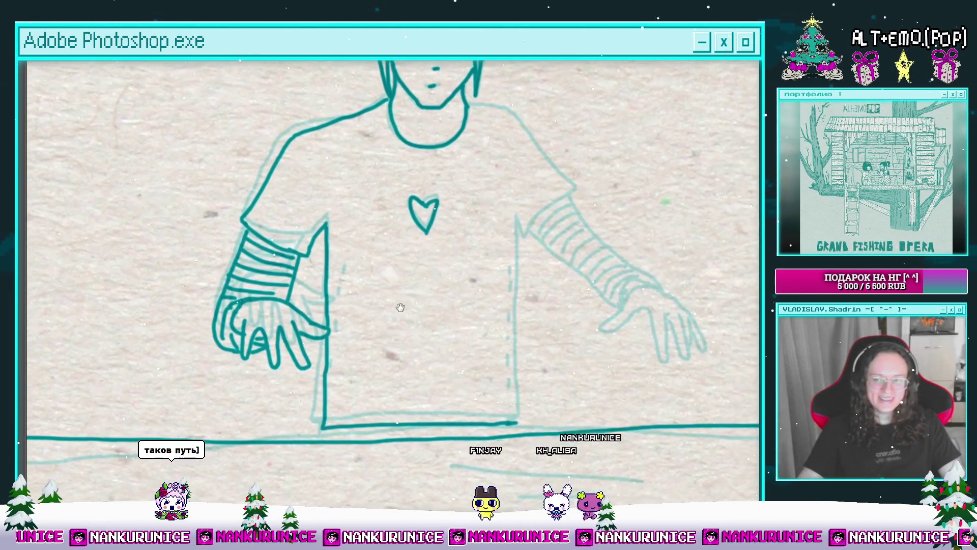
pyautogui.scroll(3, 397, 311)
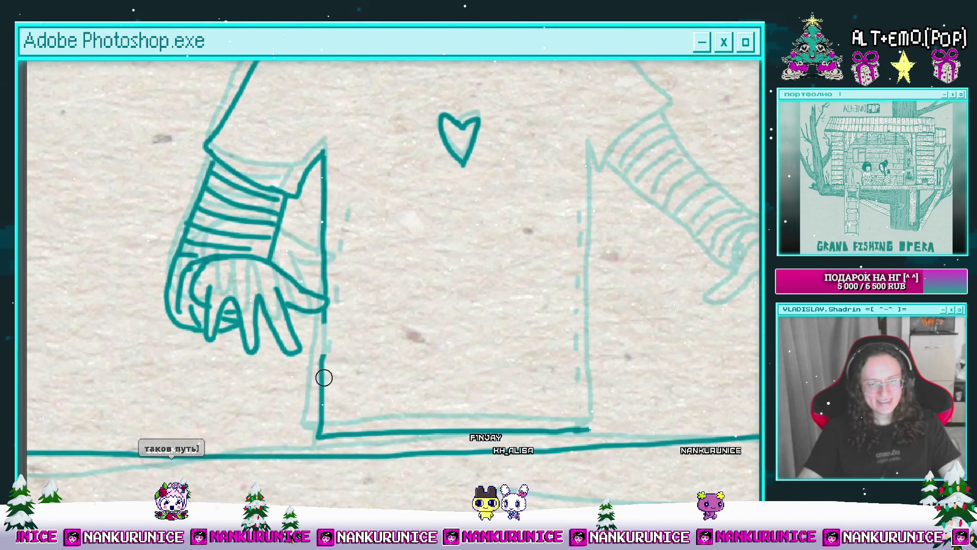
# Shrink the brush and lighten part of the shirt hem's dark ink line.
pyautogui.press('[')
pyautogui.press('[')
pyautogui.press('[')
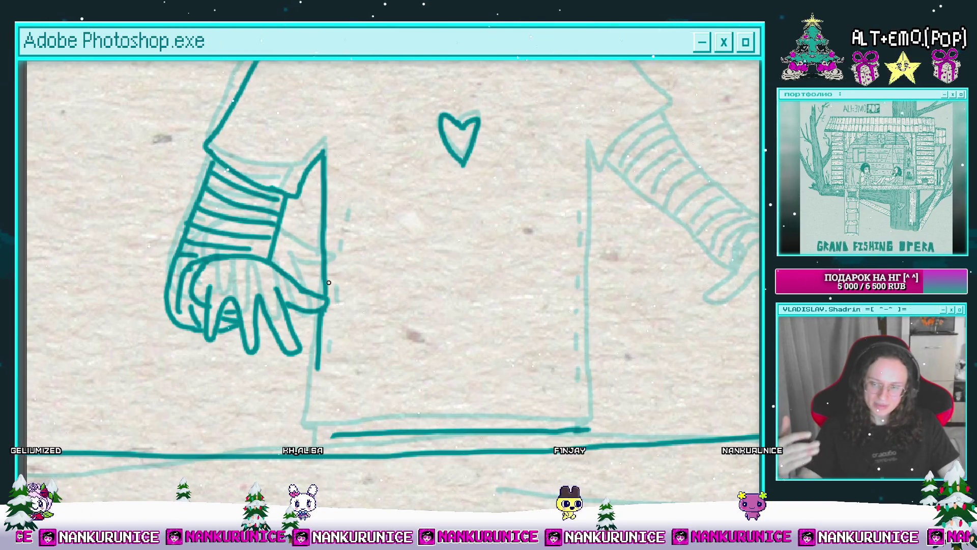
pyautogui.moveTo(364, 393); pyautogui.dragTo(358, 371)
pyautogui.moveTo(338, 408)
pyautogui.mouseDown()
pyautogui.moveTo(496, 389)
pyautogui.moveTo(584, 406)
pyautogui.moveTo(578, 379)
pyautogui.mouseUp()
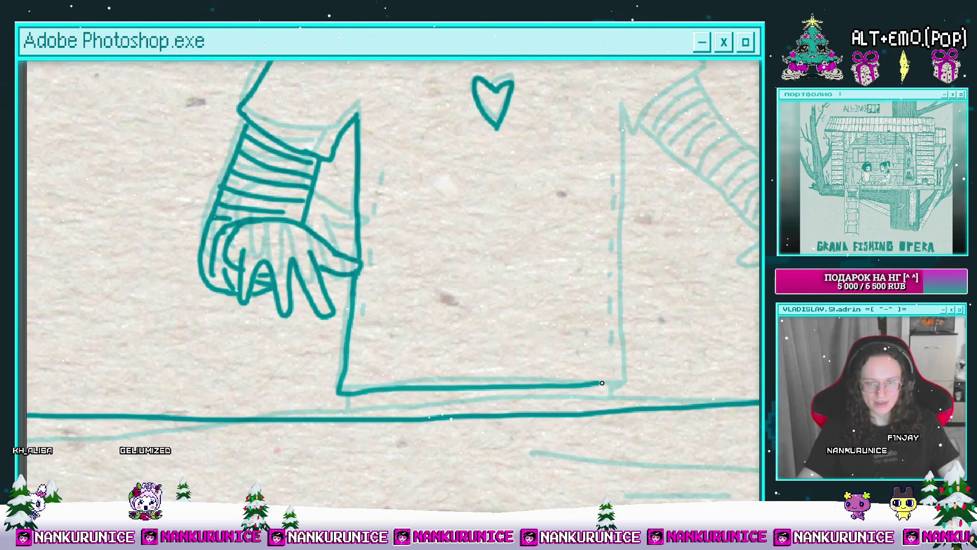
pyautogui.scroll(3, 601, 383)
pyautogui.hscroll(3, 601, 383)
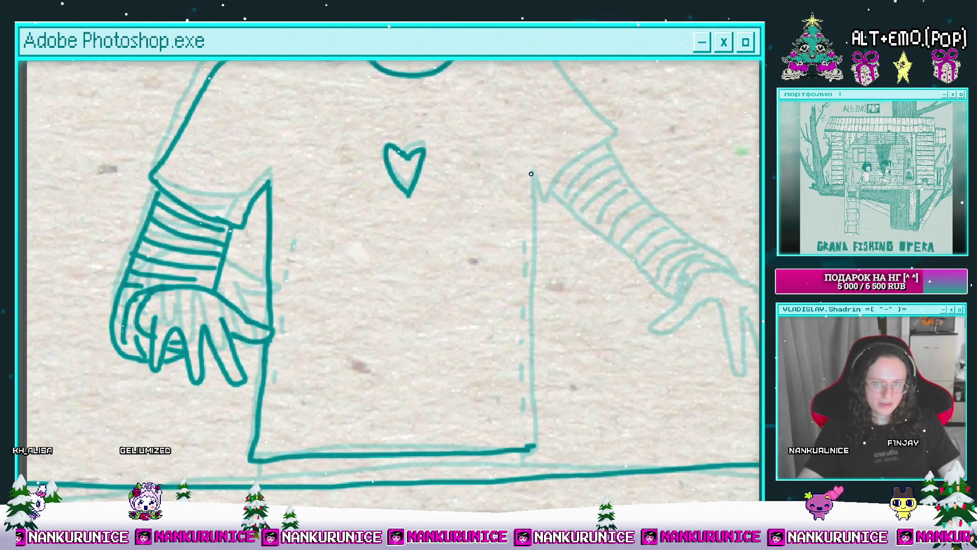
pyautogui.scroll(1, 519, 400)
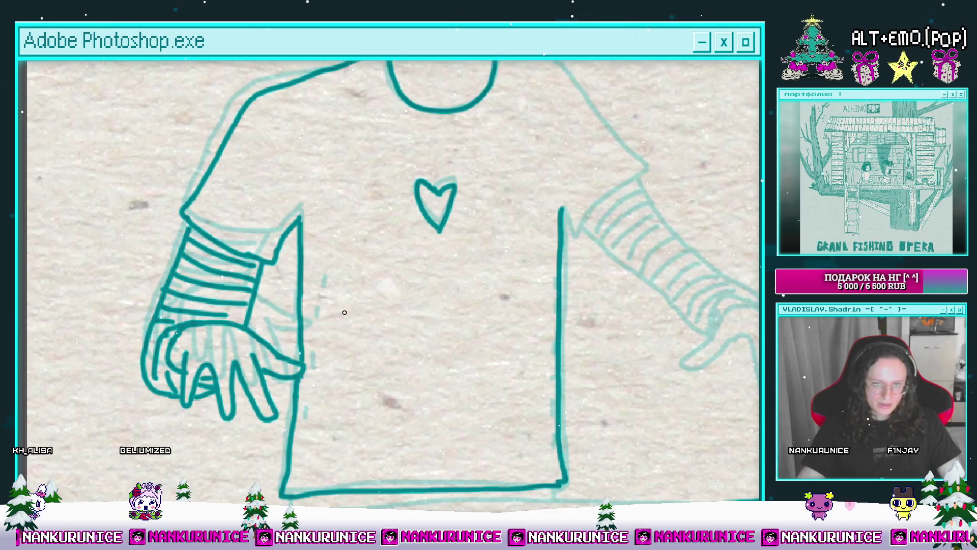
pyautogui.hscroll(-2, 519, 400)
pyautogui.scroll(-1, 519, 401)
pyautogui.scroll(-1, 359, 287)
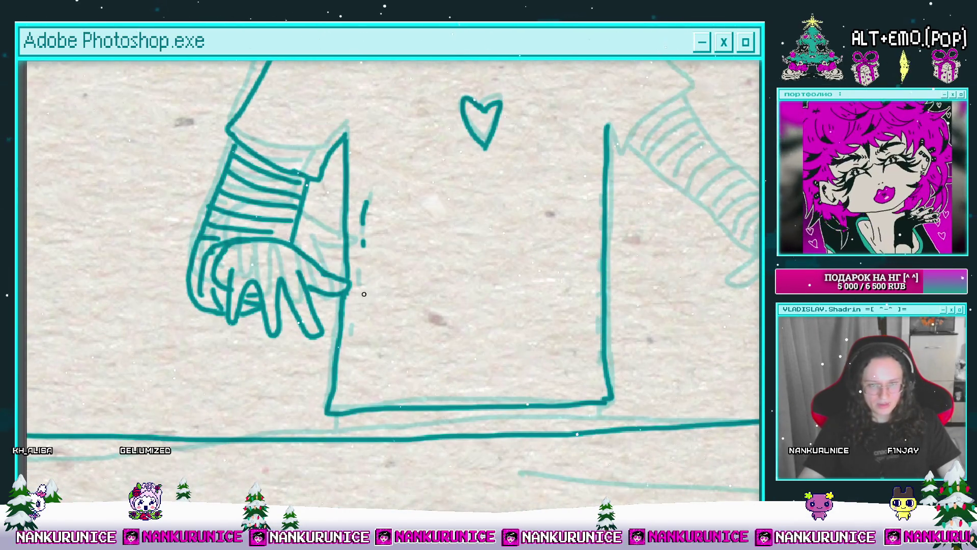
pyautogui.scroll(1, 476, 364)
pyautogui.hscroll(1, 475, 364)
pyautogui.scroll(-1, 554, 335)
pyautogui.hscroll(1, 554, 335)
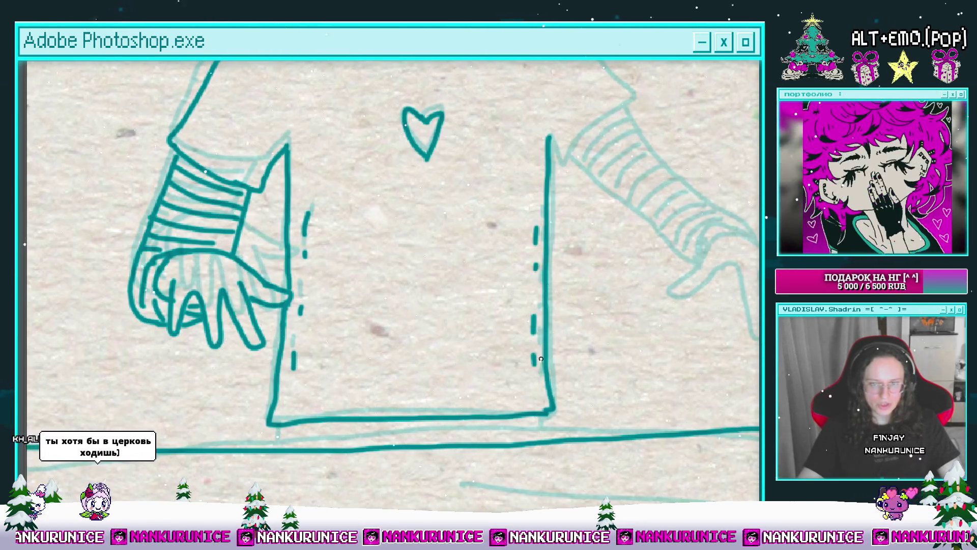
pyautogui.scroll(-2, 533, 328)
pyautogui.scroll(-1, 504, 265)
pyautogui.hscroll(2, 504, 265)
pyautogui.scroll(2, 477, 210)
pyautogui.scroll(1, 477, 210)
pyautogui.scroll(-1, 476, 210)
pyautogui.hscroll(1, 461, 193)
# Ink the finger and pinky outlines of the right hand.
pyautogui.moveTo(461, 193); pyautogui.dragTo(432, 181)
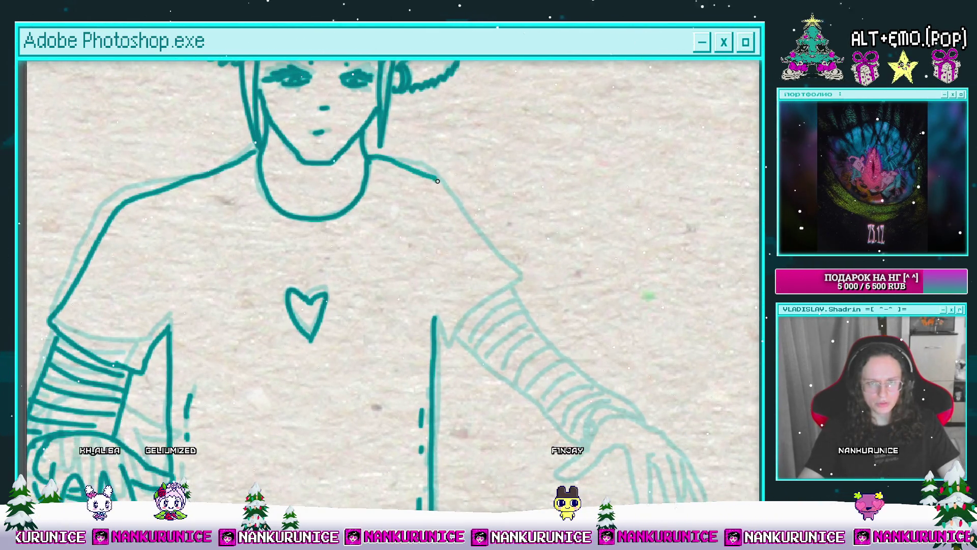
pyautogui.scroll(-1, 436, 180)
pyautogui.hscroll(-1, 464, 179)
pyautogui.scroll(-1, 511, 262)
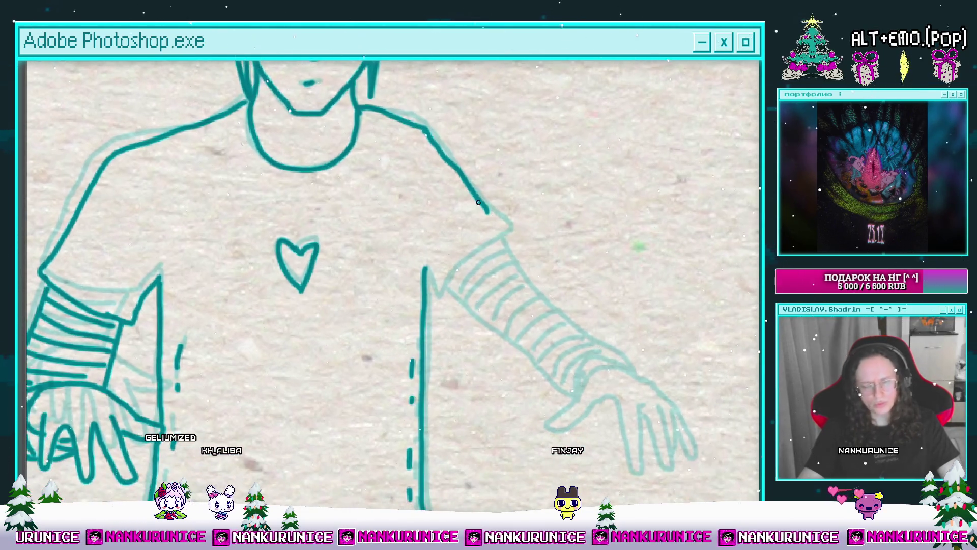
pyautogui.scroll(1, 468, 205)
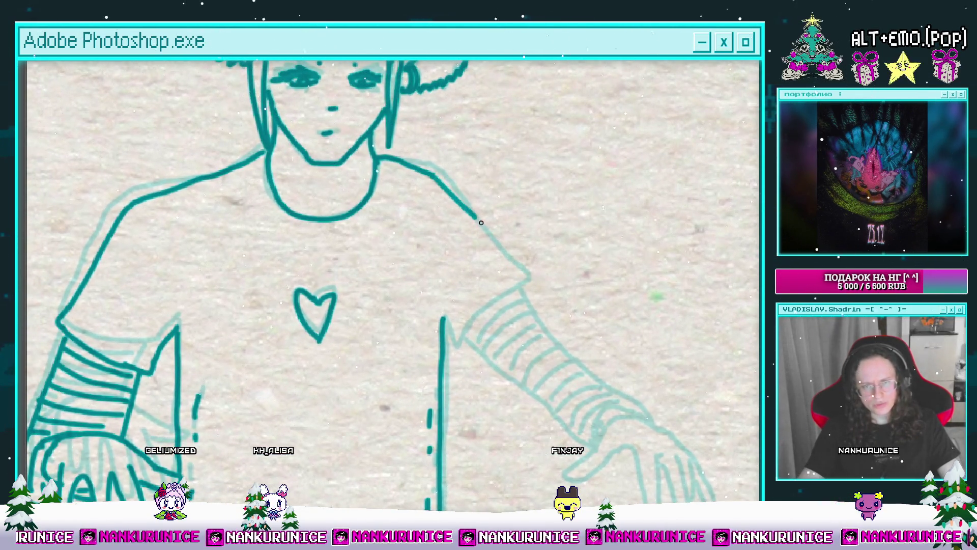
pyautogui.moveTo(488, 238); pyautogui.dragTo(492, 241)
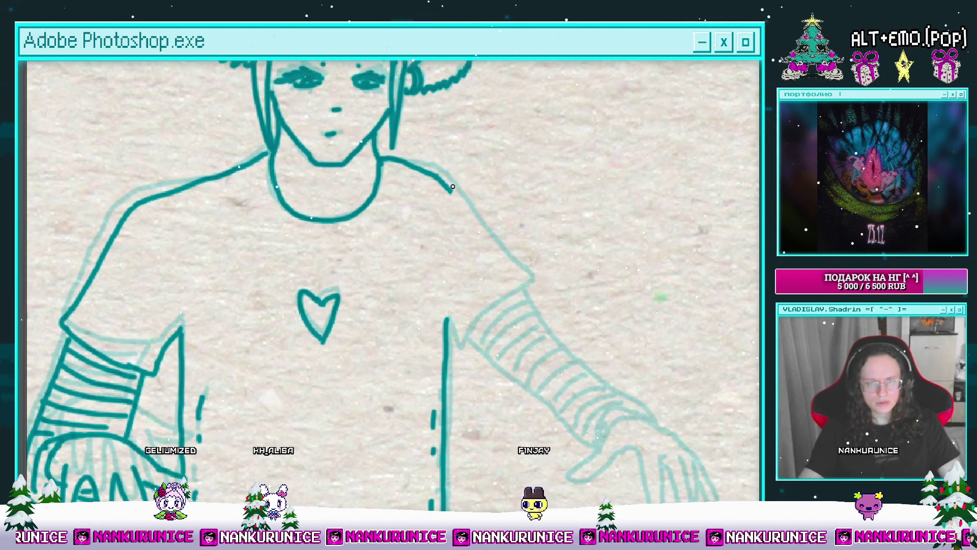
pyautogui.moveTo(531, 289); pyautogui.dragTo(516, 233)
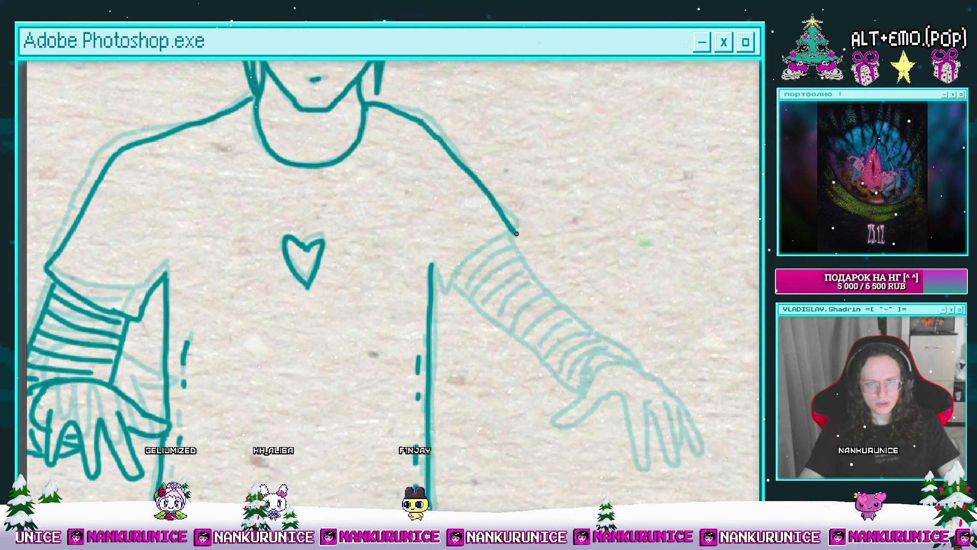
pyautogui.moveTo(459, 282); pyautogui.dragTo(473, 282)
pyautogui.moveTo(545, 263)
pyautogui.mouseDown()
pyautogui.moveTo(539, 223)
pyautogui.moveTo(522, 211)
pyautogui.moveTo(522, 182)
pyautogui.moveTo(485, 134)
pyautogui.moveTo(472, 174)
pyautogui.moveTo(433, 217)
pyautogui.moveTo(466, 235)
pyautogui.moveTo(448, 249)
pyautogui.mouseUp()
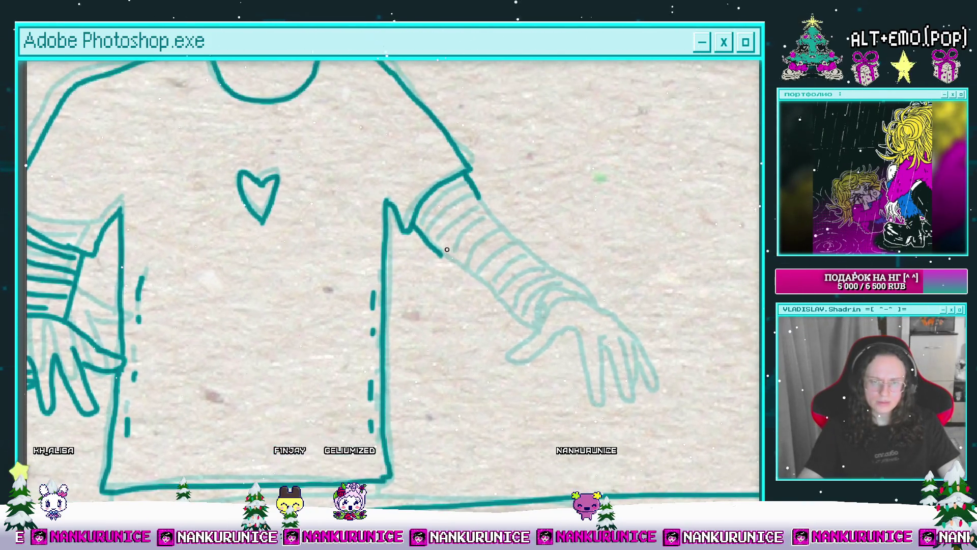
pyautogui.moveTo(530, 309); pyautogui.dragTo(457, 259)
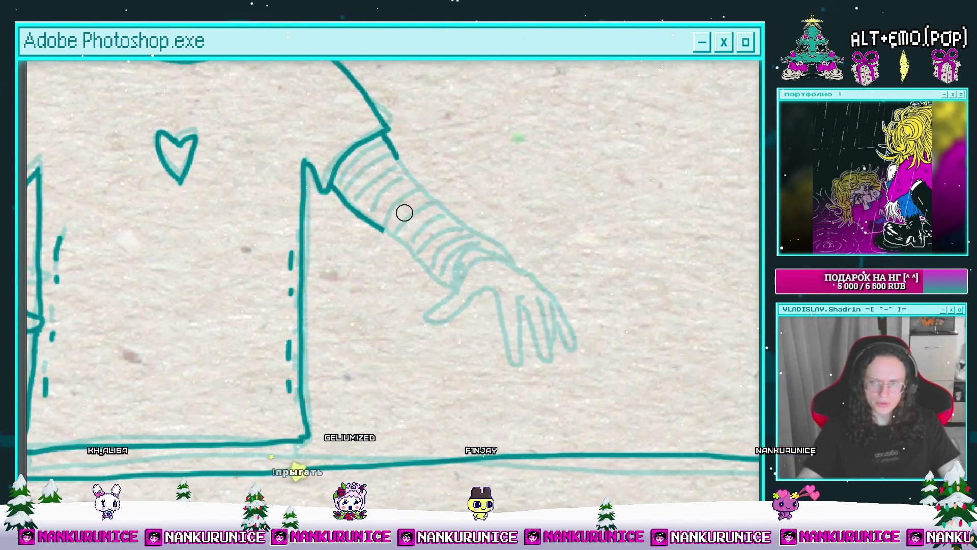
pyautogui.scroll(-5, 404, 213)
pyautogui.scroll(1, 416, 265)
pyautogui.scroll(3, 395, 241)
pyautogui.moveTo(395, 241); pyautogui.dragTo(402, 206)
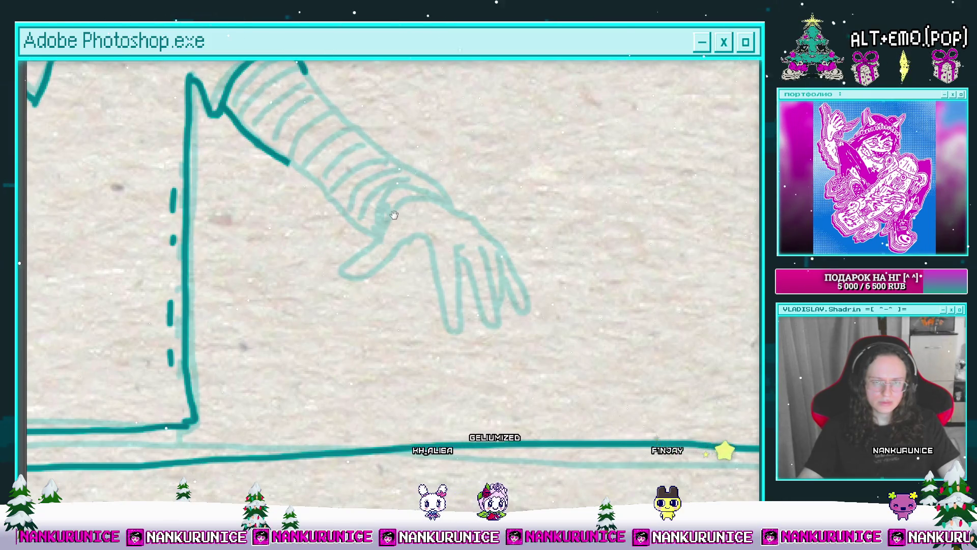
pyautogui.scroll(2, 392, 221)
pyautogui.moveTo(355, 249)
pyautogui.mouseDown()
pyautogui.moveTo(370, 232)
pyautogui.moveTo(333, 284)
pyautogui.mouseUp()
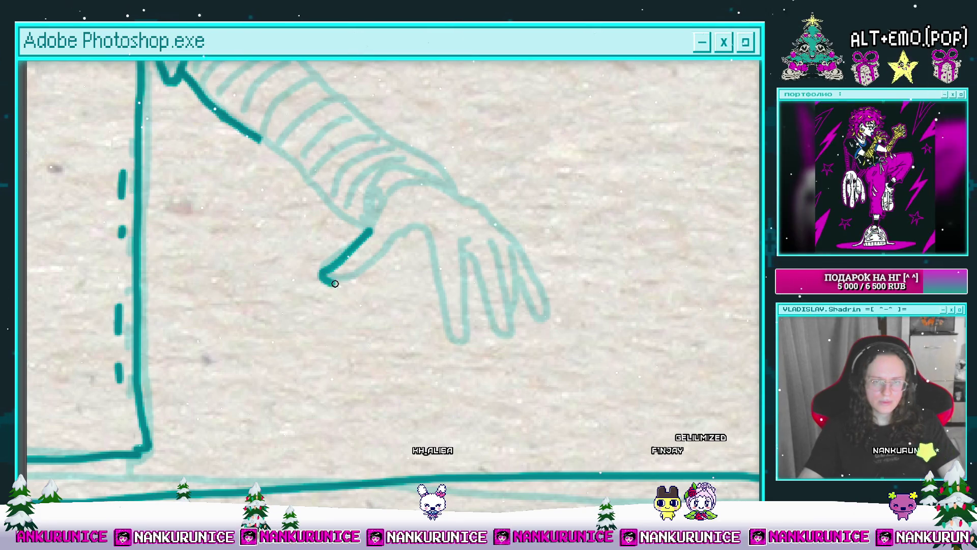
pyautogui.moveTo(414, 242); pyautogui.dragTo(363, 250)
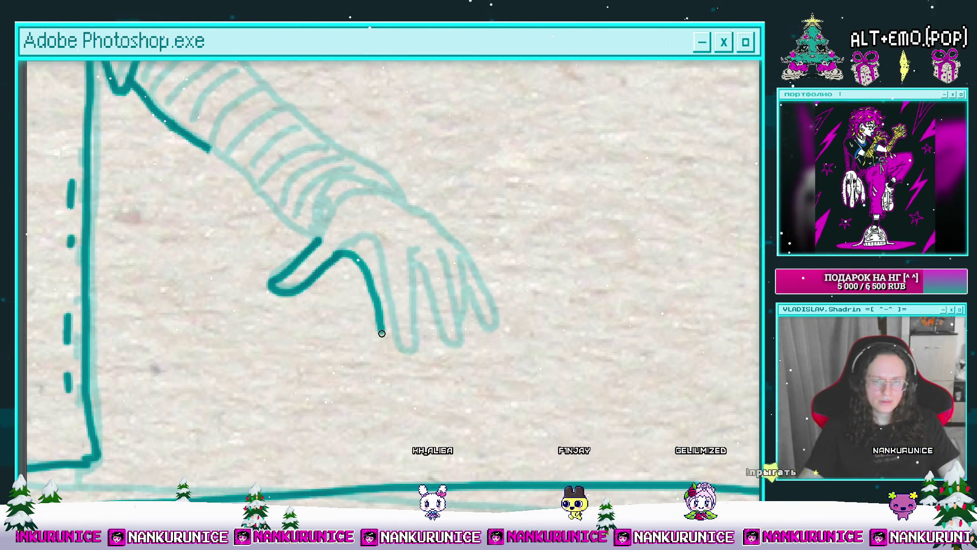
pyautogui.moveTo(397, 349)
pyautogui.mouseDown()
pyautogui.moveTo(395, 259)
pyautogui.moveTo(448, 339)
pyautogui.moveTo(436, 352)
pyautogui.mouseUp()
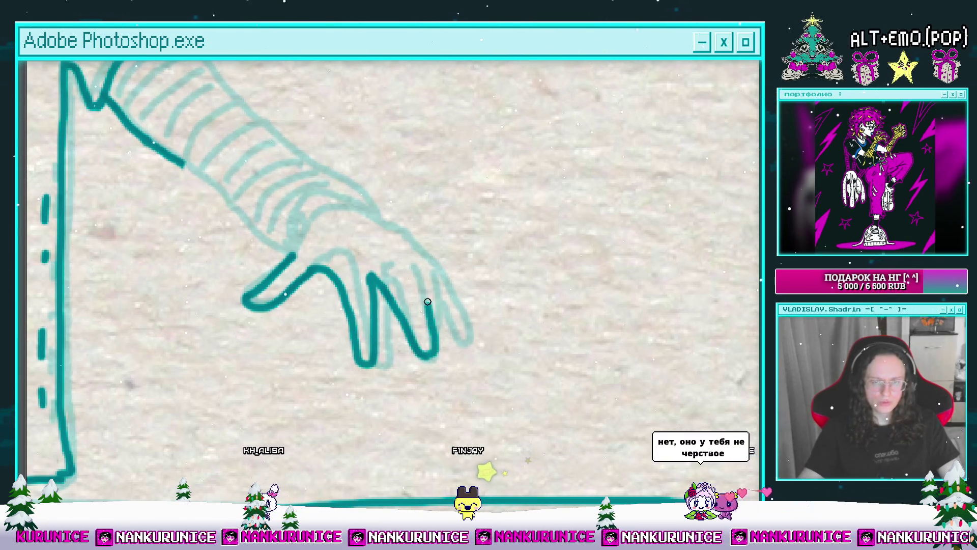
pyautogui.moveTo(433, 275); pyautogui.dragTo(478, 326)
pyautogui.moveTo(479, 326); pyautogui.dragTo(473, 348)
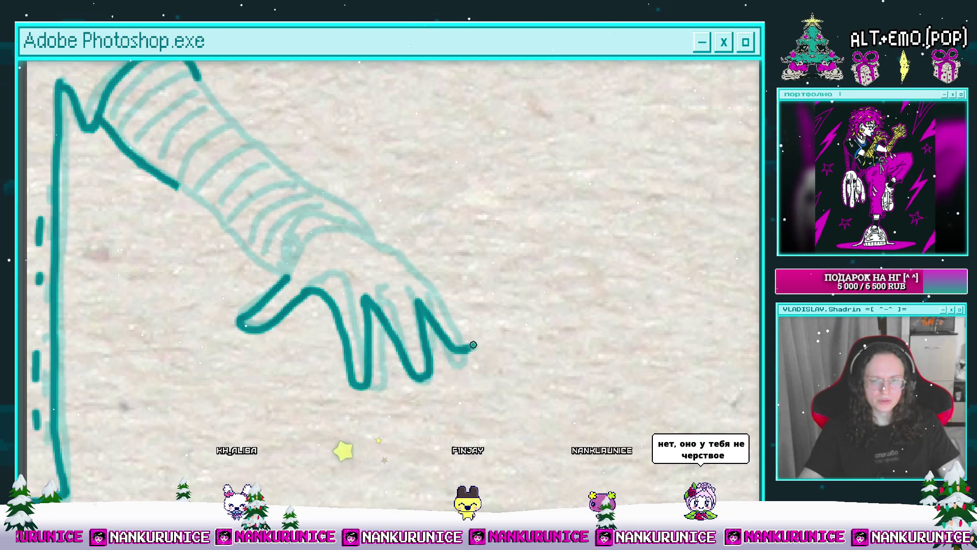
pyautogui.moveTo(437, 289); pyautogui.dragTo(476, 362)
# Erase the stray ink along the pinky edge with a larger eraser.
pyautogui.press('e')
pyautogui.moveTo(421, 306); pyautogui.dragTo(463, 346)
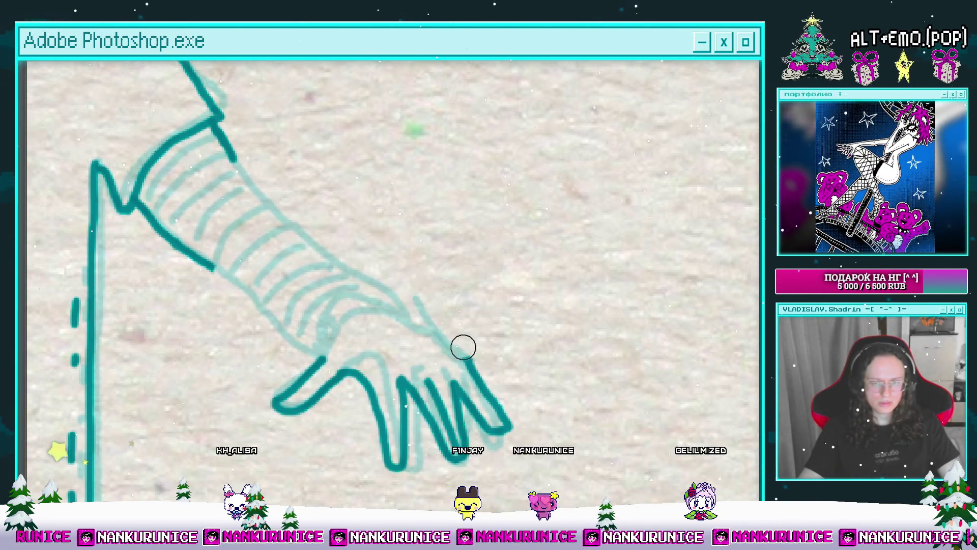
pyautogui.scroll(-2, 430, 311)
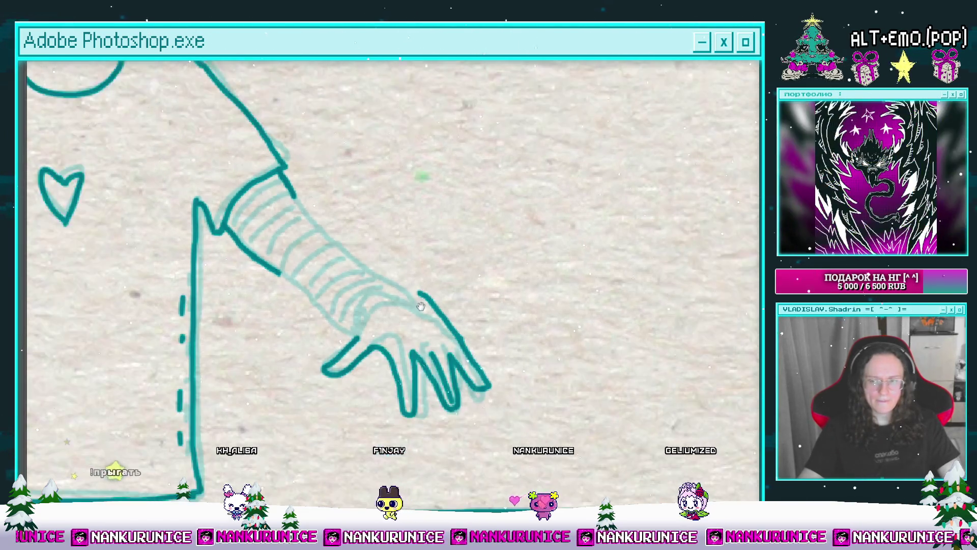
pyautogui.moveTo(407, 297); pyautogui.dragTo(410, 266)
# Lasso the inked hand strokes and free-transform them to move and rotate into place.
pyautogui.press('l')
pyautogui.moveTo(463, 210)
pyautogui.mouseDown()
pyautogui.moveTo(301, 336)
pyautogui.moveTo(331, 287)
pyautogui.mouseUp()
pyautogui.hotkey('ctrl', 't')
pyautogui.moveTo(435, 342); pyautogui.dragTo(446, 364)
pyautogui.moveTo(545, 366); pyautogui.dragTo(570, 345)
pyautogui.moveTo(317, 292); pyautogui.dragTo(321, 297)
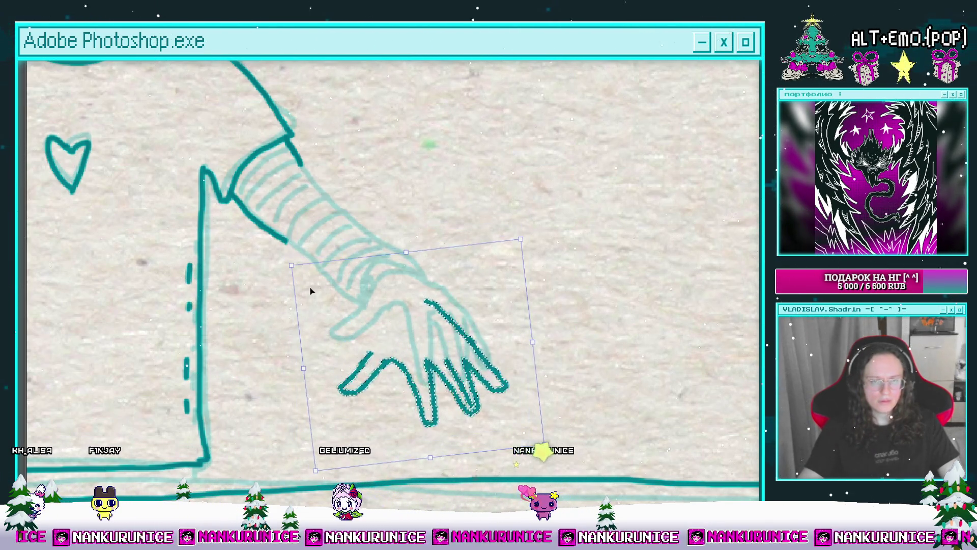
# Enlarge and rotate the hand strokes to match the sketch, then deselect them.
pyautogui.moveTo(291, 267); pyautogui.dragTo(280, 259)
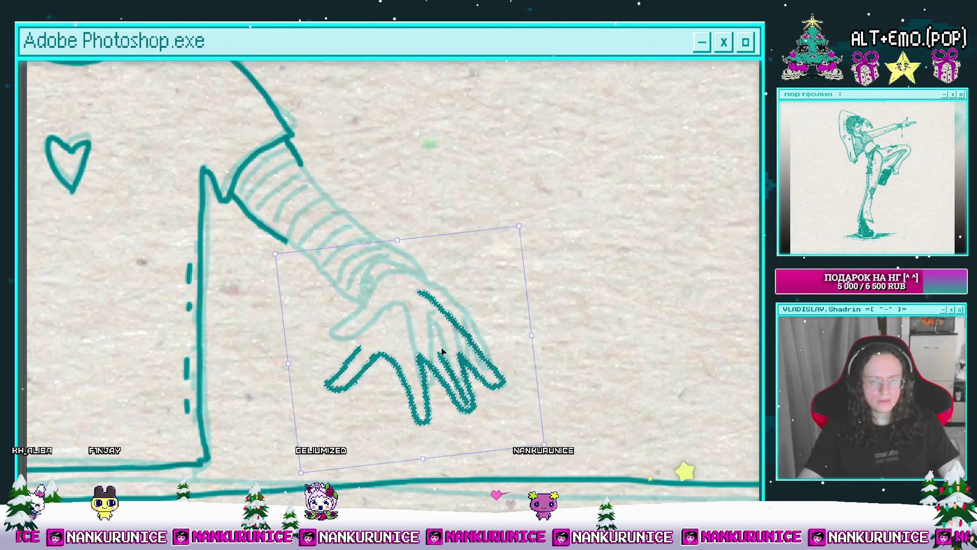
pyautogui.moveTo(563, 377); pyautogui.dragTo(566, 326)
pyautogui.press('Return')
pyautogui.hotkey('ctrl', 'd')
# Extend the dark teal outline of the right arm downward.
pyautogui.moveTo(435, 281); pyautogui.dragTo(453, 303)
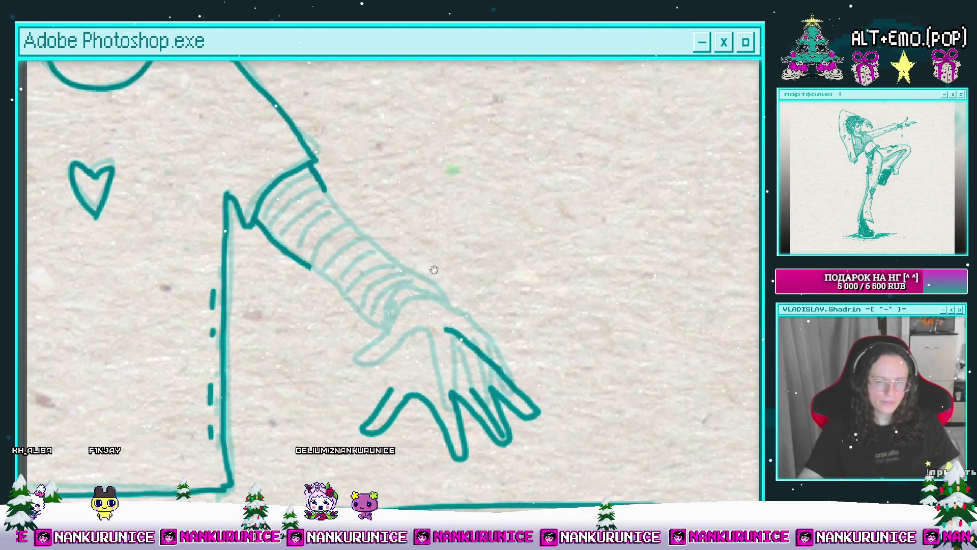
pyautogui.moveTo(371, 262); pyautogui.dragTo(391, 254)
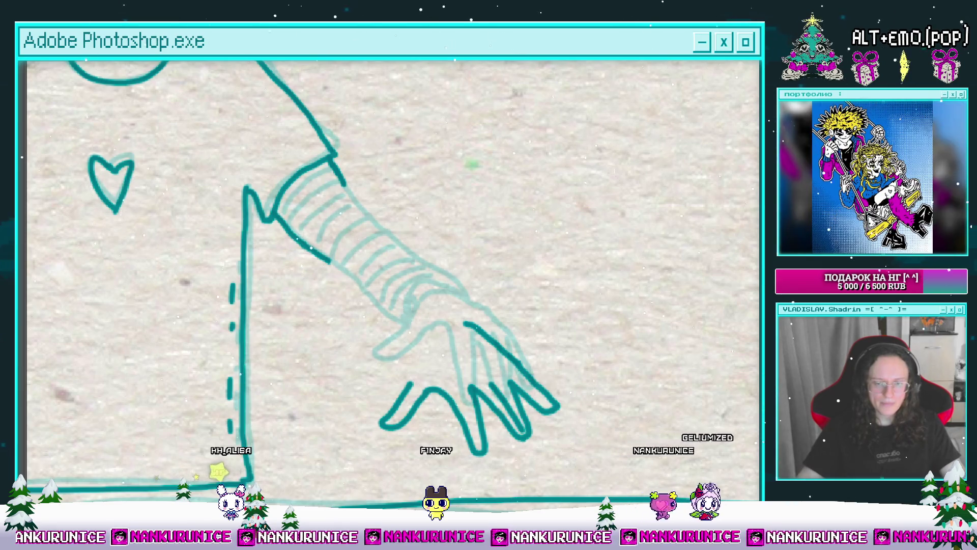
pyautogui.scroll(-2, 420, 289)
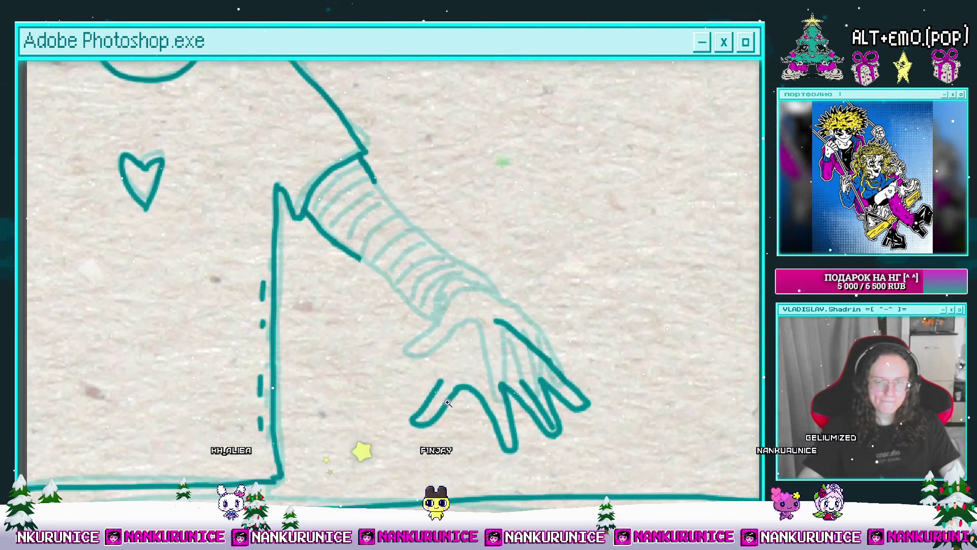
pyautogui.scroll(4, 438, 356)
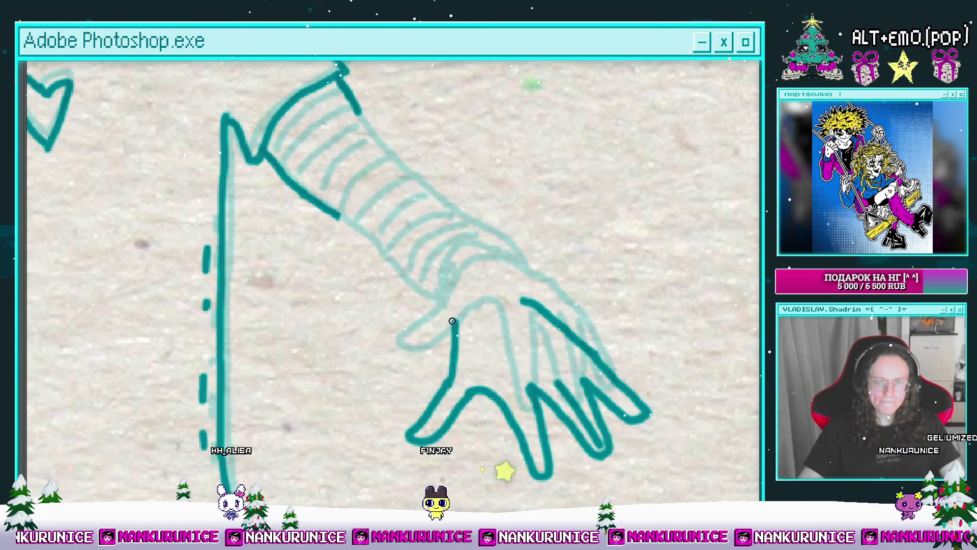
pyautogui.moveTo(459, 312); pyautogui.dragTo(443, 378)
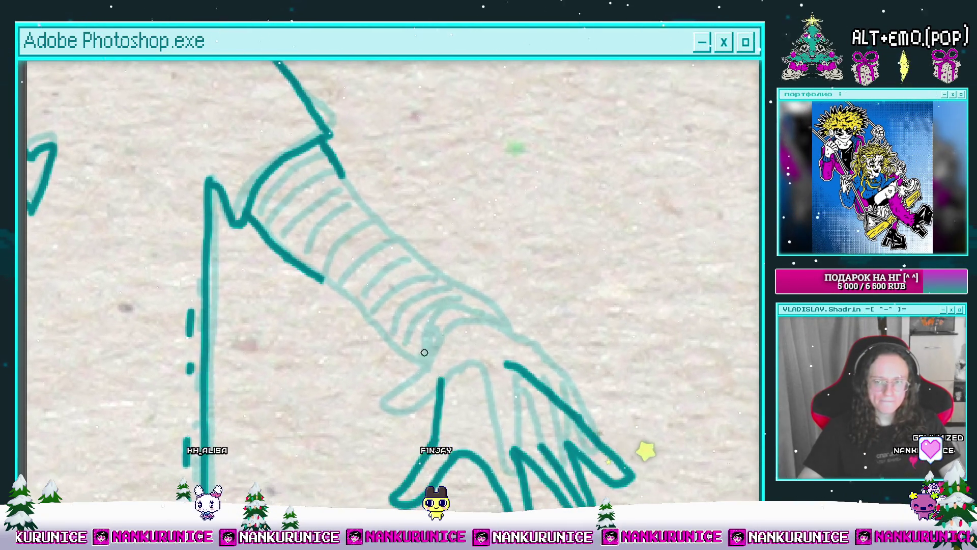
pyautogui.moveTo(372, 221)
pyautogui.mouseDown()
pyautogui.moveTo(462, 302)
pyautogui.moveTo(512, 297)
pyautogui.moveTo(515, 328)
pyautogui.moveTo(515, 260)
pyautogui.mouseUp()
# Ink a bold dark teal stripe over the right sleeve sketch.
pyautogui.scroll(-5, 487, 245)
pyautogui.scroll(5, 476, 321)
pyautogui.scroll(3, 476, 320)
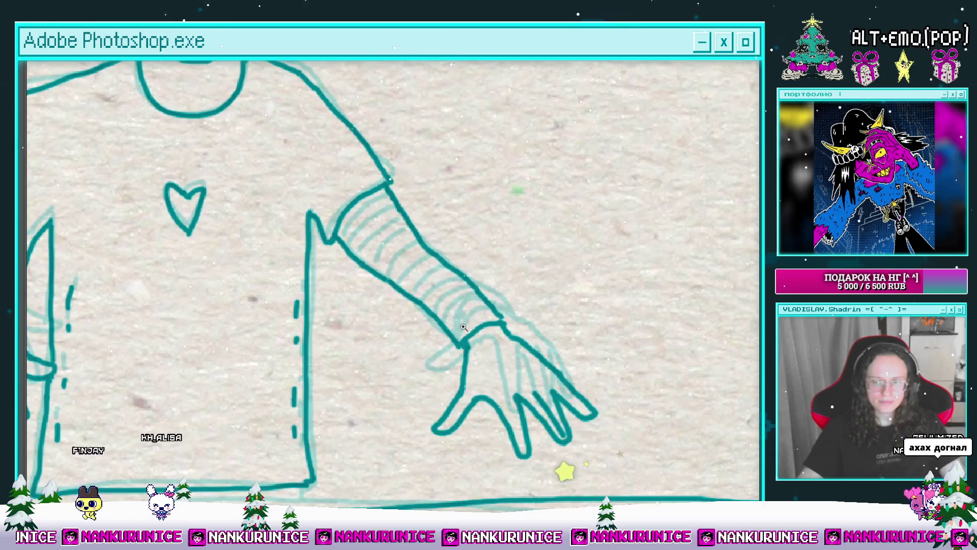
pyautogui.scroll(2, 458, 341)
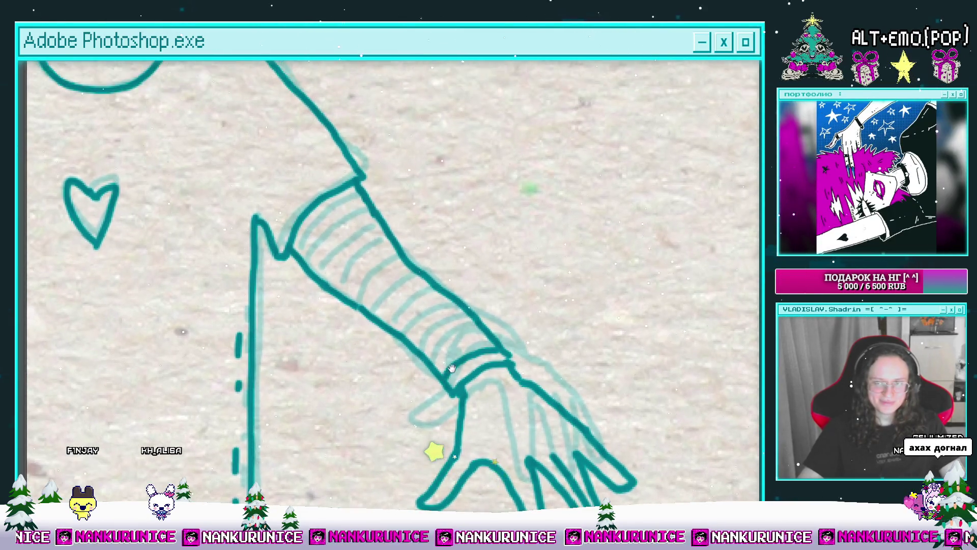
pyautogui.moveTo(478, 340); pyautogui.dragTo(488, 371)
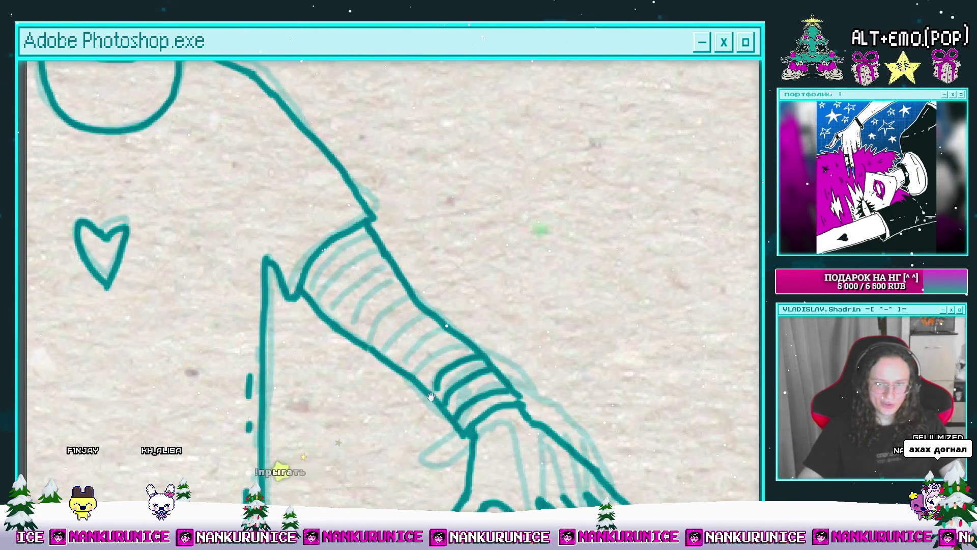
pyautogui.scroll(1, 430, 391)
pyautogui.hscroll(-2, 431, 394)
pyautogui.scroll(2, 433, 398)
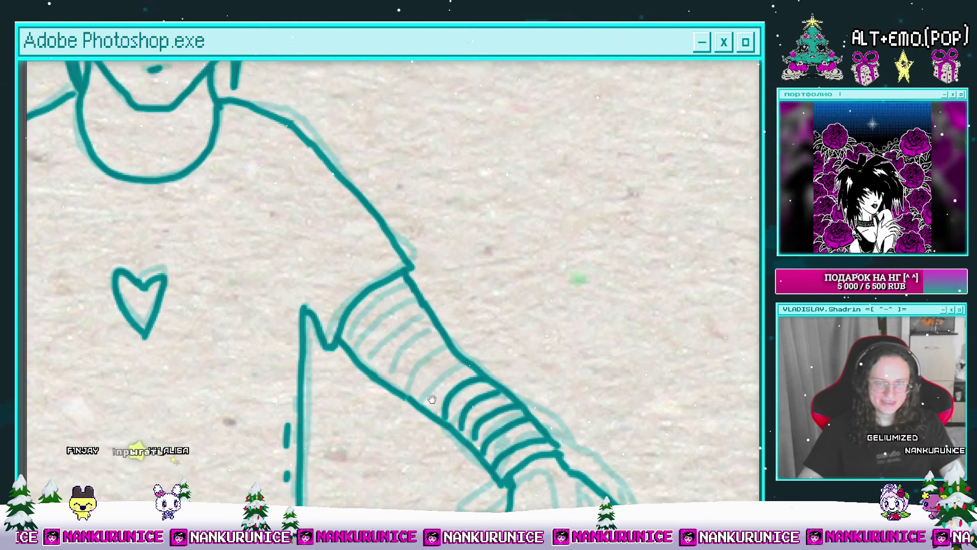
pyautogui.scroll(2, 447, 375)
pyautogui.hscroll(-1, 447, 375)
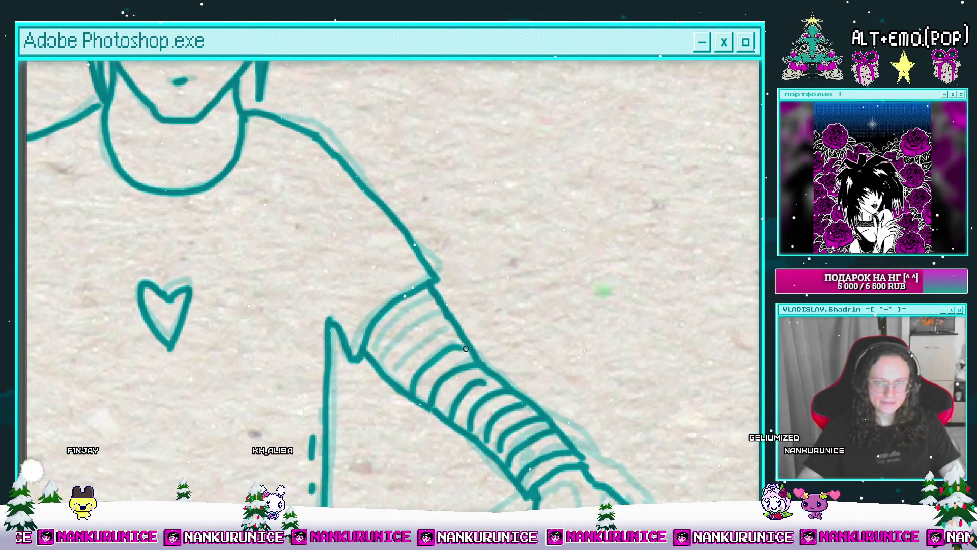
pyautogui.moveTo(400, 381); pyautogui.dragTo(461, 340)
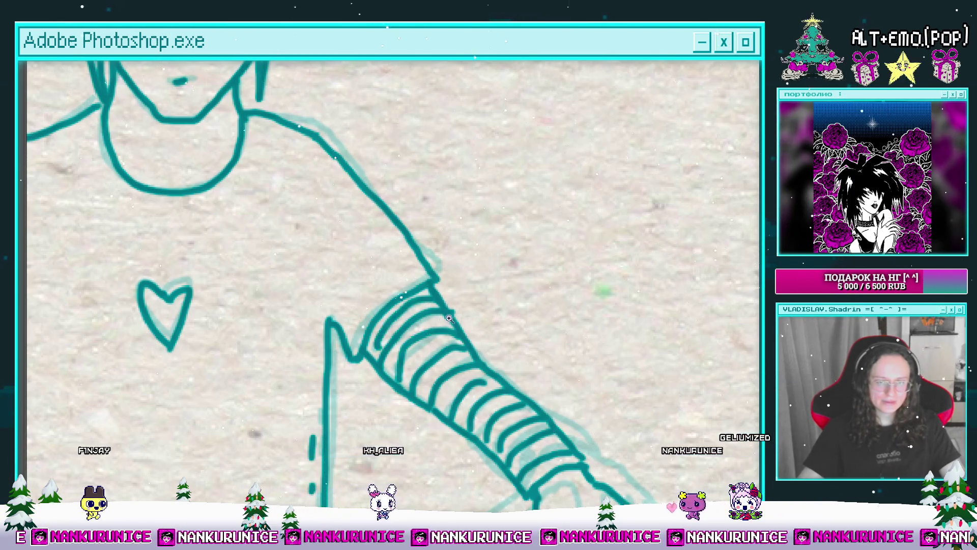
pyautogui.scroll(-5, 451, 316)
pyautogui.scroll(3, 492, 322)
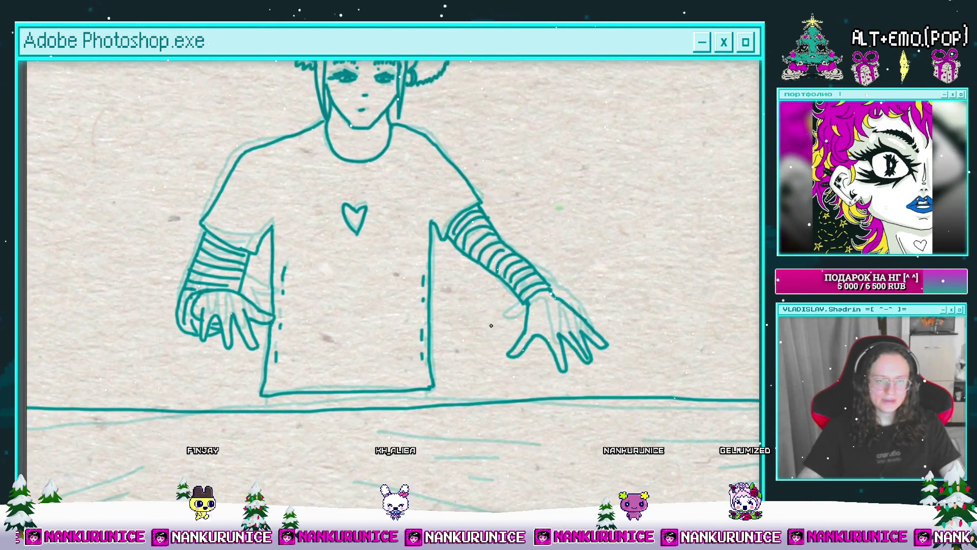
# Zoom out to the whole frame and erase one horizontal water line below the character.
pyautogui.scroll(3, 491, 321)
pyautogui.scroll(-2, 501, 346)
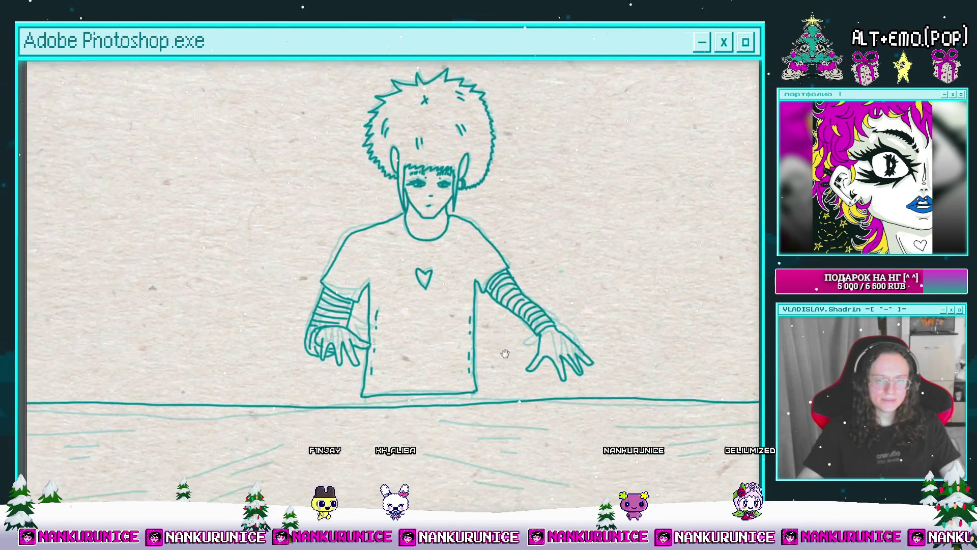
pyautogui.scroll(-3, 286, 323)
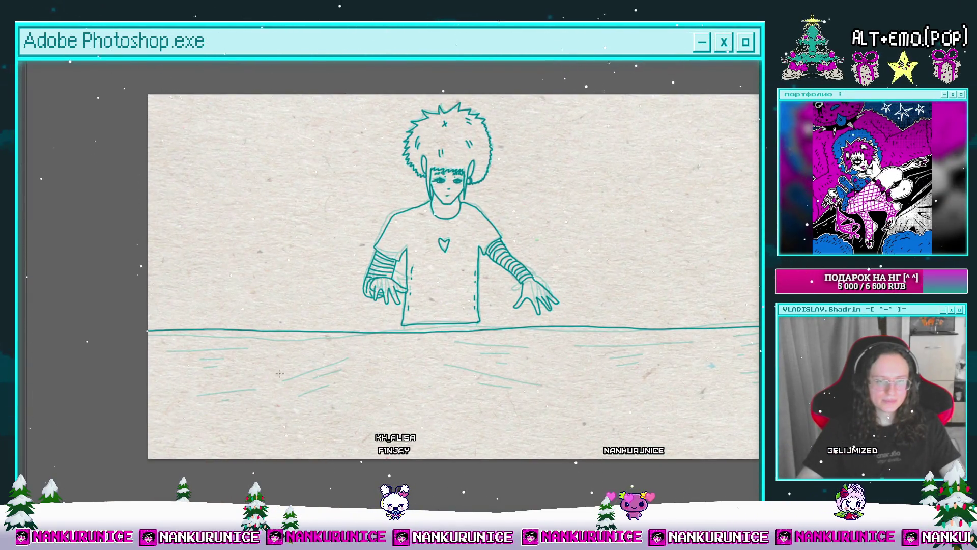
pyautogui.hscroll(2, 285, 373)
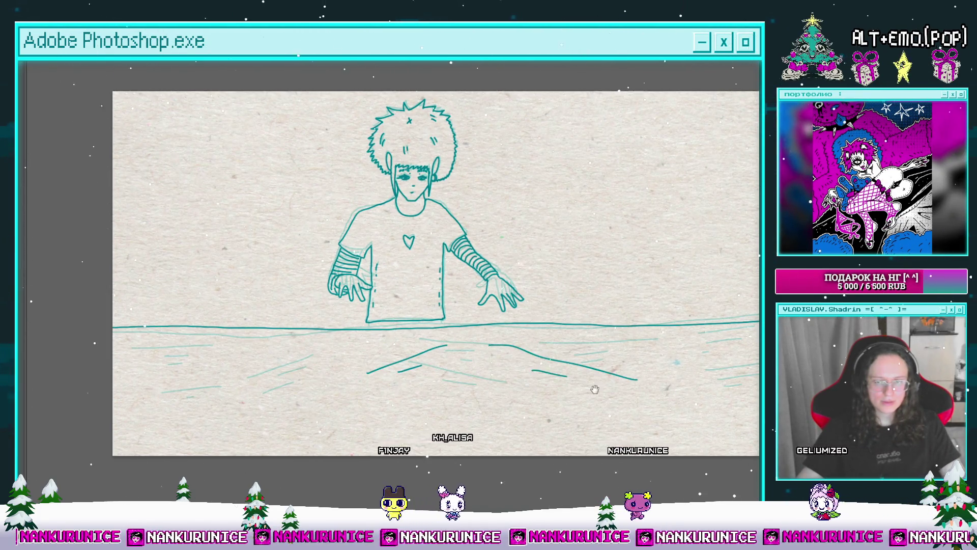
pyautogui.hscroll(-3, 599, 389)
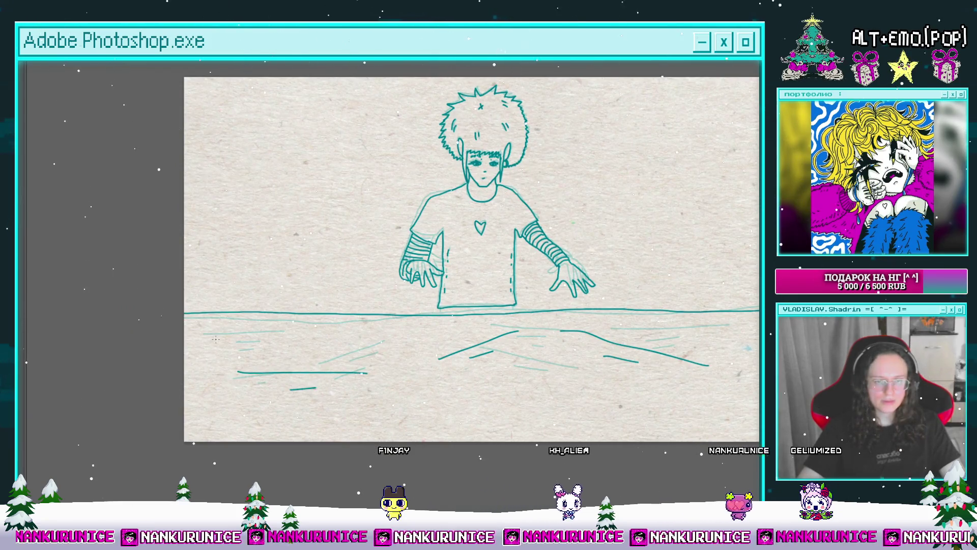
pyautogui.hscroll(5, 432, 342)
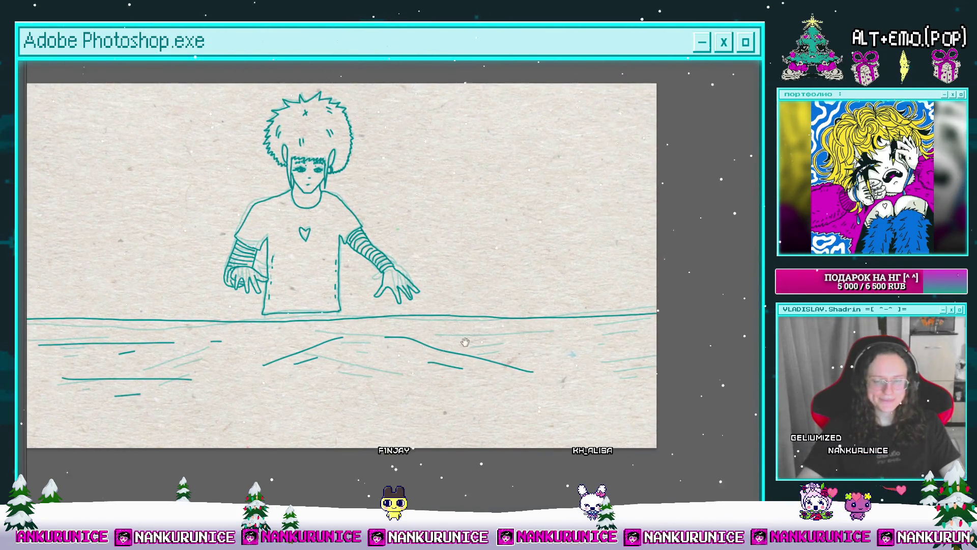
pyautogui.hscroll(-3, 464, 341)
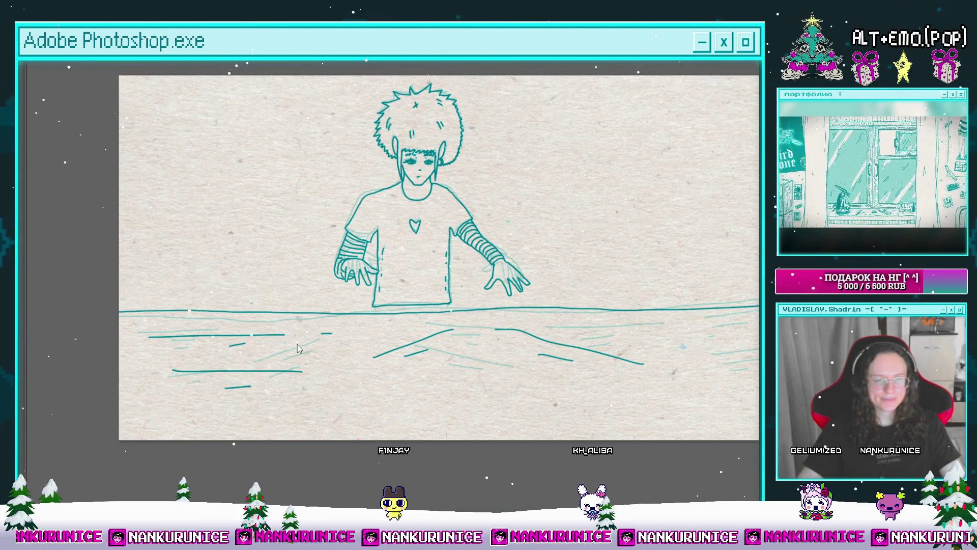
pyautogui.moveTo(175, 339); pyautogui.dragTo(300, 337)
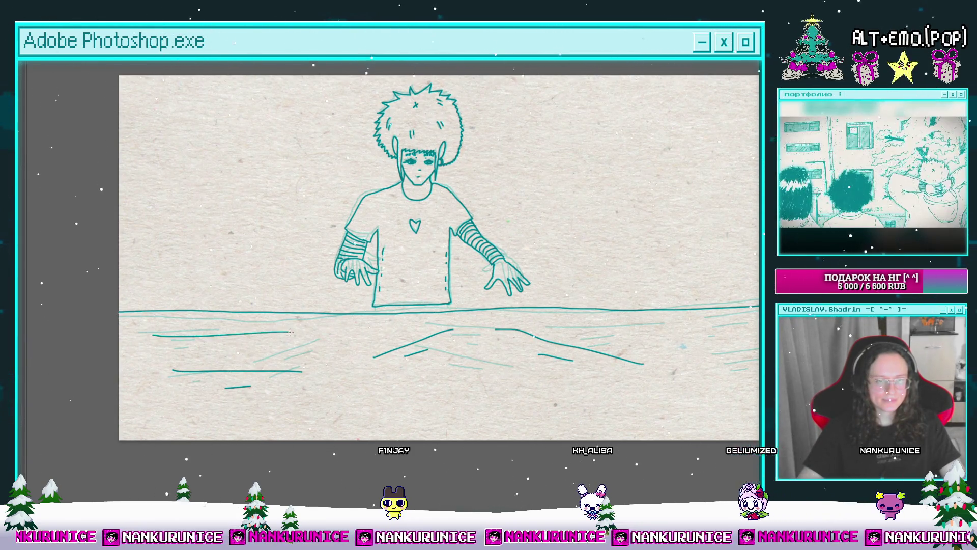
pyautogui.hscroll(3, 359, 336)
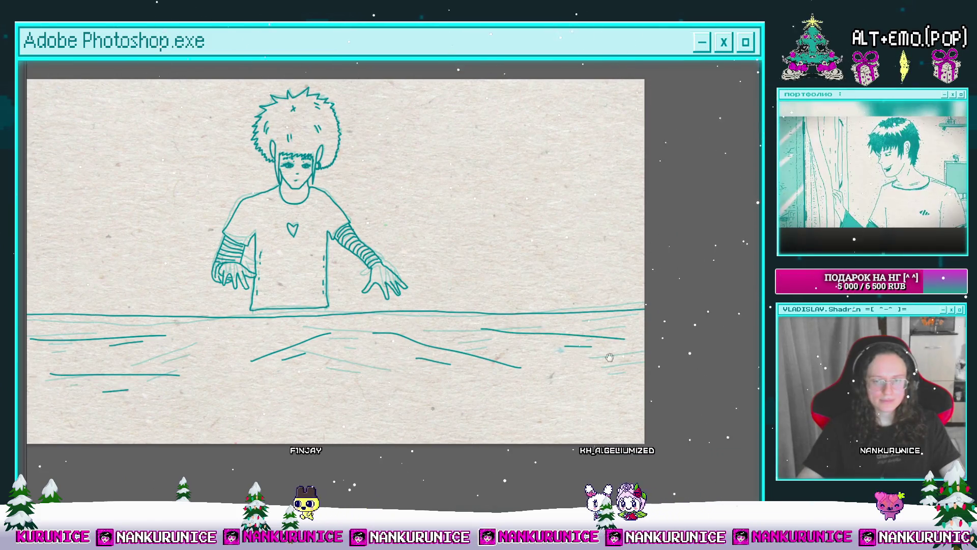
pyautogui.hscroll(2, 565, 340)
pyautogui.scroll(-1, 566, 340)
pyautogui.hscroll(-3, 566, 340)
pyautogui.scroll(1, 565, 340)
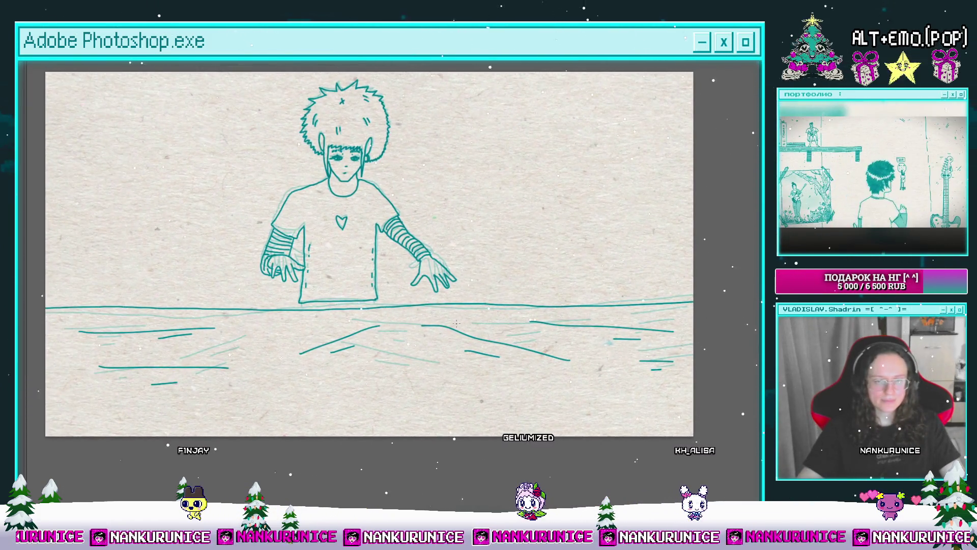
pyautogui.scroll(4, 349, 297)
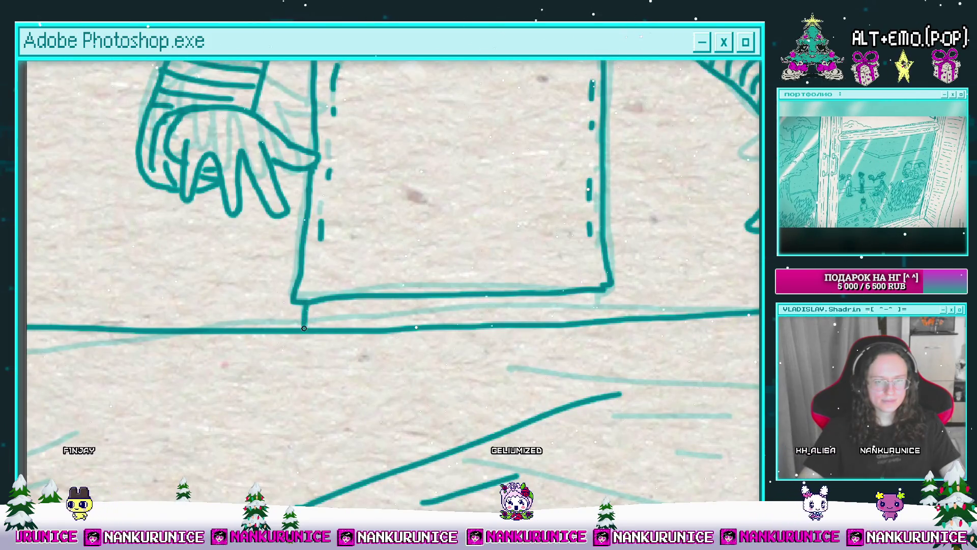
pyautogui.scroll(-5, 601, 317)
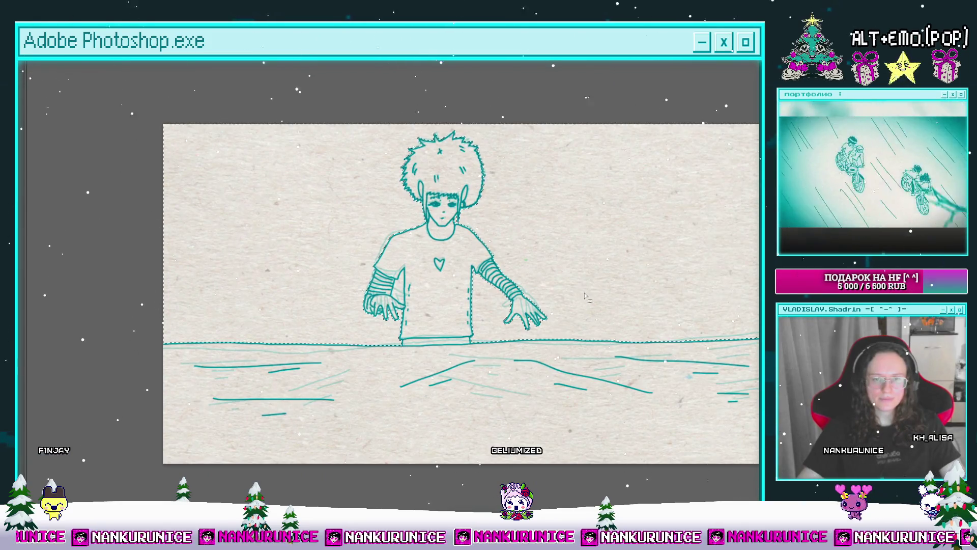
# Paste the copied line art as a layer and merge it into the frame layer.
pyautogui.press('f')
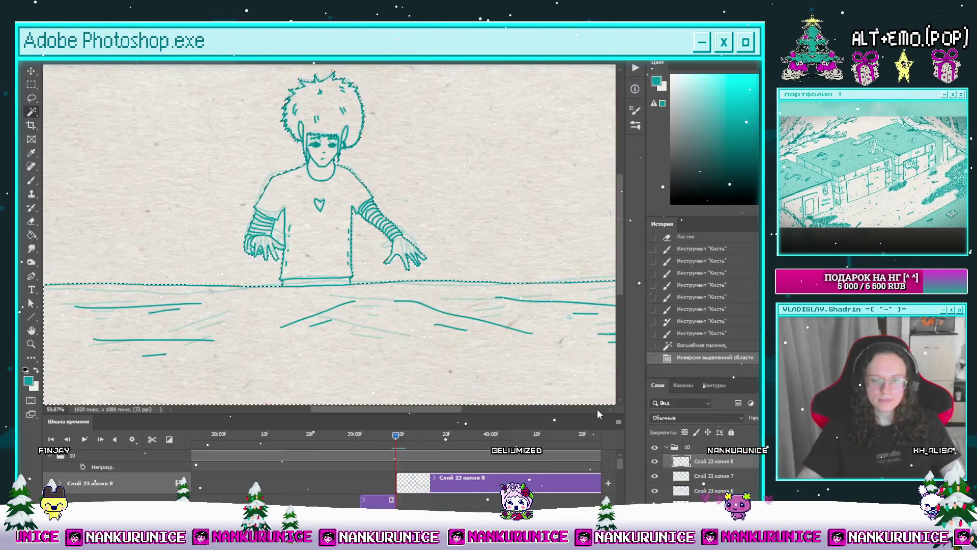
pyautogui.scroll(-5, 618, 482)
pyautogui.hotkey('ctrl', 'v')
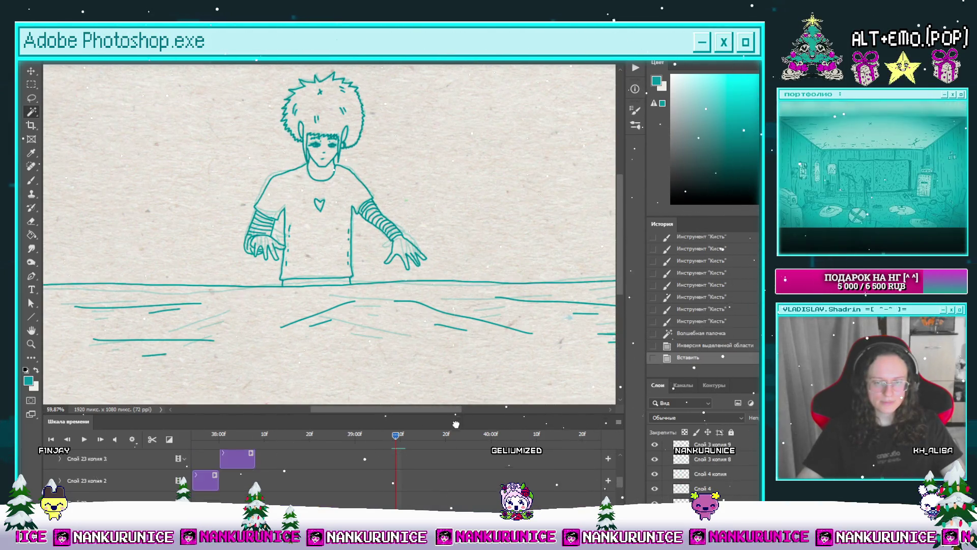
pyautogui.moveTo(285, 481); pyautogui.dragTo(506, 482)
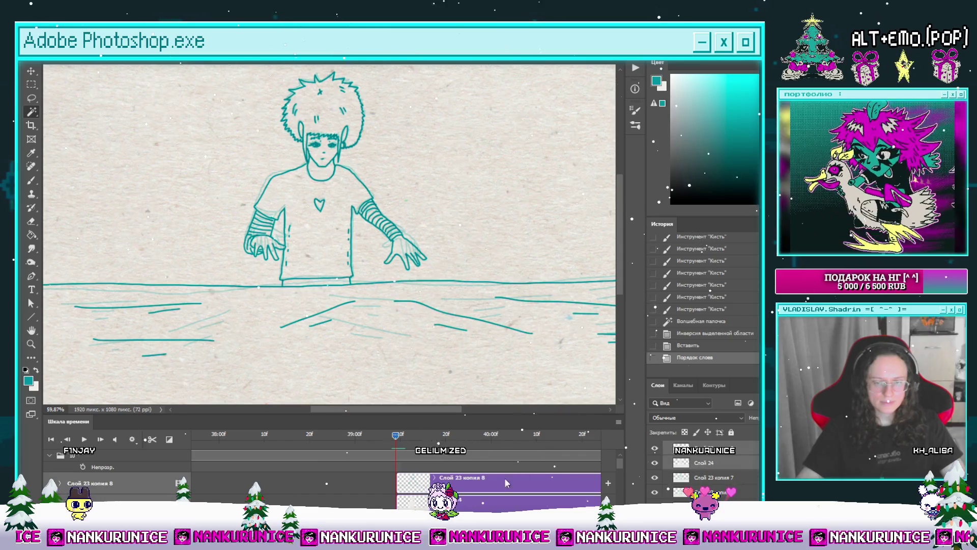
pyautogui.hotkey('ctrl', 'e')
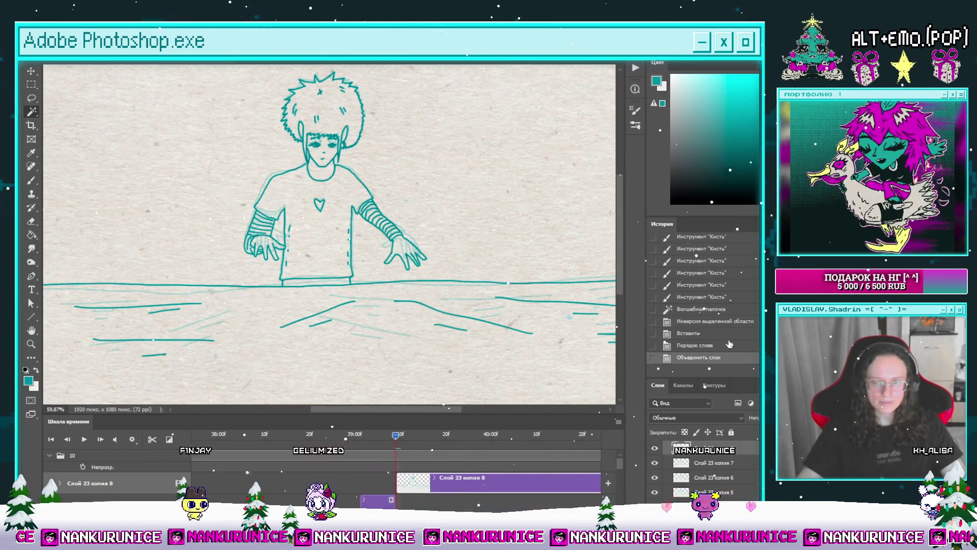
# Delete the stray fragments between the arm and body and beside the face line.
pyautogui.scroll(4, 276, 224)
pyautogui.click(295, 242)
pyautogui.press('Delete')
pyautogui.scroll(-4, 370, 313)
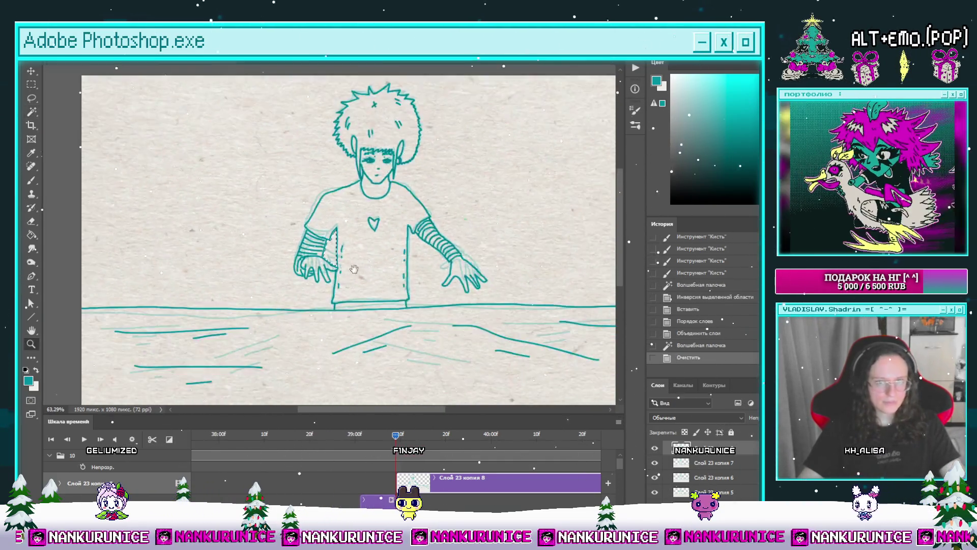
pyautogui.hotkey('ctrl', 'd')
pyautogui.press('l')
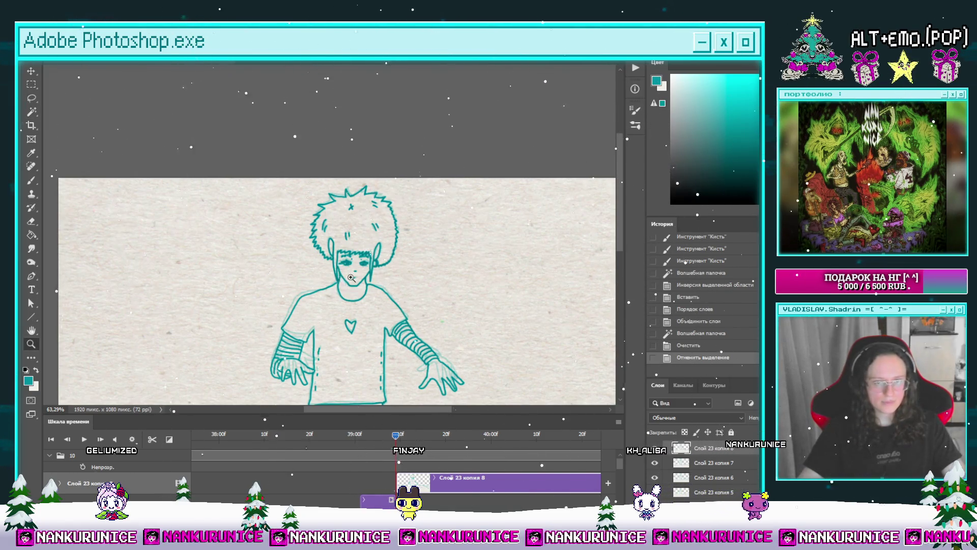
pyautogui.scroll(6, 344, 254)
pyautogui.press('w')
pyautogui.click(338, 251)
pyautogui.press('Delete')
pyautogui.hotkey('ctrl', 'd')
pyautogui.scroll(-8, 396, 253)
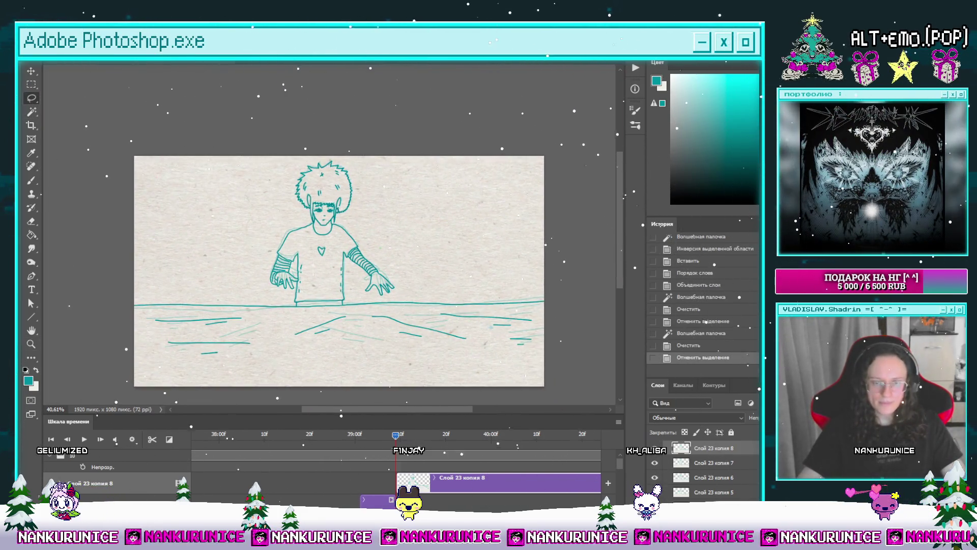
# Play back the animation, split the clip at the playhead, and clear the new frame.
pyautogui.moveTo(374, 444)
pyautogui.mouseDown()
pyautogui.moveTo(319, 462)
pyautogui.moveTo(423, 450)
pyautogui.moveTo(227, 478)
pyautogui.moveTo(257, 481)
pyautogui.moveTo(156, 480)
pyautogui.mouseUp()
pyautogui.press('space')
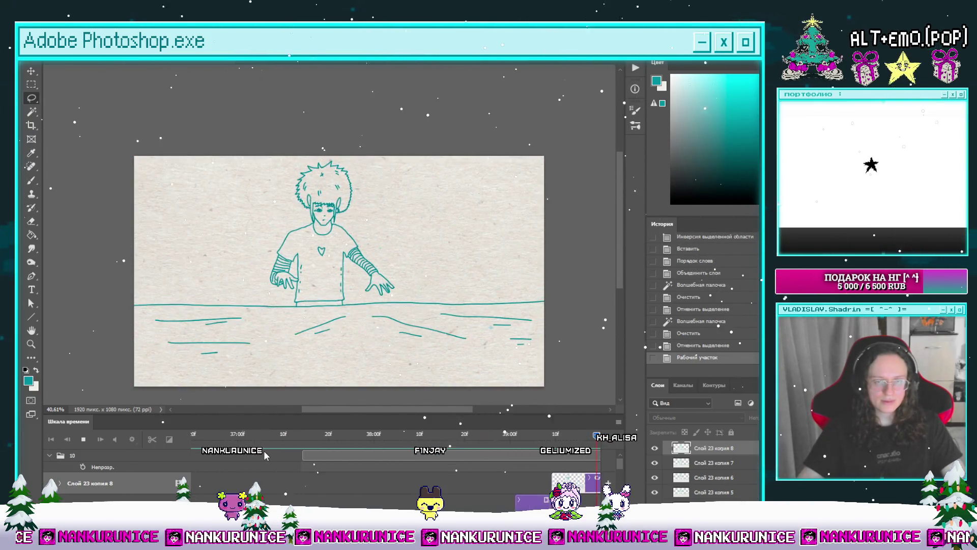
pyautogui.press('space')
pyautogui.moveTo(492, 441)
pyautogui.mouseDown()
pyautogui.moveTo(433, 441)
pyautogui.moveTo(466, 447)
pyautogui.mouseUp()
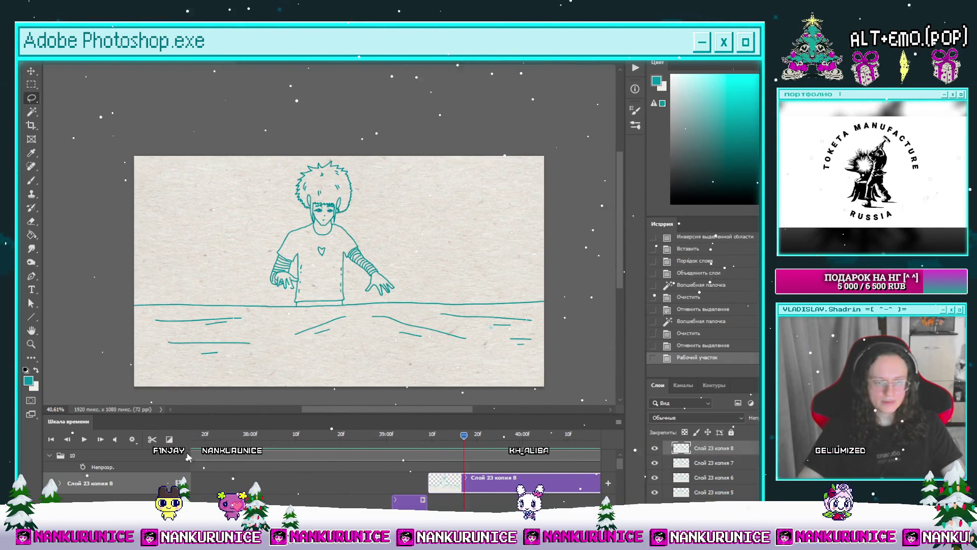
pyautogui.click(152, 439)
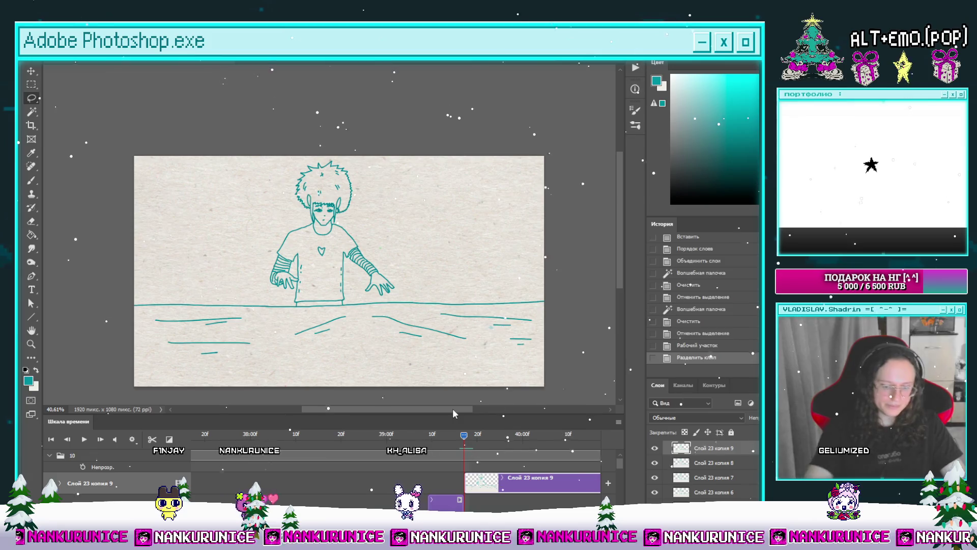
pyautogui.hotkey('ctrl', 'a')
pyautogui.press('Delete')
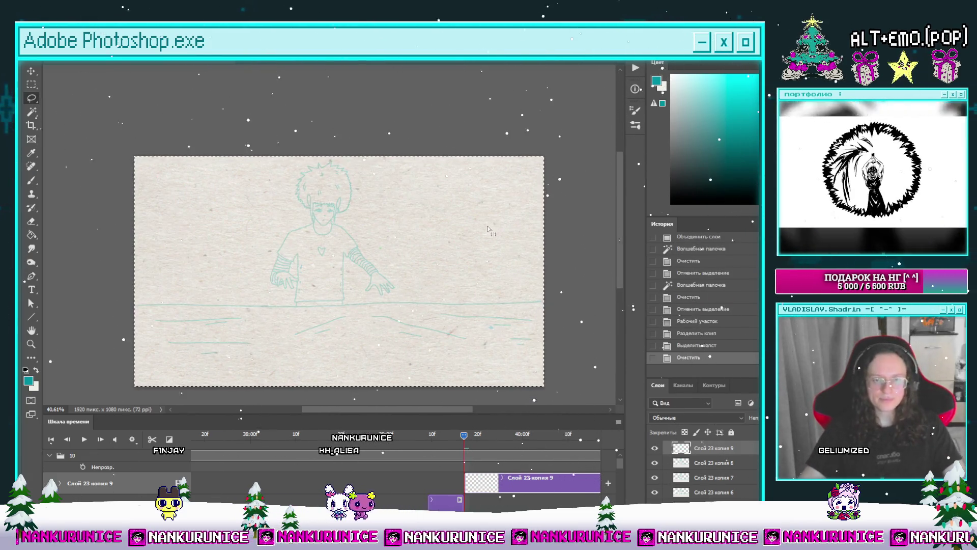
# Deselect, hide the panels, and ink the left ear outline in dark teal.
pyautogui.click(456, 264)
pyautogui.scroll(-1, 456, 264)
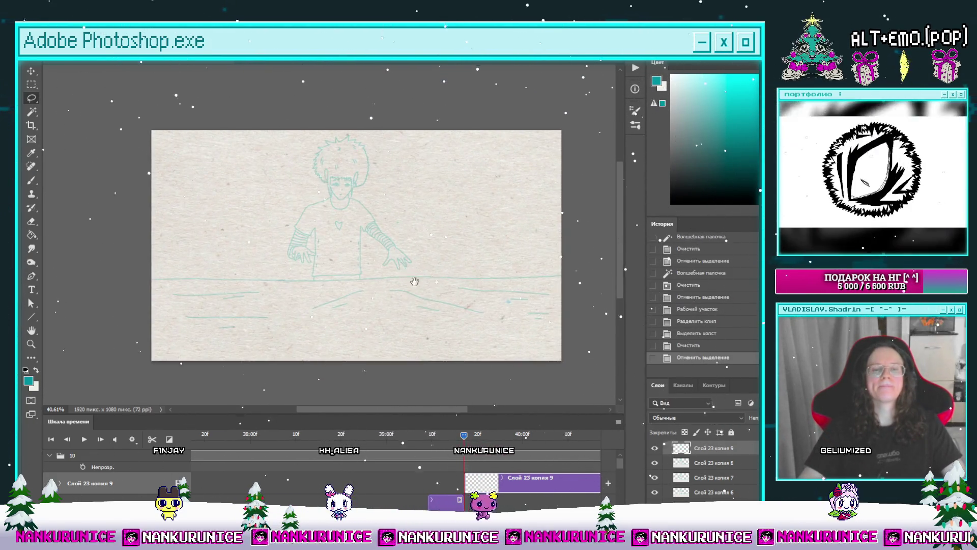
pyautogui.scroll(3, 356, 272)
pyautogui.press('Tab')
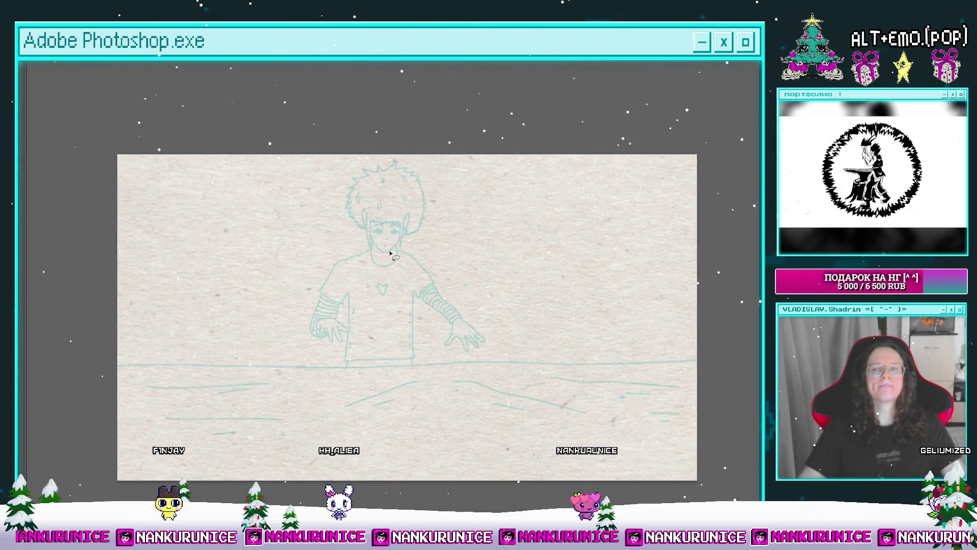
pyautogui.scroll(4, 387, 257)
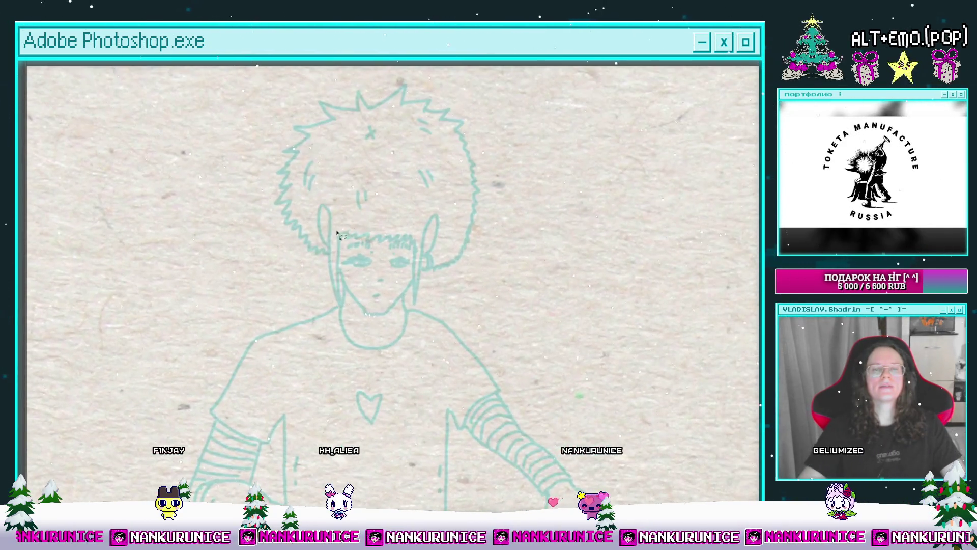
pyautogui.scroll(3, 337, 230)
pyautogui.moveTo(312, 189); pyautogui.dragTo(328, 203)
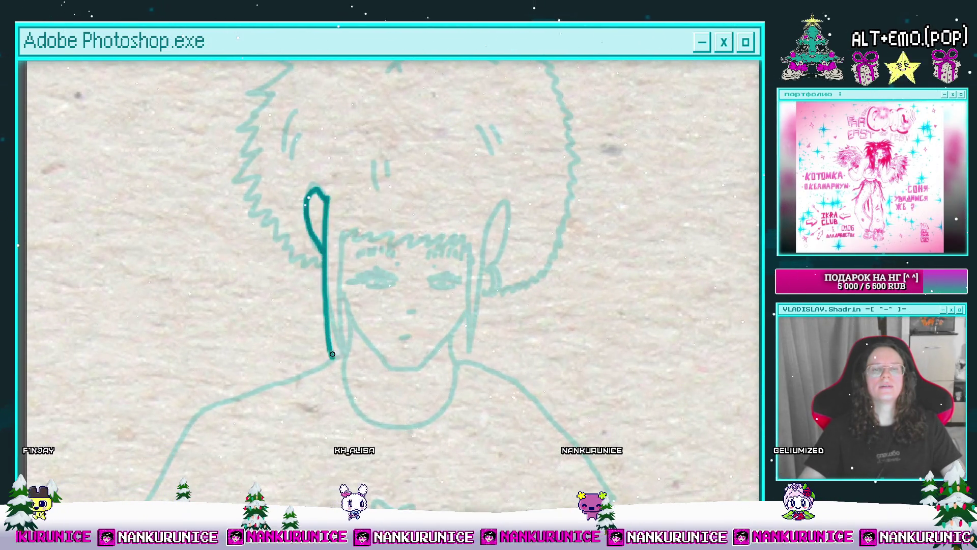
# Ink the right side hair strand and complete the X mark on the hair.
pyautogui.moveTo(361, 235); pyautogui.dragTo(327, 244)
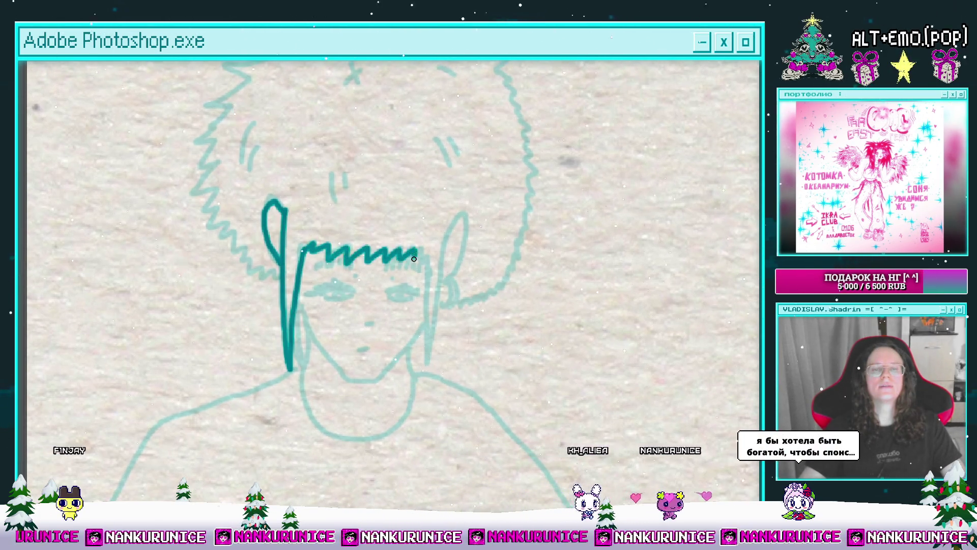
pyautogui.moveTo(430, 273)
pyautogui.mouseDown()
pyautogui.moveTo(392, 280)
pyautogui.moveTo(422, 258)
pyautogui.moveTo(433, 284)
pyautogui.mouseUp()
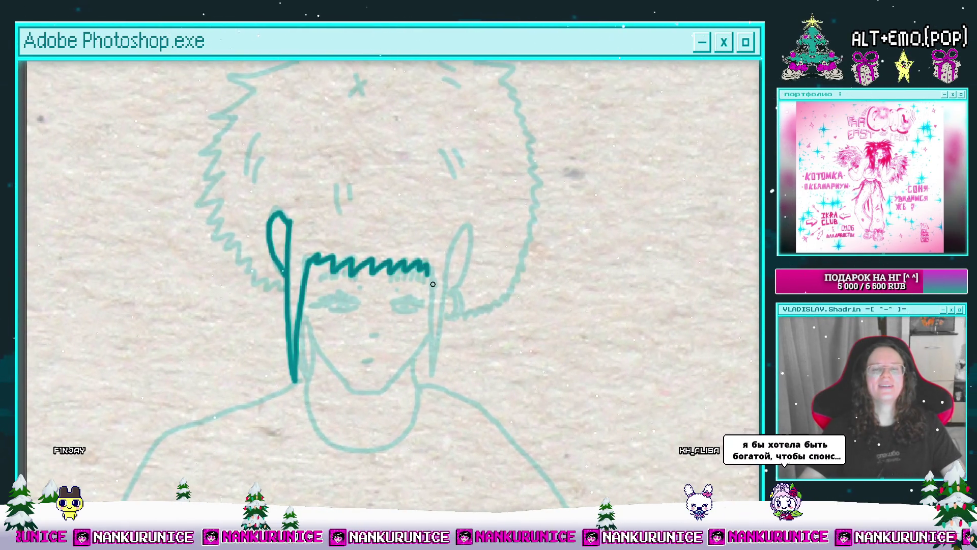
pyautogui.moveTo(435, 349); pyautogui.dragTo(447, 268)
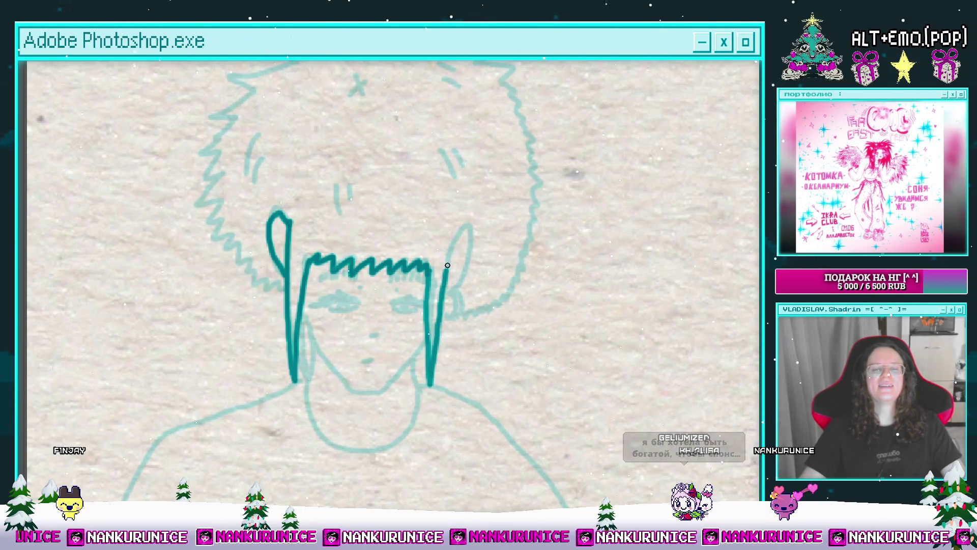
pyautogui.moveTo(372, 178); pyautogui.dragTo(387, 270)
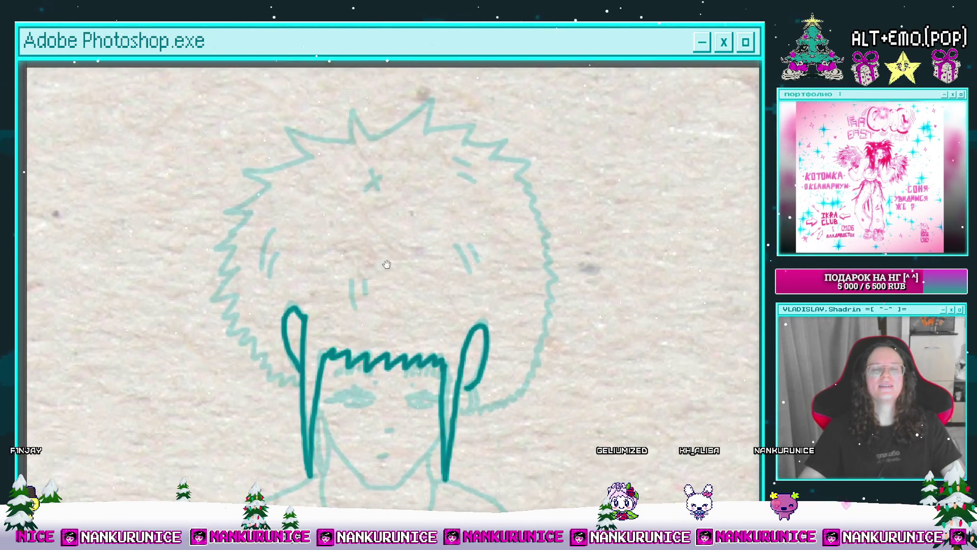
pyautogui.moveTo(381, 178); pyautogui.dragTo(369, 193)
# Trace the spiky zigzag outline of the afro over the sketch.
pyautogui.moveTo(370, 193)
pyautogui.mouseDown()
pyautogui.moveTo(395, 196)
pyautogui.moveTo(364, 213)
pyautogui.moveTo(367, 195)
pyautogui.moveTo(396, 179)
pyautogui.moveTo(381, 171)
pyautogui.mouseUp()
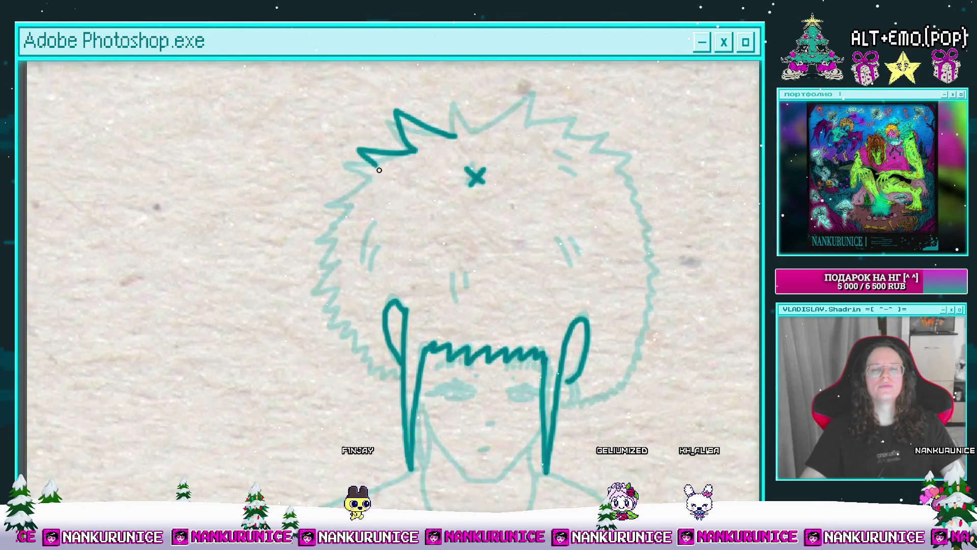
pyautogui.moveTo(353, 205); pyautogui.dragTo(366, 176)
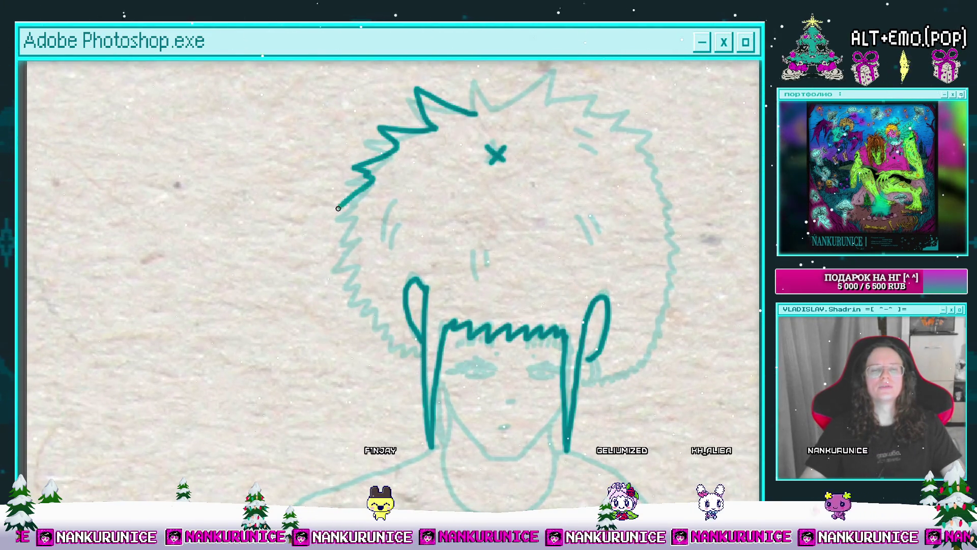
pyautogui.moveTo(338, 208); pyautogui.dragTo(345, 171)
pyautogui.moveTo(328, 225); pyautogui.dragTo(316, 247)
pyautogui.moveTo(341, 245); pyautogui.dragTo(339, 225)
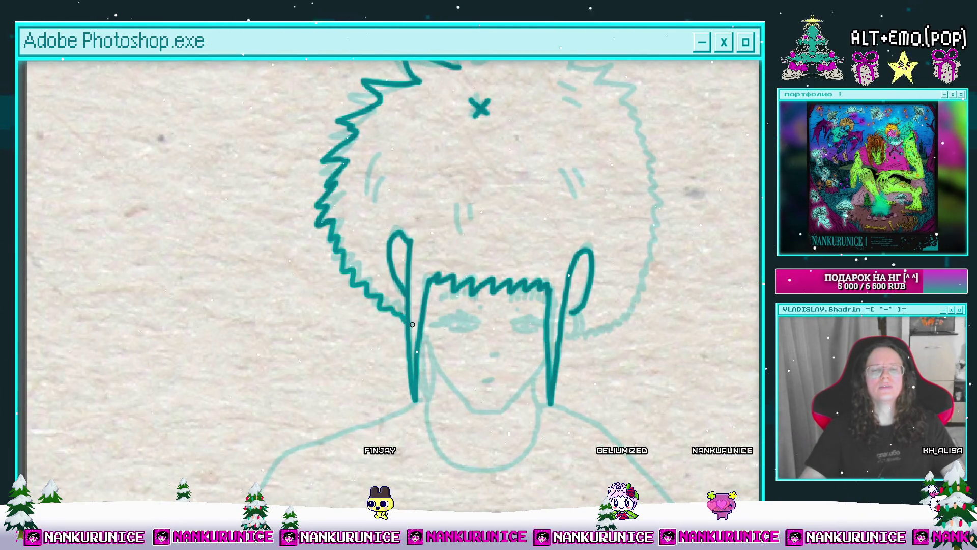
pyautogui.scroll(5, 411, 325)
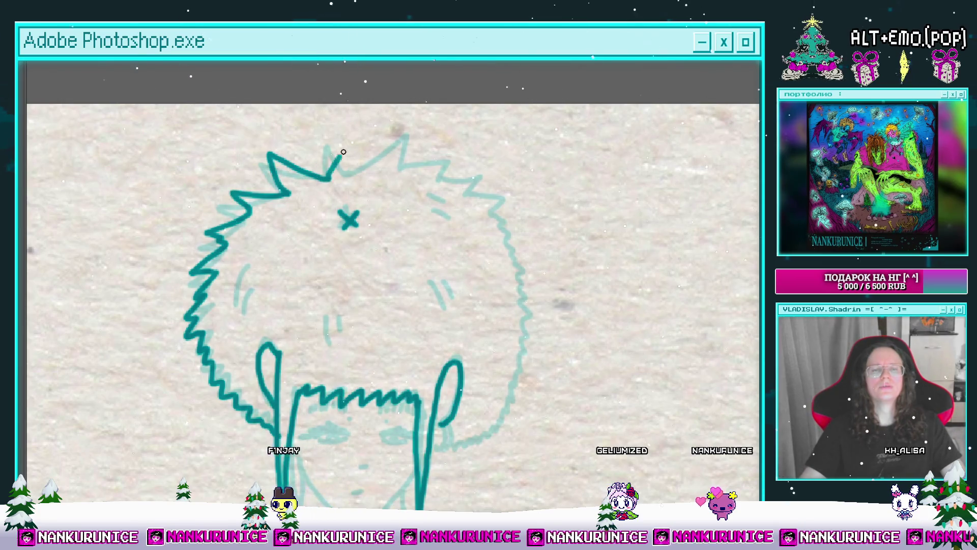
pyautogui.moveTo(364, 181); pyautogui.dragTo(328, 172)
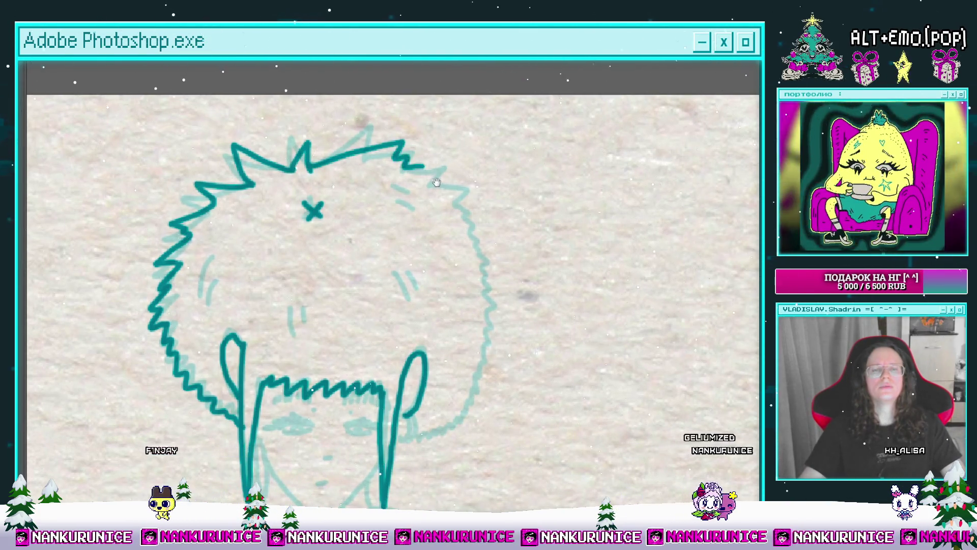
pyautogui.moveTo(437, 180); pyautogui.dragTo(414, 144)
pyautogui.moveTo(456, 203); pyautogui.dragTo(461, 165)
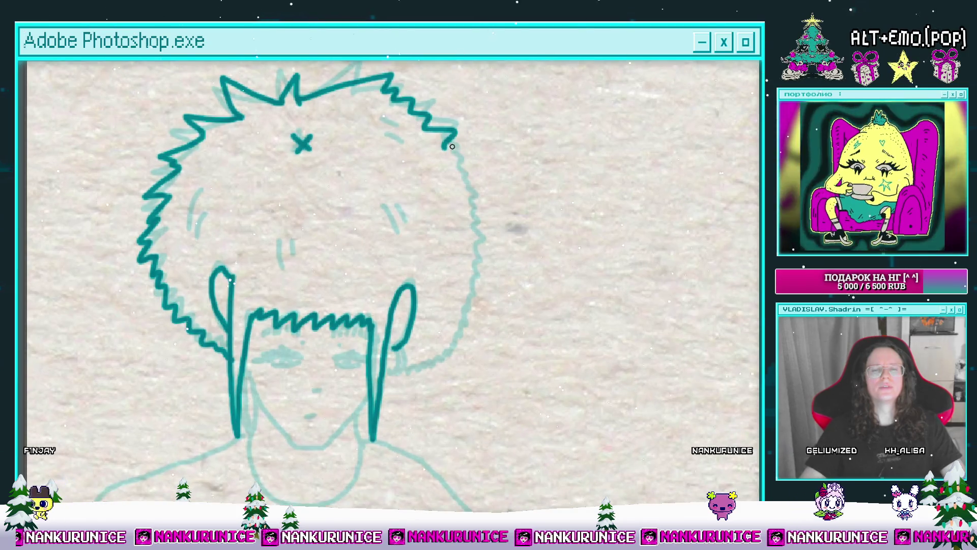
pyautogui.moveTo(473, 223)
pyautogui.mouseDown()
pyautogui.moveTo(453, 206)
pyautogui.moveTo(462, 218)
pyautogui.mouseUp()
pyautogui.scroll(3, 448, 270)
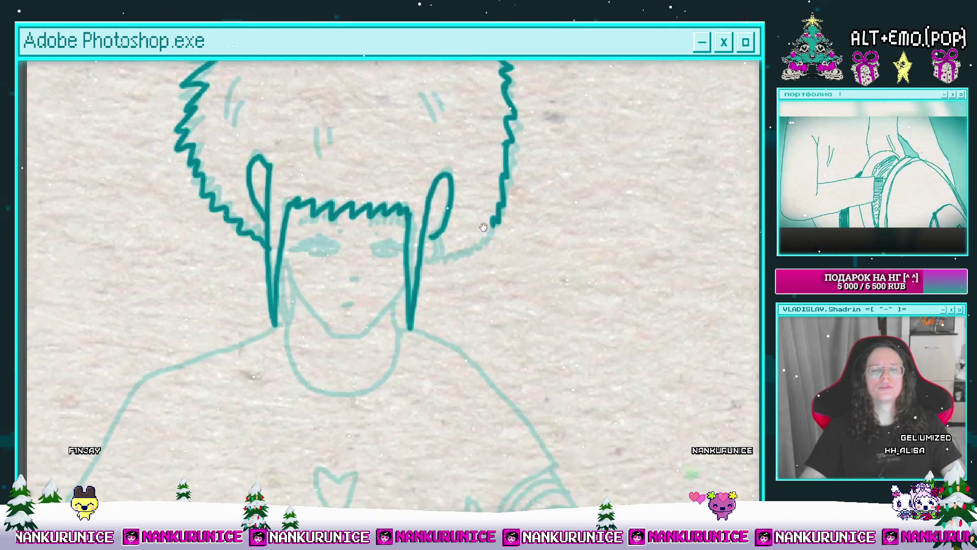
# Add a second curl to the right ear.
pyautogui.moveTo(446, 230); pyautogui.dragTo(427, 267)
pyautogui.scroll(-5, 448, 239)
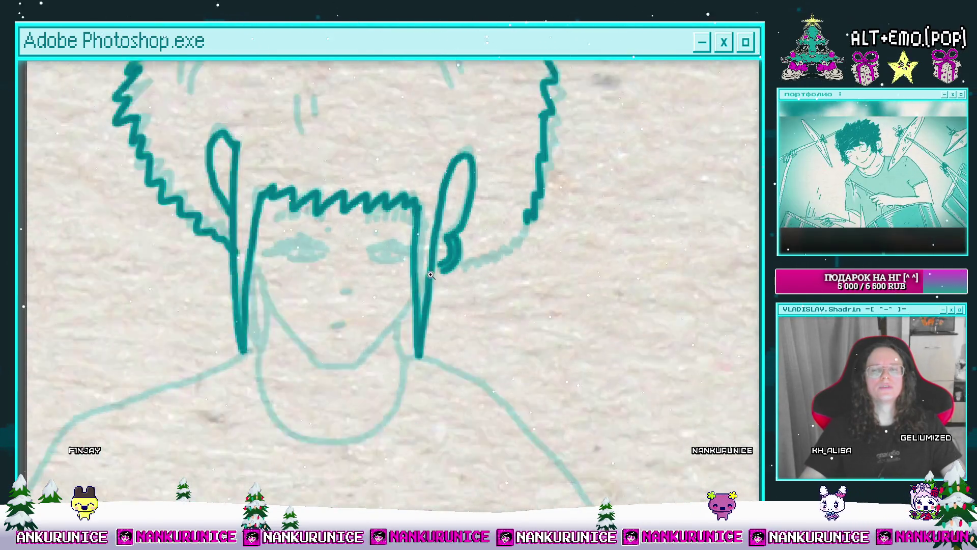
pyautogui.scroll(4, 476, 255)
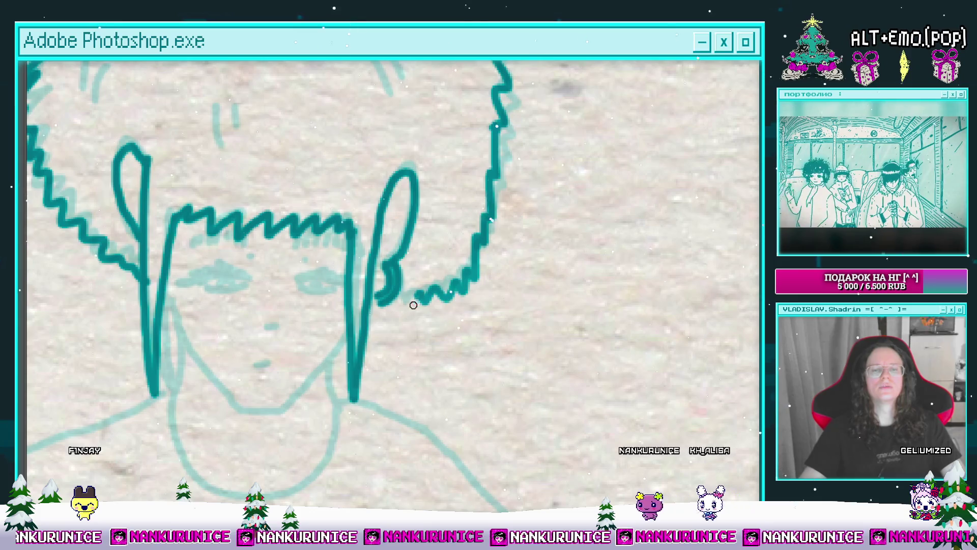
pyautogui.scroll(-3, 416, 278)
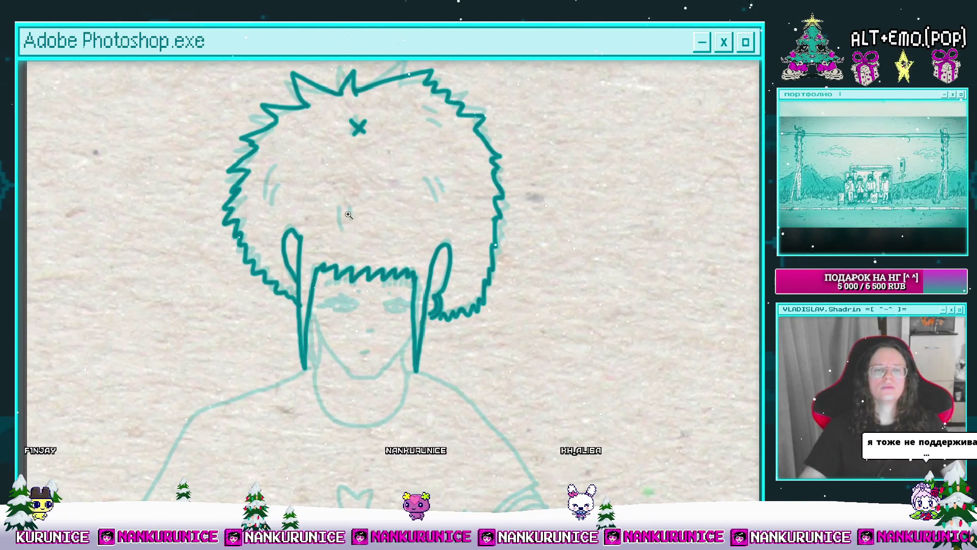
pyautogui.scroll(2, 336, 205)
# Ink the fringe strokes at the forehead and small strand marks inside the hair.
pyautogui.moveTo(341, 250)
pyautogui.mouseDown()
pyautogui.moveTo(343, 301)
pyautogui.moveTo(362, 282)
pyautogui.mouseUp()
pyautogui.moveTo(214, 181)
pyautogui.mouseDown()
pyautogui.moveTo(270, 199)
pyautogui.moveTo(268, 233)
pyautogui.mouseUp()
pyautogui.moveTo(389, 209); pyautogui.dragTo(303, 295)
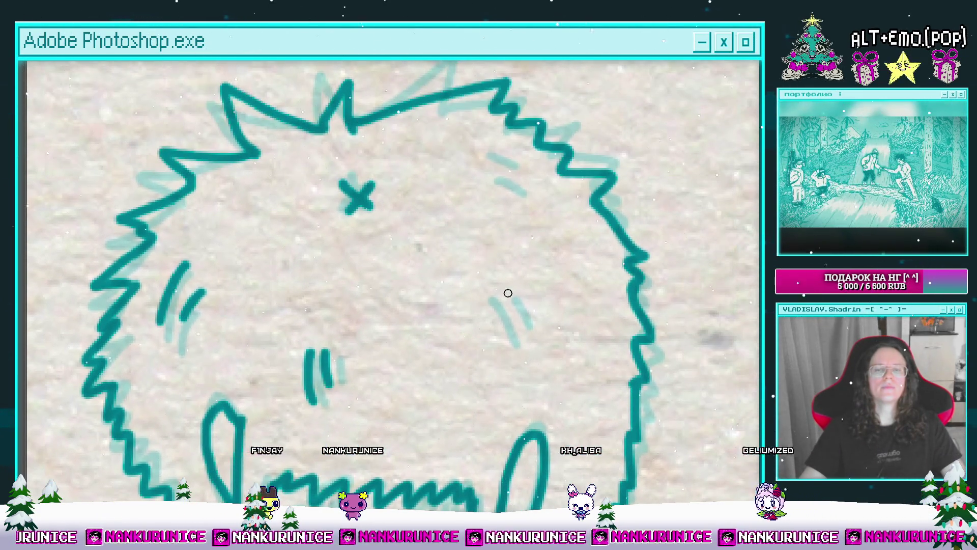
pyautogui.moveTo(496, 290); pyautogui.dragTo(530, 341)
pyautogui.moveTo(533, 305); pyautogui.dragTo(541, 321)
pyautogui.scroll(-5, 509, 185)
pyautogui.moveTo(436, 371); pyautogui.dragTo(360, 270)
pyautogui.scroll(4, 360, 270)
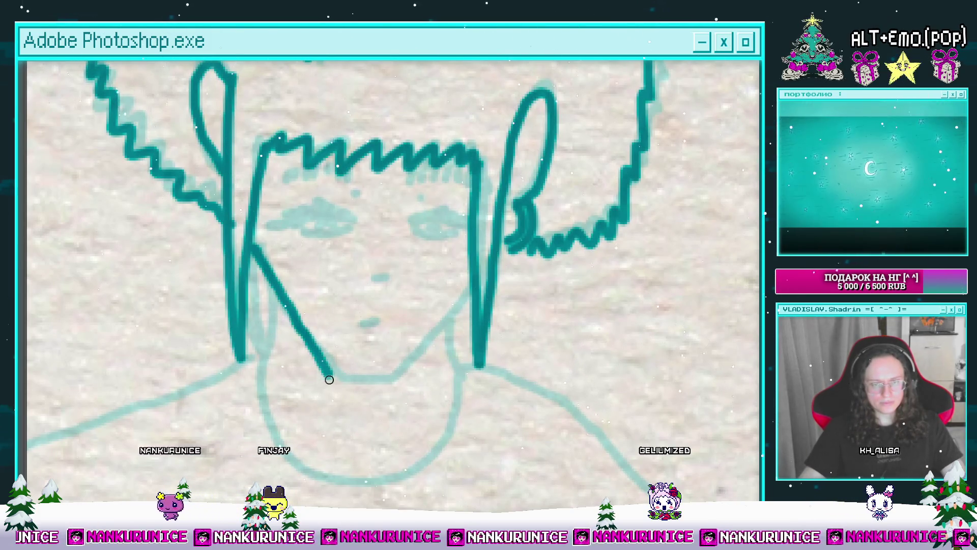
# Undo the stray diagonal stroke, then ink the left side of the neck and the jawline.
pyautogui.moveTo(348, 332); pyautogui.dragTo(397, 317)
pyautogui.hotkey('ctrl', 'z')
pyautogui.moveTo(343, 265)
pyautogui.mouseDown()
pyautogui.moveTo(332, 247)
pyautogui.moveTo(282, 224)
pyautogui.mouseUp()
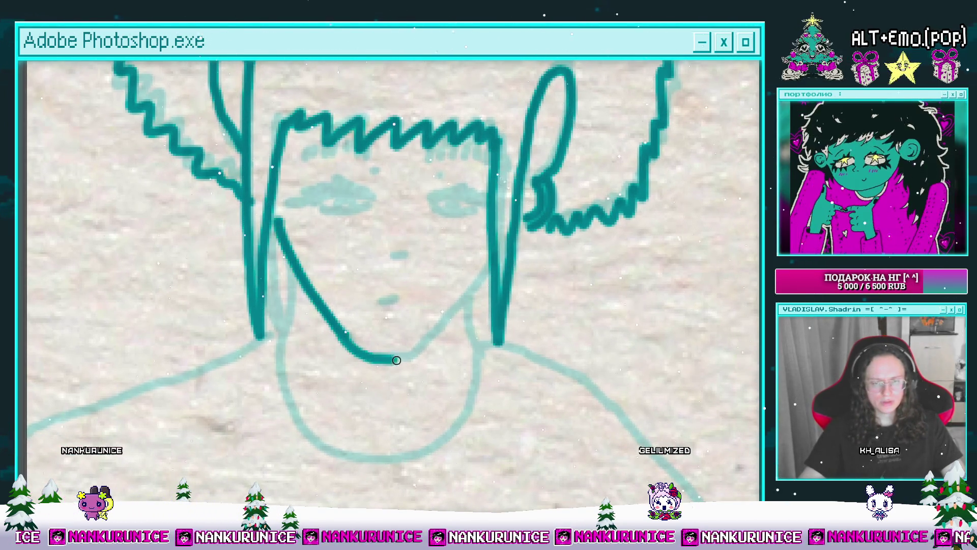
pyautogui.moveTo(478, 283); pyautogui.dragTo(467, 230)
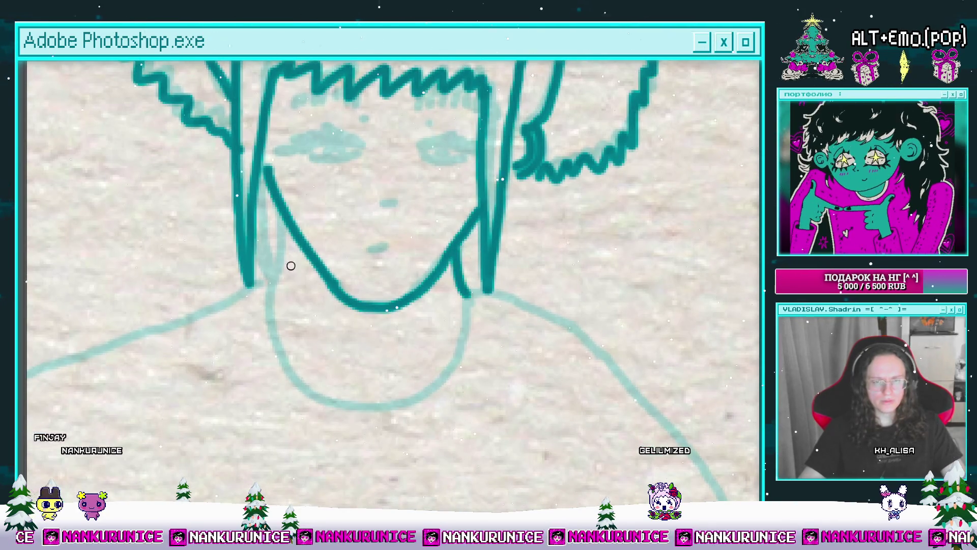
pyautogui.moveTo(279, 217); pyautogui.dragTo(280, 295)
pyautogui.moveTo(293, 291); pyautogui.dragTo(308, 235)
pyautogui.moveTo(294, 236)
pyautogui.mouseDown()
pyautogui.moveTo(390, 342)
pyautogui.moveTo(478, 264)
pyautogui.moveTo(486, 226)
pyautogui.mouseUp()
# Ink the nose, a short mouth dash, and dark marks along the hairline.
pyautogui.scroll(3, 381, 254)
pyautogui.click(381, 255)
pyautogui.moveTo(358, 281); pyautogui.dragTo(376, 281)
pyautogui.moveTo(344, 339)
pyautogui.mouseDown()
pyautogui.moveTo(381, 337)
pyautogui.moveTo(409, 368)
pyautogui.mouseUp()
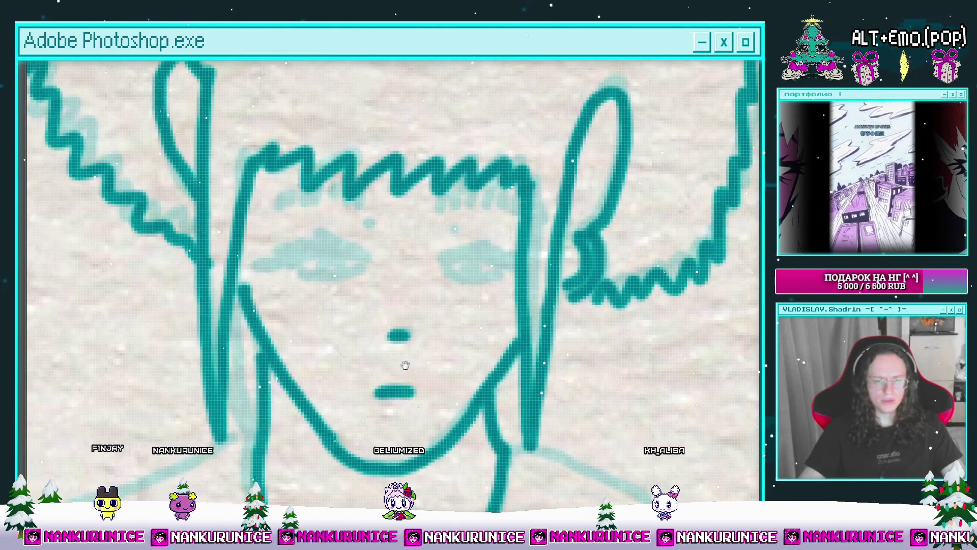
pyautogui.press('[')
pyautogui.press('[')
pyautogui.scroll(-1, 387, 382)
pyautogui.hotkey('ctrl', 'z')
pyautogui.press(']')
pyautogui.press(']')
pyautogui.press(']')
pyautogui.moveTo(383, 378); pyautogui.dragTo(438, 387)
pyautogui.moveTo(390, 271); pyautogui.dragTo(427, 288)
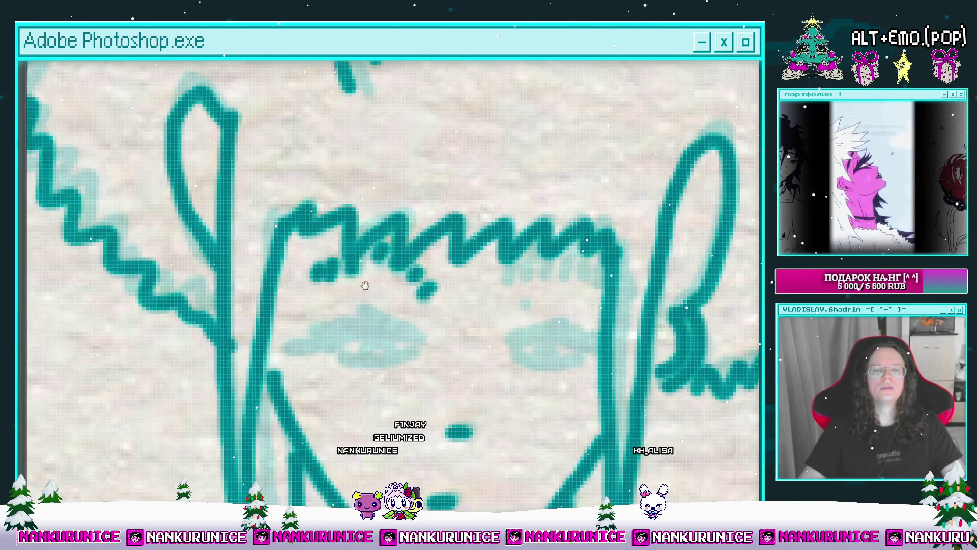
pyautogui.moveTo(343, 284); pyautogui.dragTo(231, 284)
pyautogui.moveTo(424, 273); pyautogui.dragTo(468, 271)
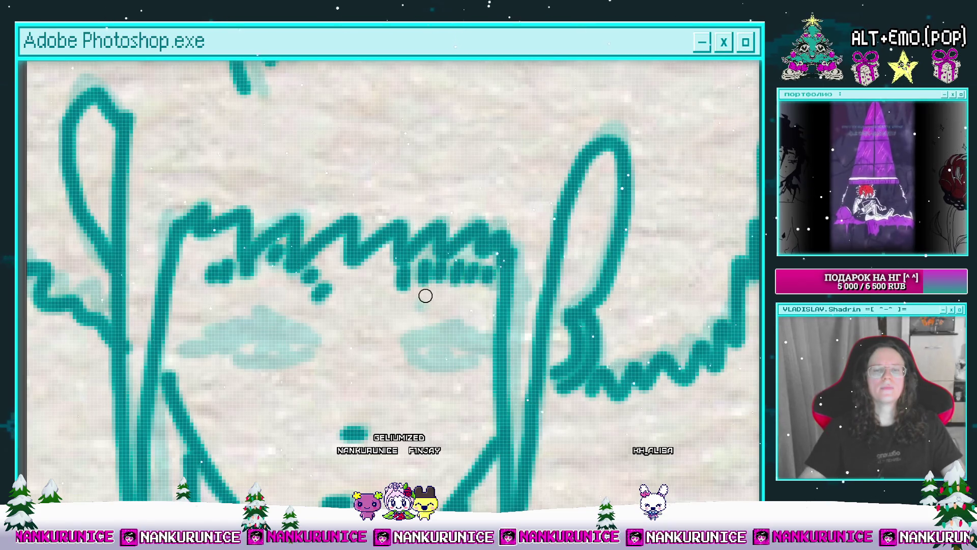
# Ink the upper and lower eyelids of both eyes.
pyautogui.moveTo(410, 318)
pyautogui.mouseDown()
pyautogui.moveTo(416, 262)
pyautogui.moveTo(456, 291)
pyautogui.moveTo(324, 295)
pyautogui.moveTo(443, 316)
pyautogui.mouseUp()
pyautogui.moveTo(367, 311); pyautogui.dragTo(463, 314)
pyautogui.moveTo(498, 304); pyautogui.dragTo(379, 317)
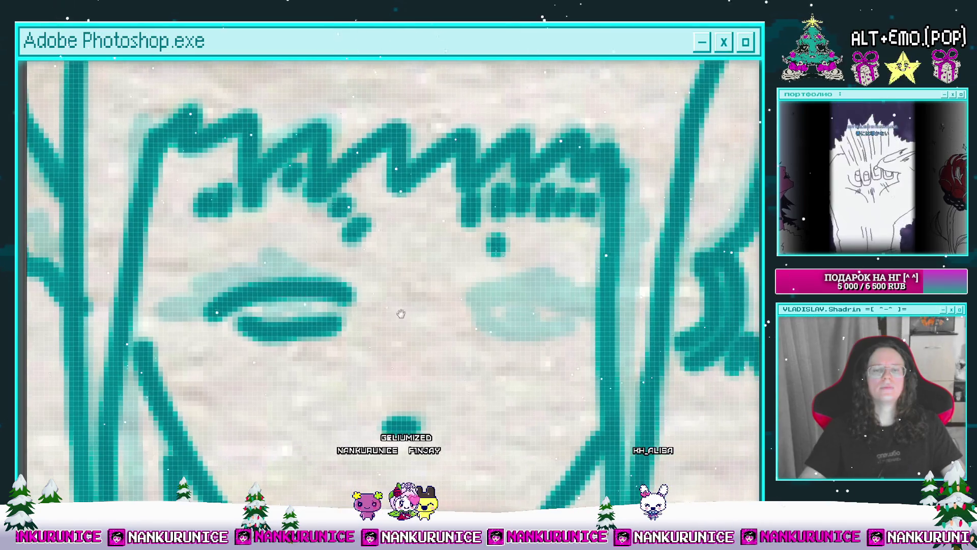
pyautogui.moveTo(477, 306); pyautogui.dragTo(584, 307)
pyautogui.moveTo(515, 312)
pyautogui.mouseDown()
pyautogui.moveTo(495, 323)
pyautogui.moveTo(523, 324)
pyautogui.mouseUp()
# Thicken the upper eyelids of both eyes.
pyautogui.scroll(-2, 523, 324)
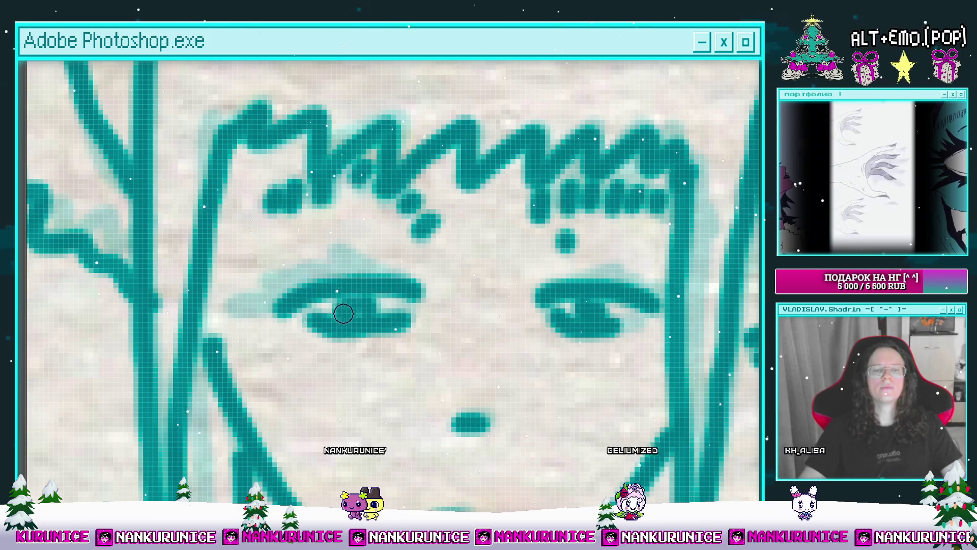
pyautogui.scroll(2, 352, 308)
pyautogui.moveTo(448, 270)
pyautogui.mouseDown()
pyautogui.moveTo(397, 272)
pyautogui.moveTo(275, 330)
pyautogui.mouseUp()
pyautogui.moveTo(402, 327); pyautogui.dragTo(291, 312)
pyautogui.scroll(-2, 292, 311)
pyautogui.scroll(2, 277, 334)
pyautogui.moveTo(415, 288); pyautogui.dragTo(508, 296)
pyautogui.scroll(-4, 447, 338)
pyautogui.scroll(1, 436, 273)
pyautogui.moveTo(418, 316); pyautogui.dragTo(418, 229)
pyautogui.scroll(-3, 418, 229)
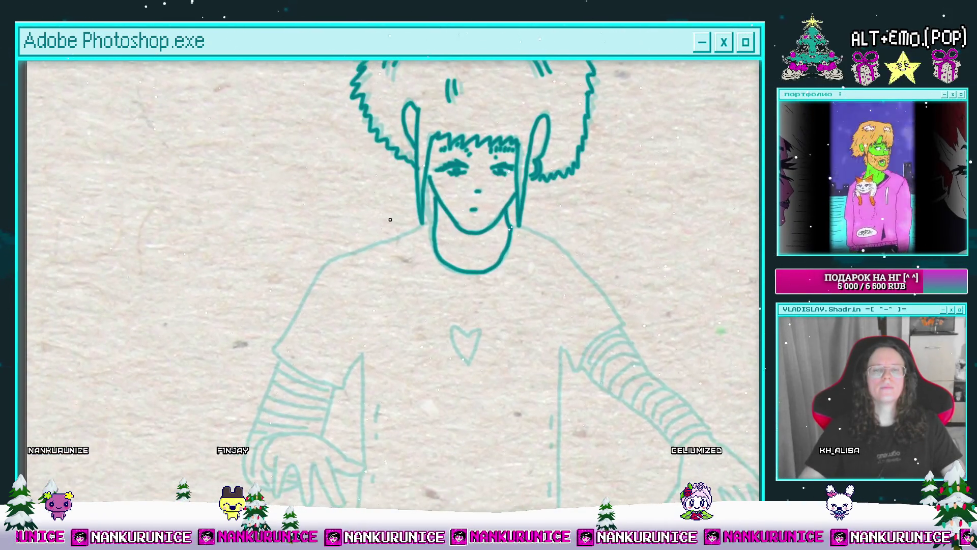
# Ink the left shoulder line and a stroke on the hand, undoing the extra finger stroke.
pyautogui.scroll(2, 419, 233)
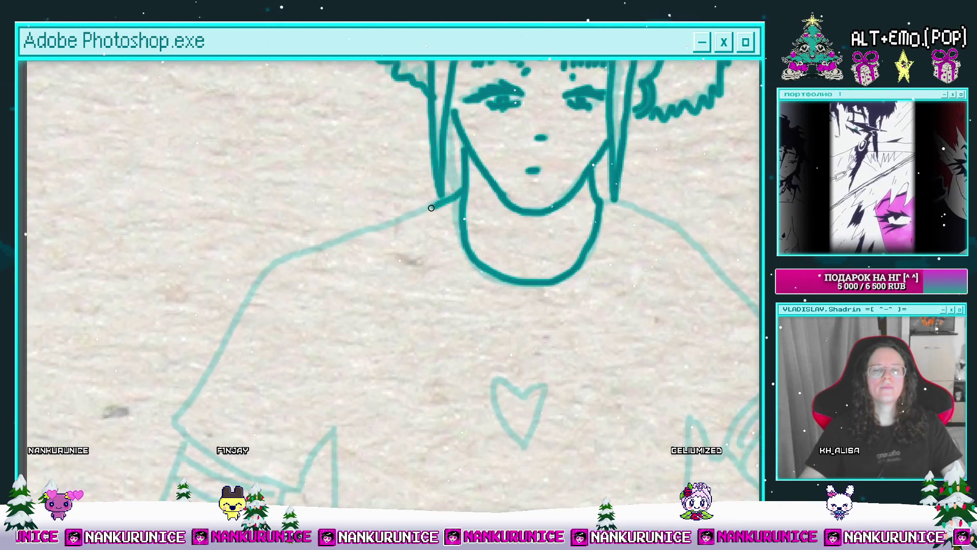
pyautogui.moveTo(283, 275)
pyautogui.mouseDown()
pyautogui.moveTo(300, 239)
pyautogui.moveTo(356, 212)
pyautogui.moveTo(253, 355)
pyautogui.mouseUp()
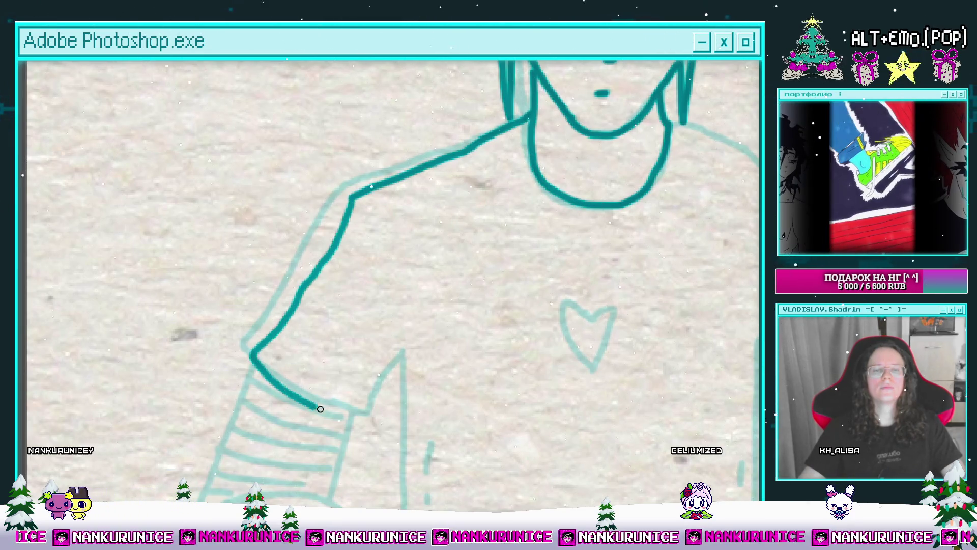
pyautogui.moveTo(406, 412)
pyautogui.mouseDown()
pyautogui.moveTo(385, 293)
pyautogui.moveTo(390, 202)
pyautogui.moveTo(437, 142)
pyautogui.mouseUp()
pyautogui.moveTo(314, 245)
pyautogui.mouseDown()
pyautogui.moveTo(344, 237)
pyautogui.moveTo(392, 250)
pyautogui.moveTo(408, 274)
pyautogui.mouseUp()
pyautogui.hotkey('ctrl', 'z')
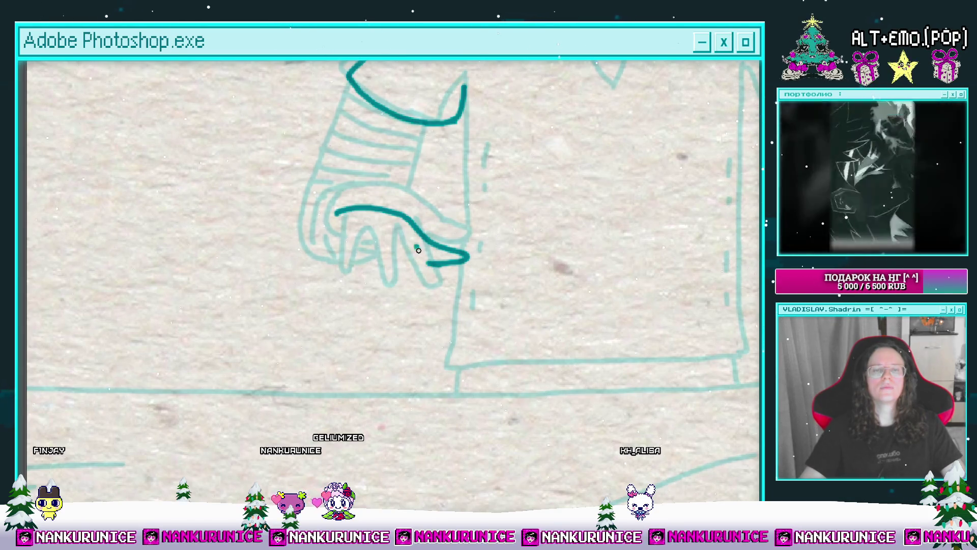
# Restore the panels, switch to frame Слой 23 копия 8 and ink another finger line.
pyautogui.press('Tab')
pyautogui.click(465, 435)
pyautogui.click(451, 497)
pyautogui.scroll(3, 355, 277)
pyautogui.moveTo(359, 259); pyautogui.dragTo(351, 334)
pyautogui.scroll(-5, 351, 285)
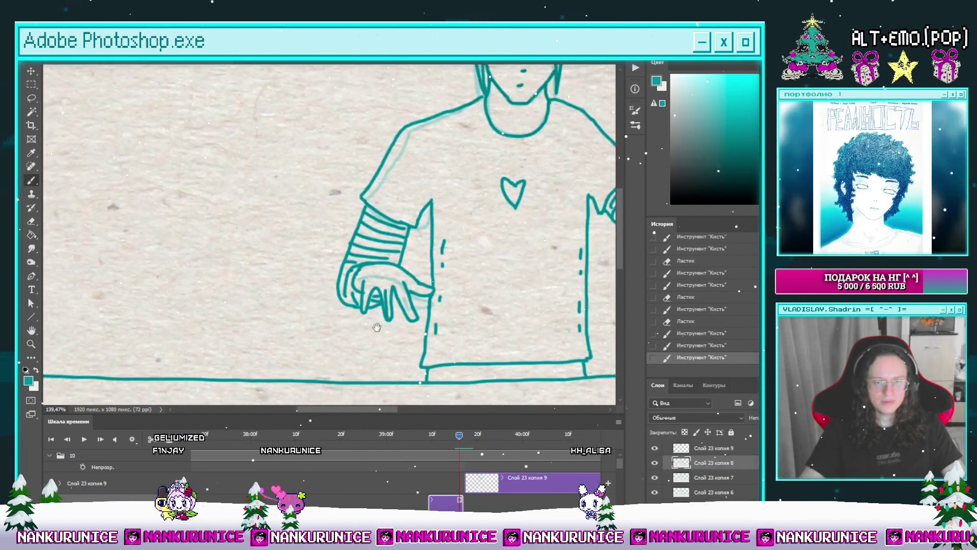
# Move to frame Слой 23 копия 9 and hide the panels so the canvas fills the window.
pyautogui.moveTo(455, 437)
pyautogui.mouseDown()
pyautogui.moveTo(386, 443)
pyautogui.moveTo(461, 443)
pyautogui.moveTo(441, 437)
pyautogui.mouseUp()
pyautogui.click(464, 439)
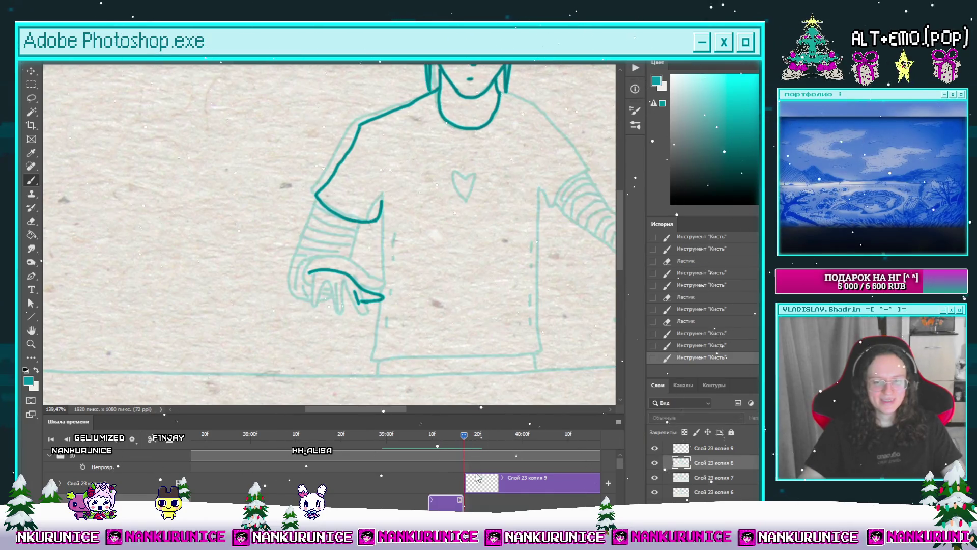
pyautogui.click(481, 482)
pyautogui.press('l')
pyautogui.press('Tab')
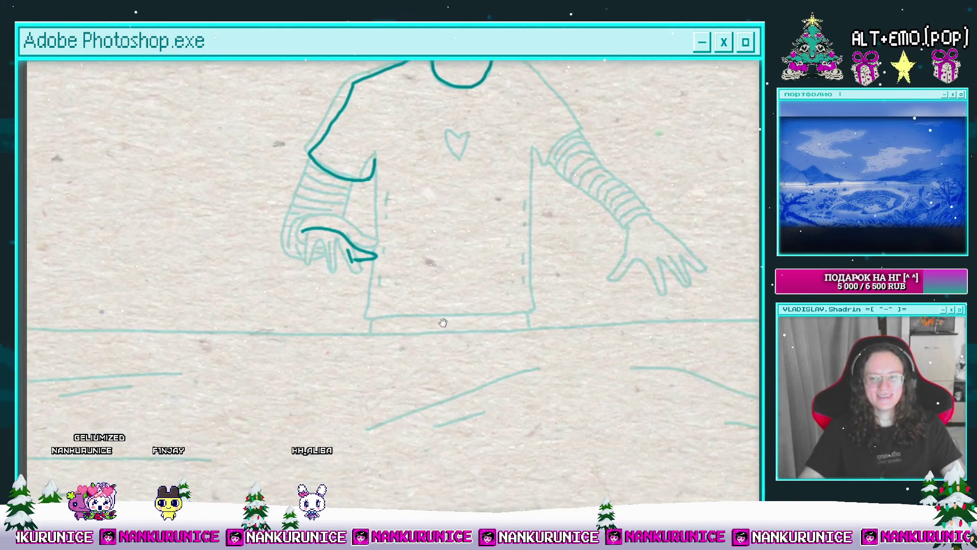
# Zoom into the hand, erase the old left finger stroke and redraw the finger in dark teal.
pyautogui.moveTo(339, 282)
pyautogui.mouseDown()
pyautogui.moveTo(394, 271)
pyautogui.moveTo(439, 290)
pyautogui.moveTo(459, 265)
pyautogui.moveTo(437, 260)
pyautogui.moveTo(453, 256)
pyautogui.mouseUp()
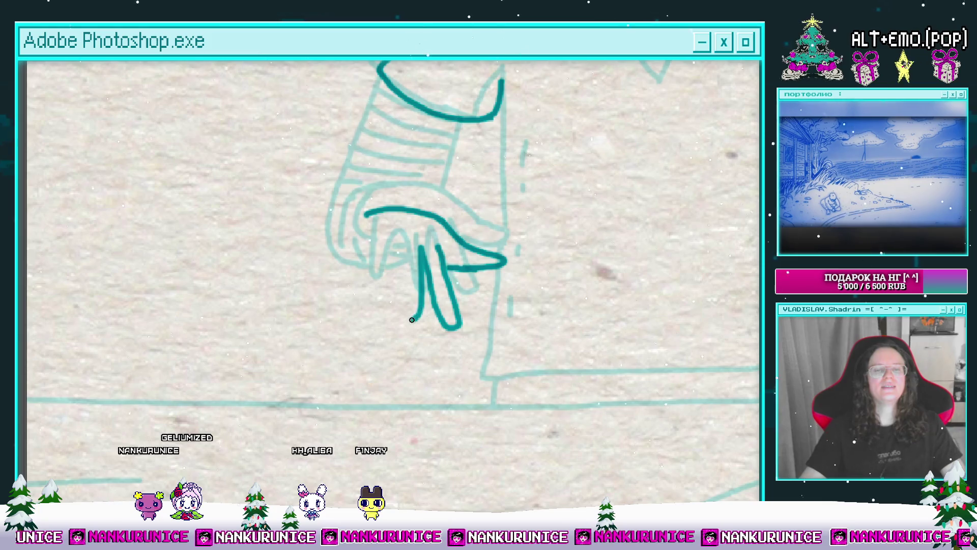
pyautogui.moveTo(406, 281)
pyautogui.mouseDown()
pyautogui.moveTo(406, 349)
pyautogui.moveTo(417, 283)
pyautogui.mouseUp()
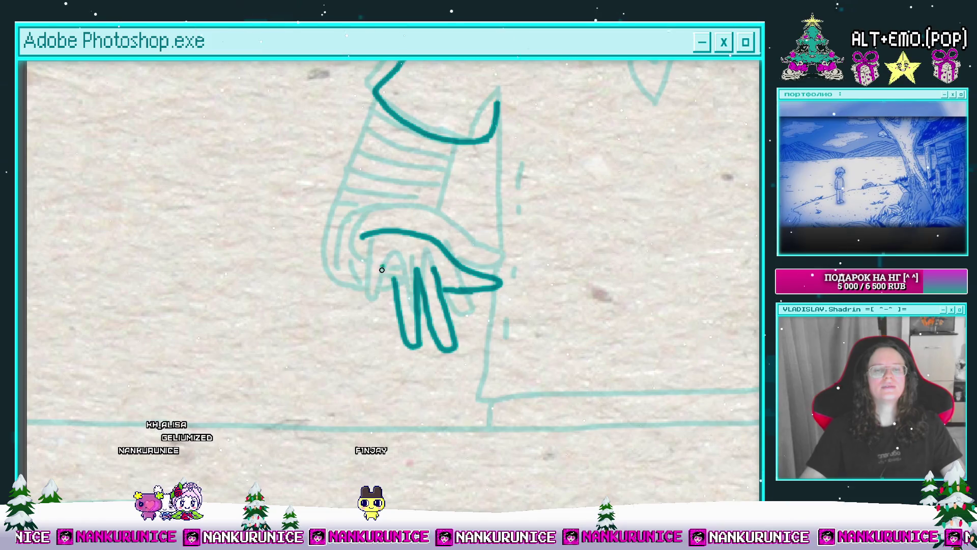
pyautogui.moveTo(401, 285)
pyautogui.mouseDown()
pyautogui.moveTo(422, 266)
pyautogui.moveTo(386, 306)
pyautogui.mouseUp()
pyautogui.moveTo(395, 246)
pyautogui.mouseDown()
pyautogui.moveTo(392, 276)
pyautogui.moveTo(374, 260)
pyautogui.moveTo(366, 278)
pyautogui.mouseUp()
pyautogui.moveTo(423, 300)
pyautogui.mouseDown()
pyautogui.moveTo(413, 292)
pyautogui.moveTo(420, 334)
pyautogui.mouseUp()
pyautogui.hotkey('ctrl', 'z')
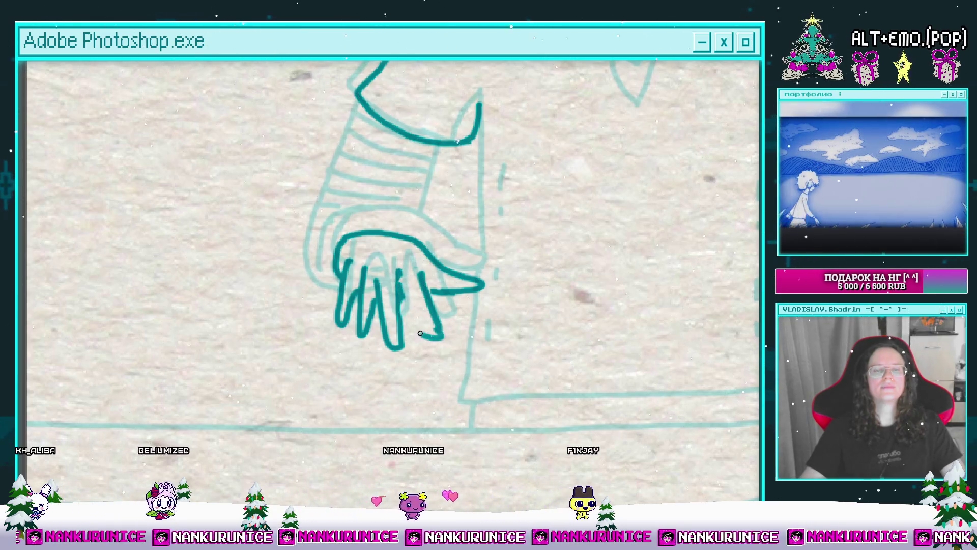
pyautogui.scroll(-5, 430, 275)
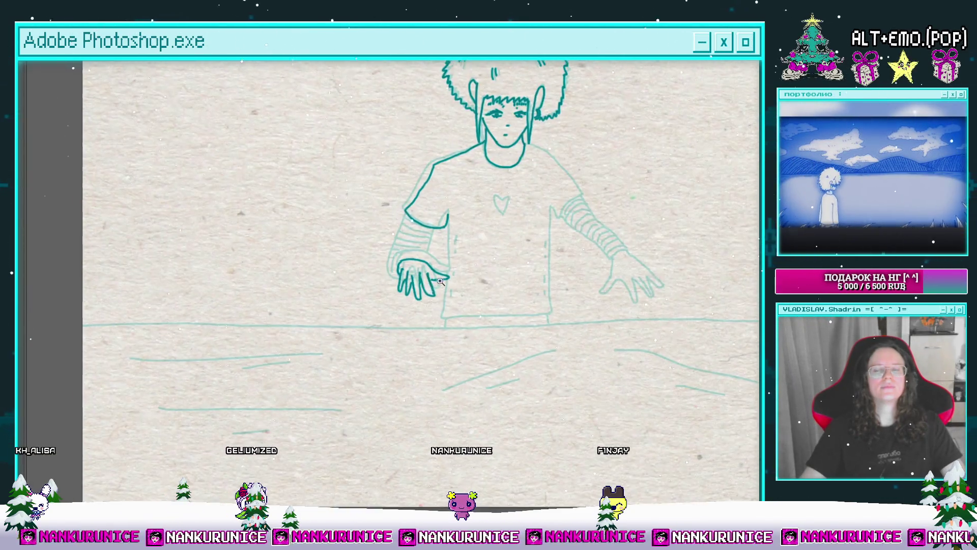
pyautogui.scroll(3, 388, 274)
pyautogui.scroll(2, 387, 273)
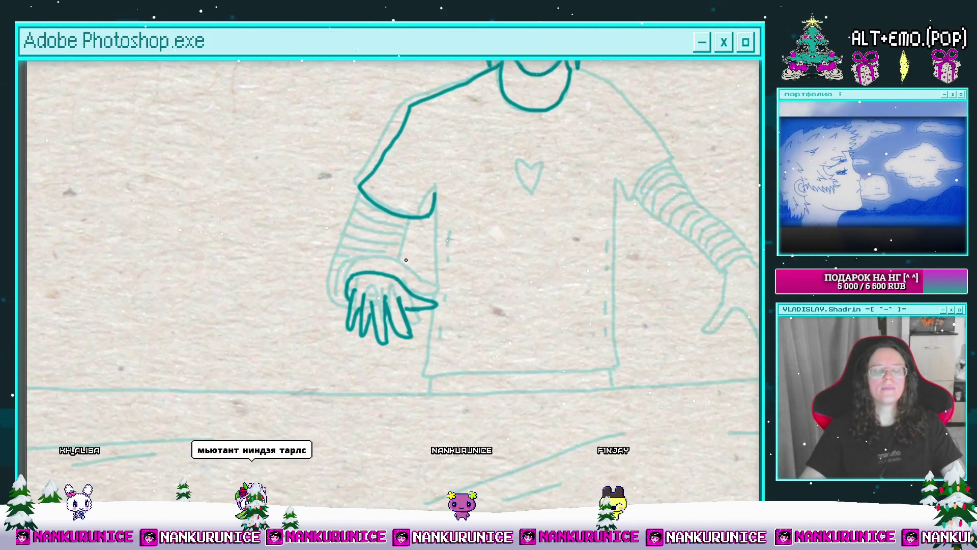
# Lasso the inked left hand, shift it slightly down and rotate it counter-clockwise.
pyautogui.moveTo(365, 378); pyautogui.dragTo(397, 260)
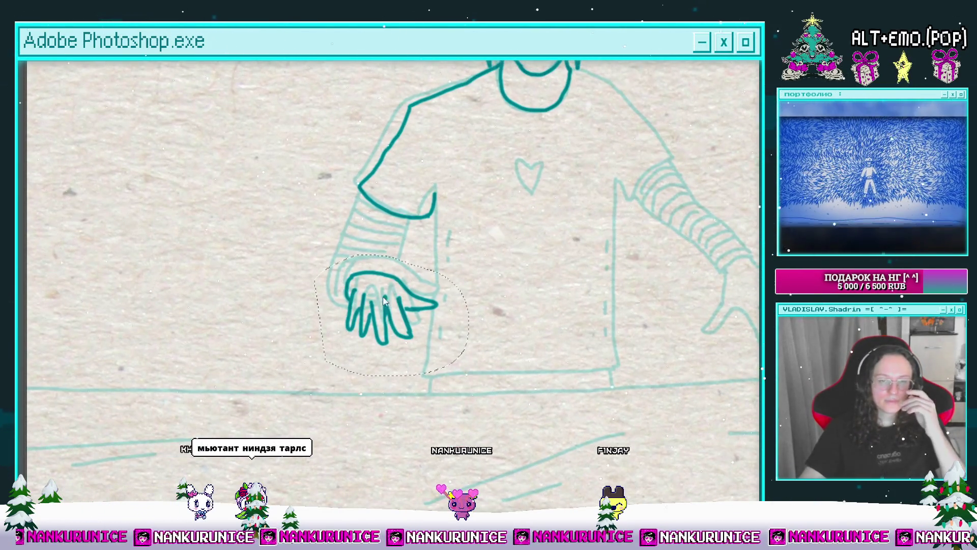
pyautogui.hotkey('ctrl', 't')
pyautogui.moveTo(392, 315); pyautogui.dragTo(394, 332)
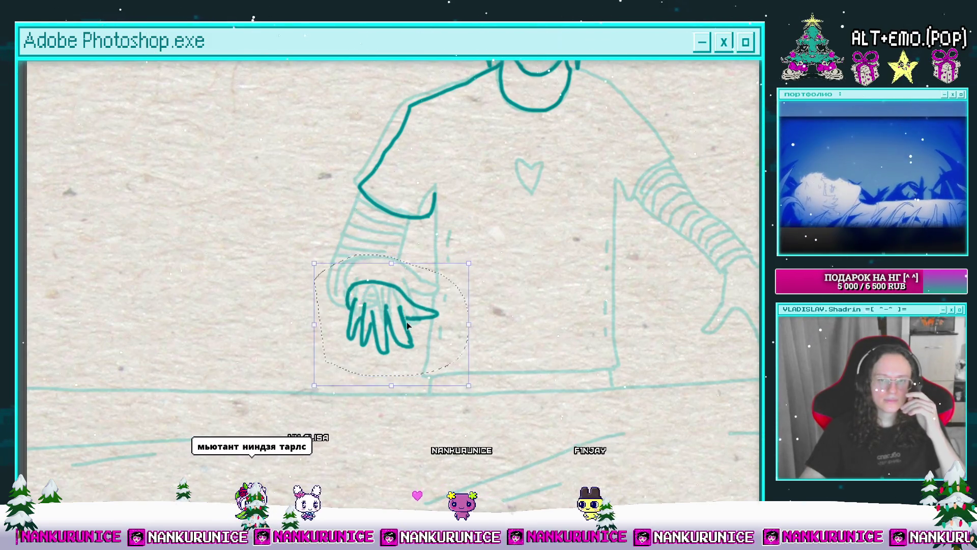
pyautogui.moveTo(487, 336)
pyautogui.mouseDown()
pyautogui.moveTo(485, 310)
pyautogui.moveTo(460, 304)
pyautogui.mouseUp()
pyautogui.press('Return')
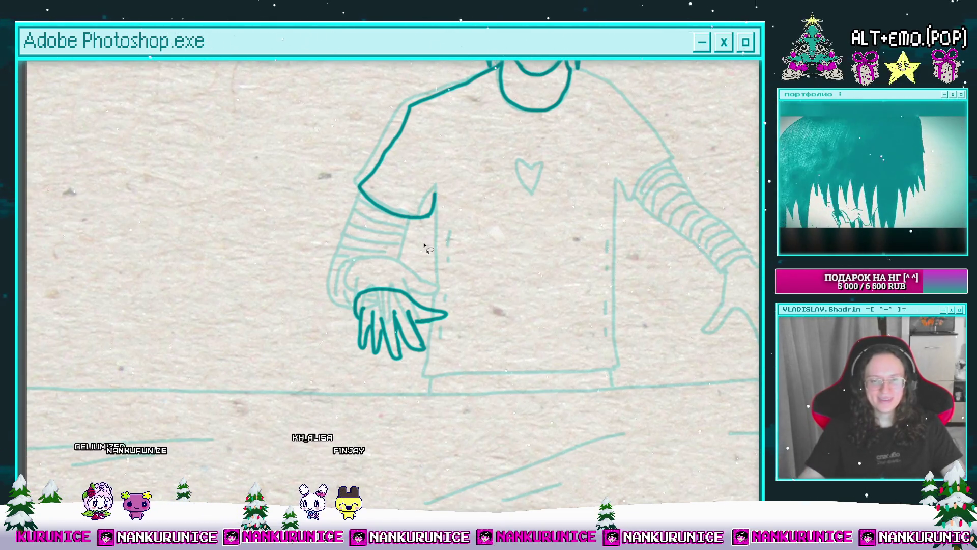
# Ink both left forearm outline lines, extending them into the hand.
pyautogui.moveTo(432, 291); pyautogui.dragTo(445, 294)
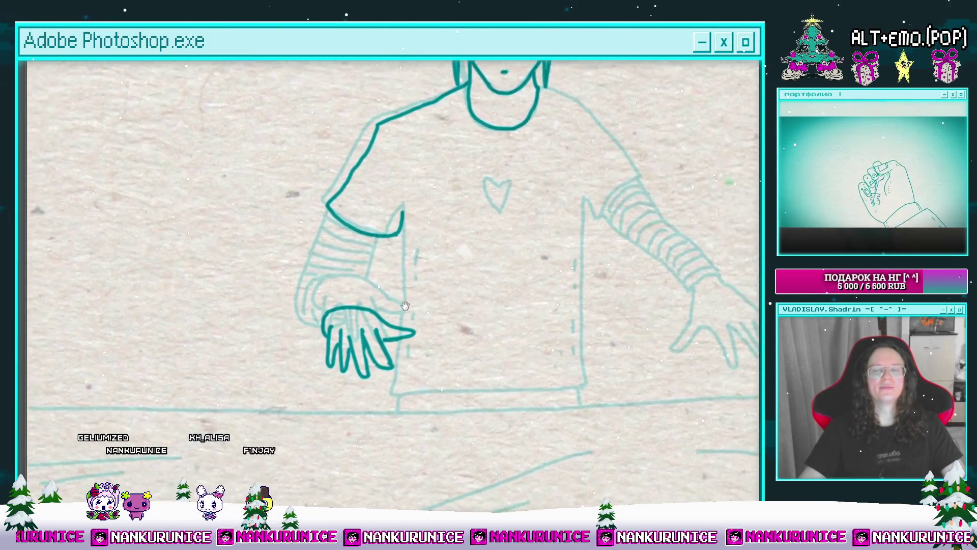
pyautogui.click(392, 259)
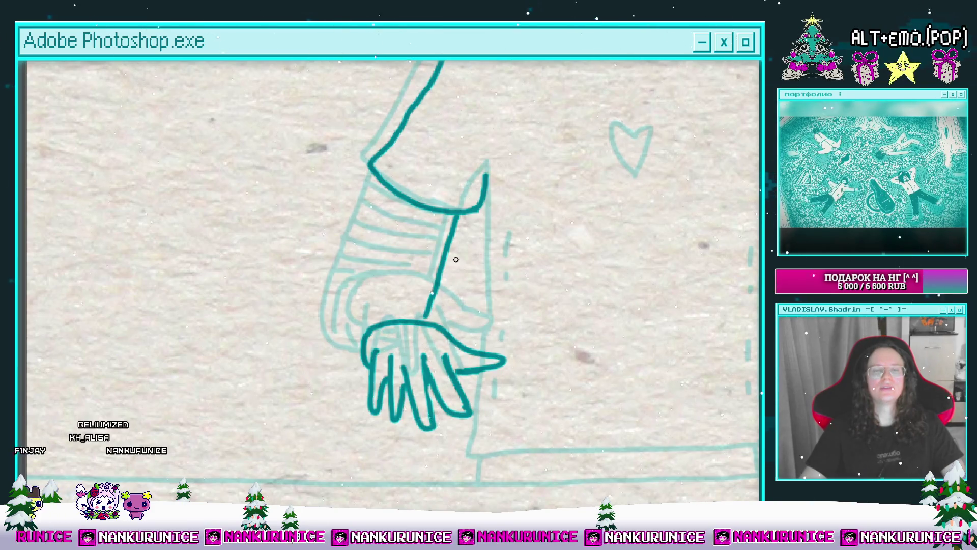
pyautogui.moveTo(456, 263); pyautogui.dragTo(453, 283)
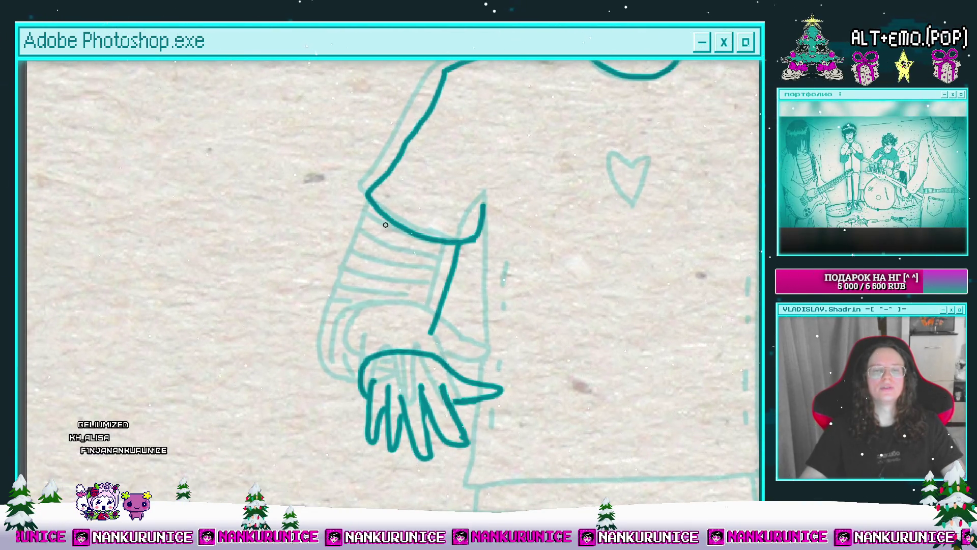
pyautogui.moveTo(344, 360)
pyautogui.mouseDown()
pyautogui.moveTo(359, 383)
pyautogui.moveTo(344, 332)
pyautogui.mouseUp()
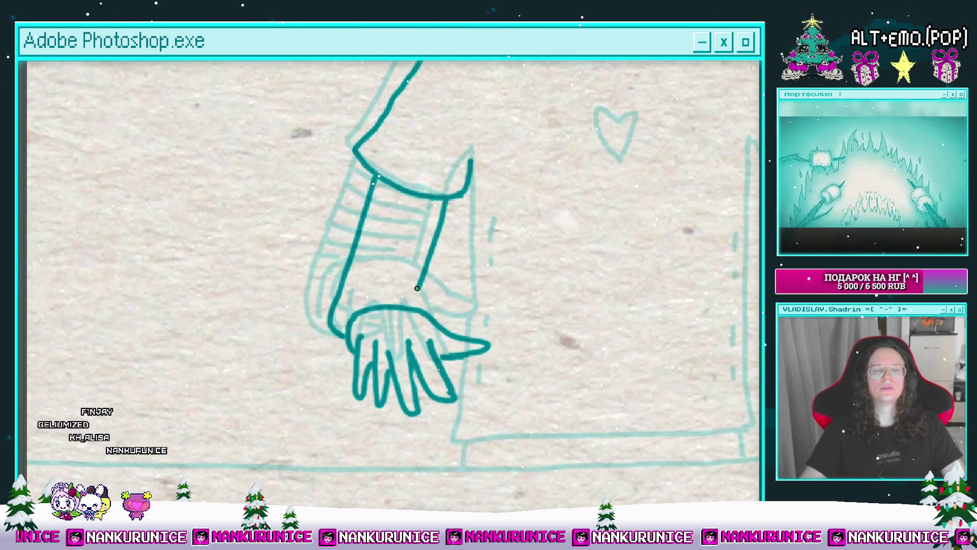
pyautogui.moveTo(420, 286); pyautogui.dragTo(423, 309)
pyautogui.moveTo(402, 208); pyautogui.dragTo(399, 230)
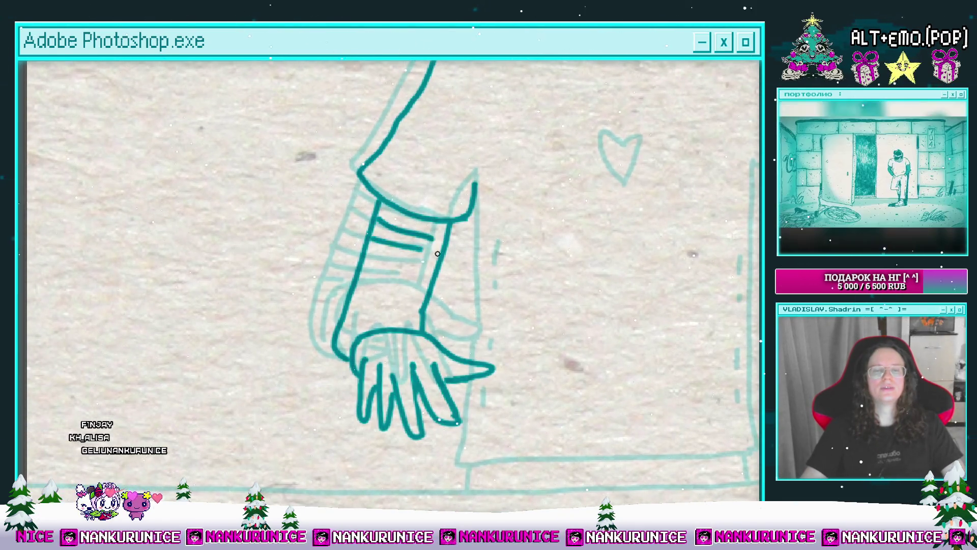
pyautogui.moveTo(440, 363)
pyautogui.mouseDown()
pyautogui.moveTo(410, 329)
pyautogui.moveTo(445, 339)
pyautogui.moveTo(438, 366)
pyautogui.moveTo(381, 376)
pyautogui.moveTo(361, 352)
pyautogui.mouseUp()
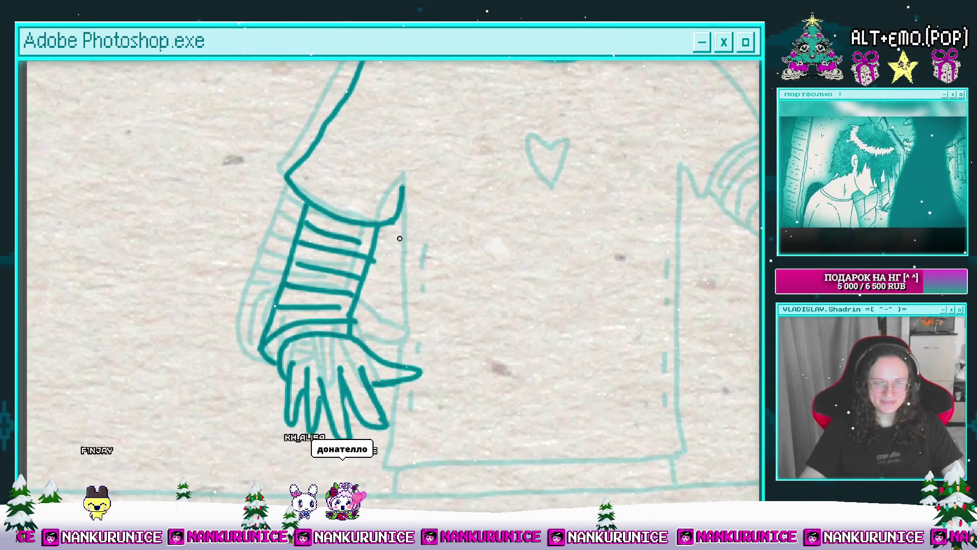
pyautogui.moveTo(407, 228); pyautogui.dragTo(402, 369)
pyautogui.scroll(-3, 400, 298)
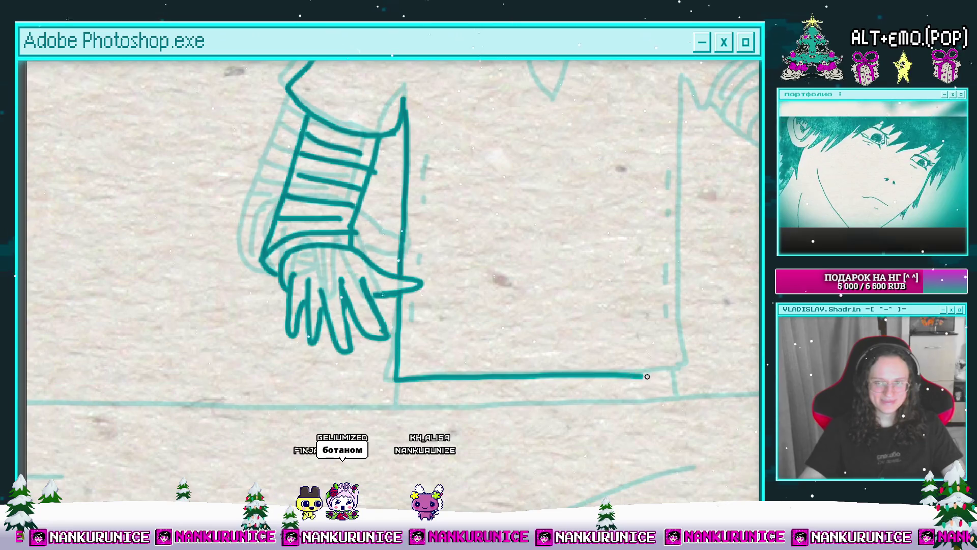
# Ink the shirt's bottom hem out to the right.
pyautogui.moveTo(647, 376); pyautogui.dragTo(682, 374)
pyautogui.scroll(3, 662, 377)
pyautogui.hscroll(3, 661, 377)
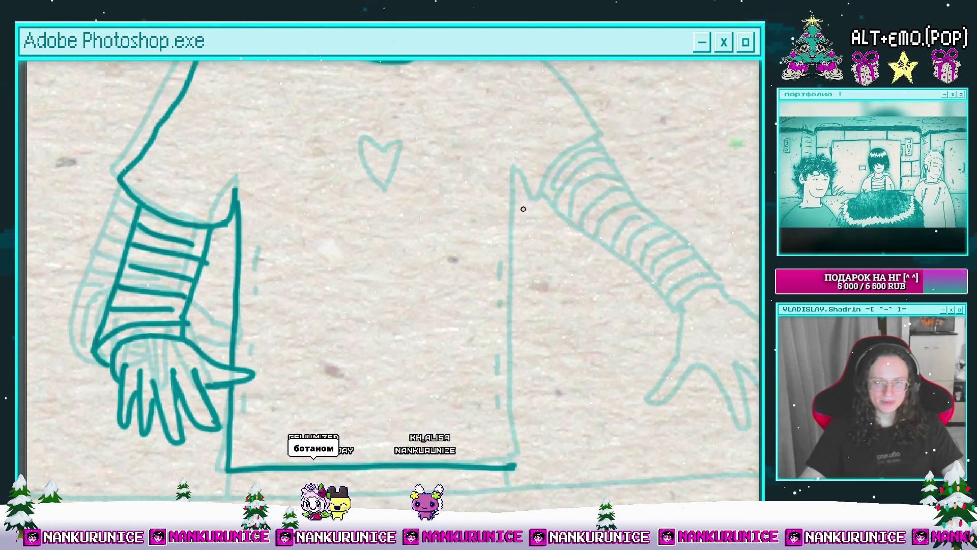
pyautogui.scroll(3, 517, 465)
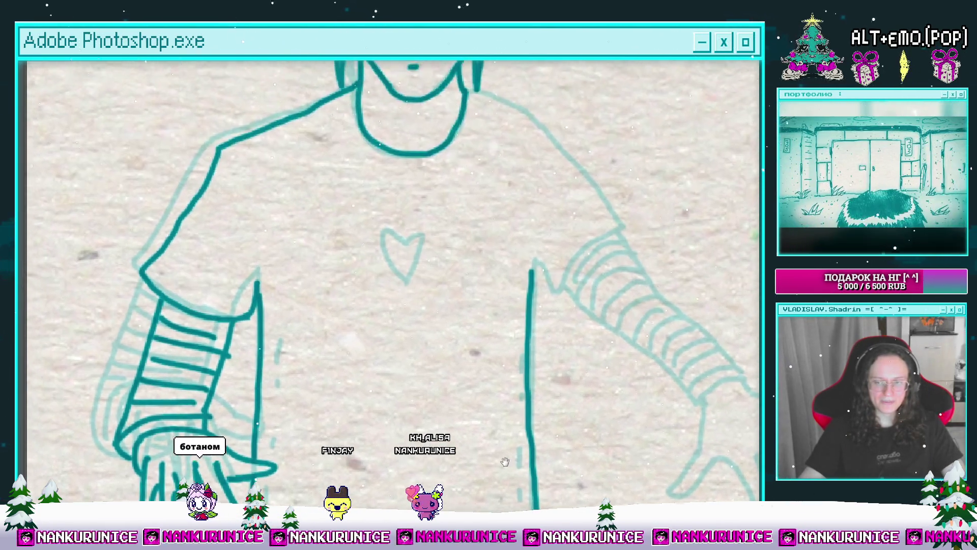
pyautogui.scroll(3, 415, 237)
# Ink the left and right halves of the heart and a short dash on the shirt side.
pyautogui.moveTo(395, 220); pyautogui.dragTo(436, 311)
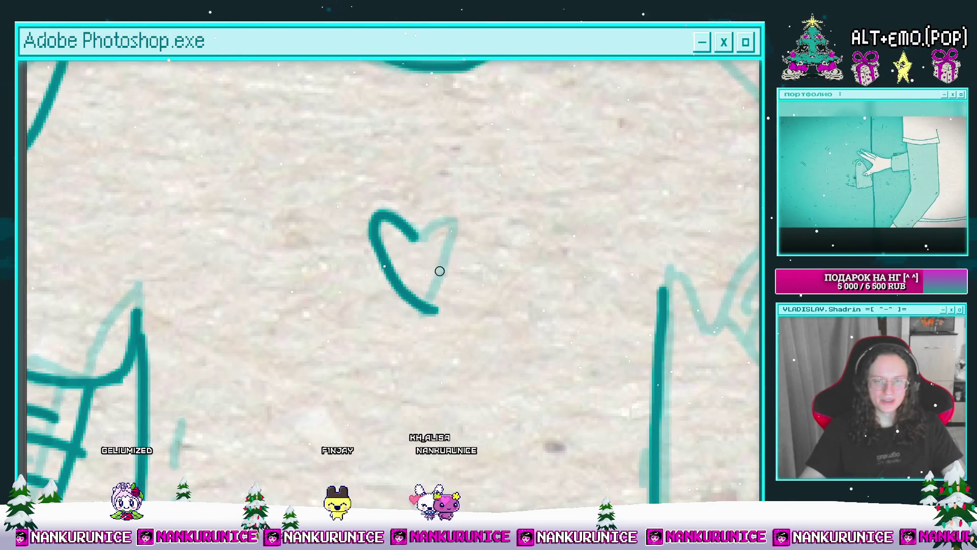
pyautogui.moveTo(460, 223); pyautogui.dragTo(437, 309)
pyautogui.scroll(-3, 437, 309)
pyautogui.scroll(-2, 432, 290)
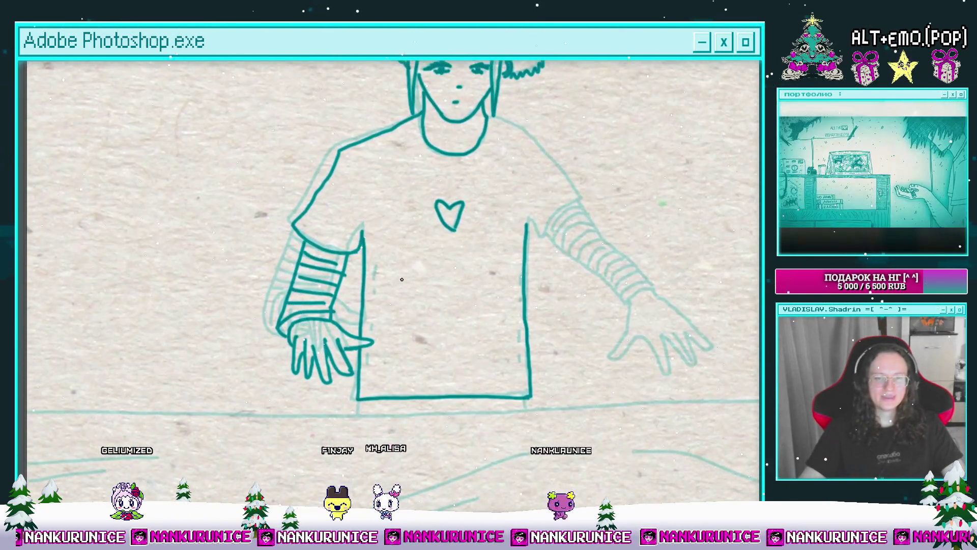
pyautogui.scroll(5, 403, 279)
pyautogui.moveTo(393, 282); pyautogui.dragTo(396, 294)
pyautogui.moveTo(395, 295); pyautogui.dragTo(393, 192)
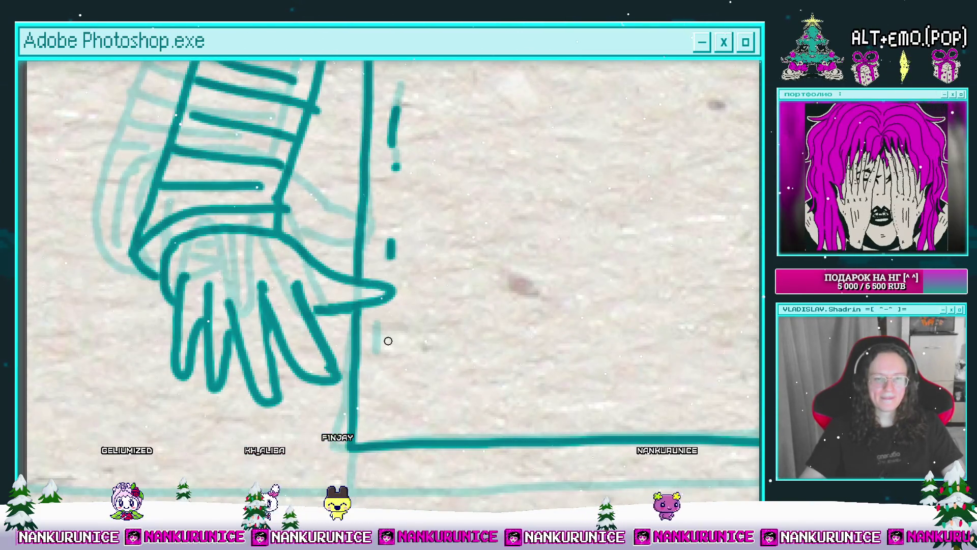
pyautogui.moveTo(605, 278); pyautogui.dragTo(323, 297)
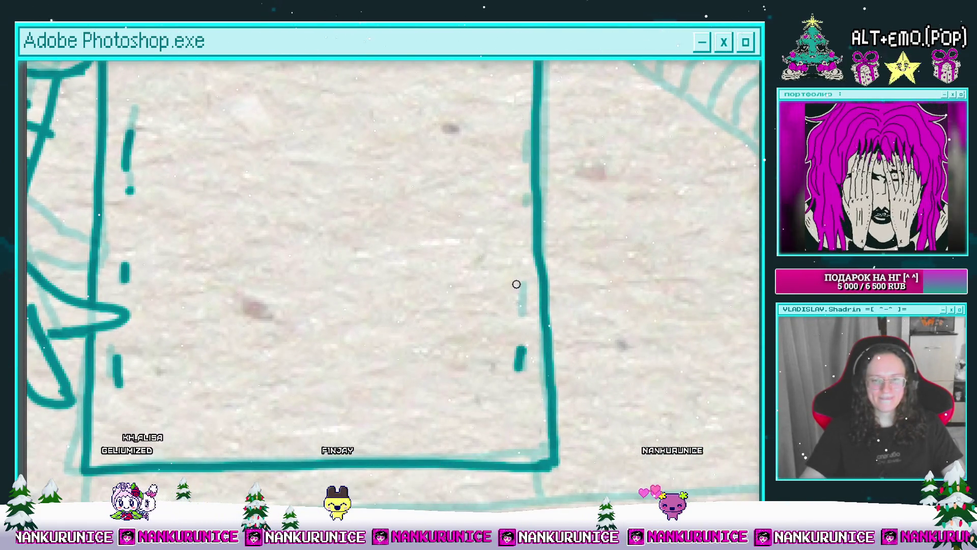
# Add a short dark teal ripple stroke on the water, then recentre the whole figure in view.
pyautogui.scroll(-4, 517, 306)
pyautogui.scroll(3, 477, 362)
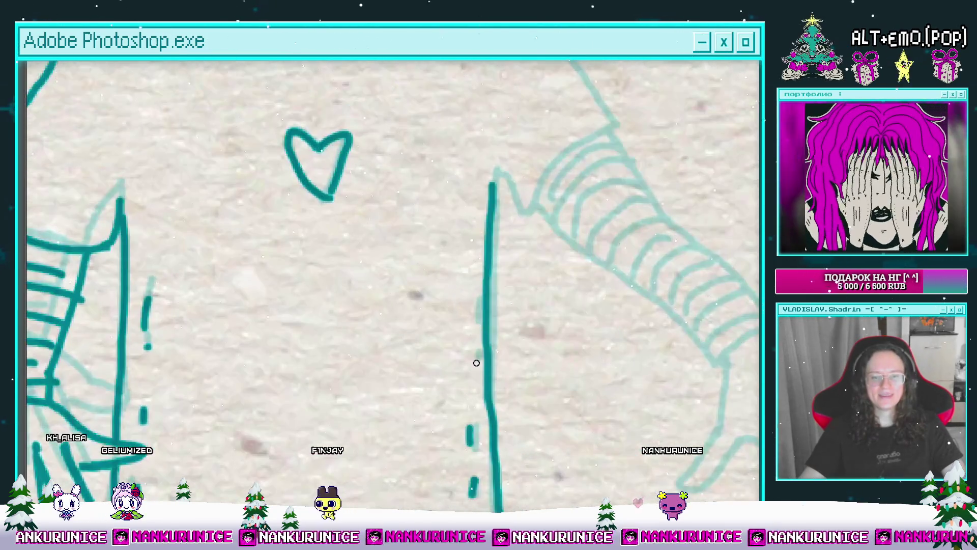
pyautogui.scroll(-4, 473, 316)
pyautogui.scroll(2, 528, 264)
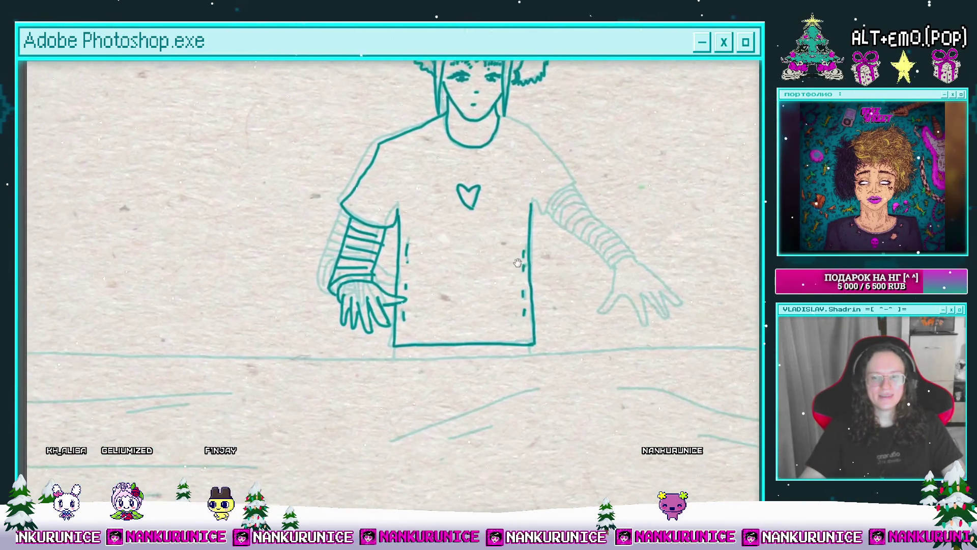
pyautogui.scroll(-3, 527, 264)
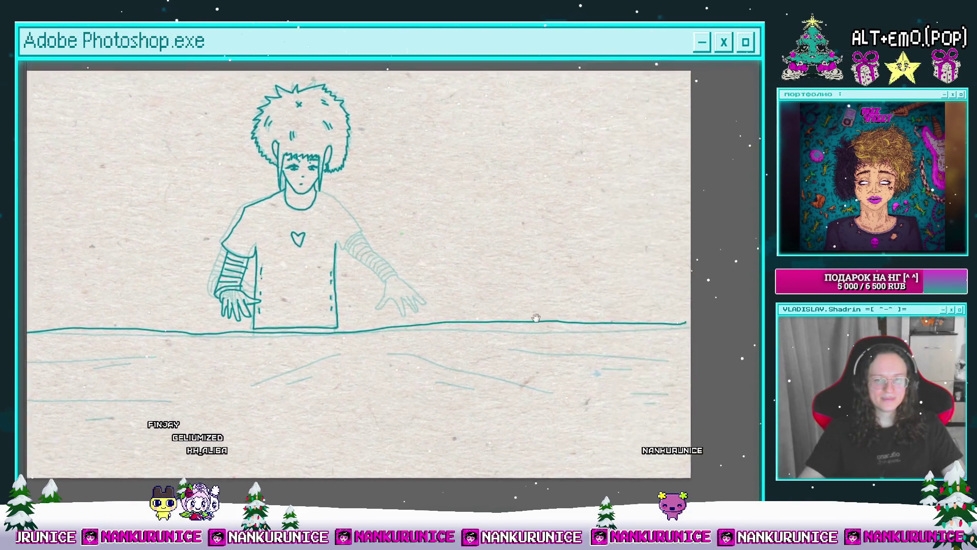
pyautogui.scroll(3, 737, 305)
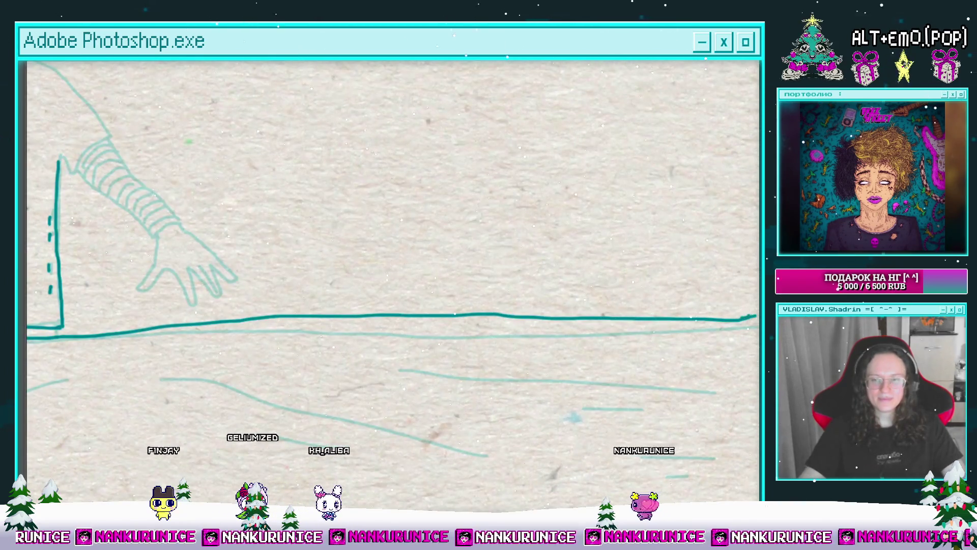
pyautogui.scroll(-3, 738, 320)
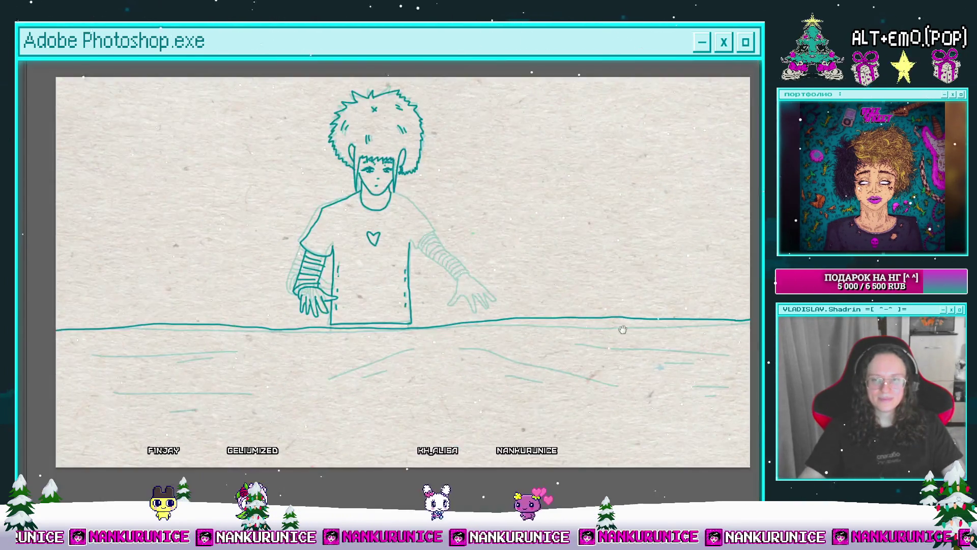
pyautogui.moveTo(573, 332); pyautogui.dragTo(584, 275)
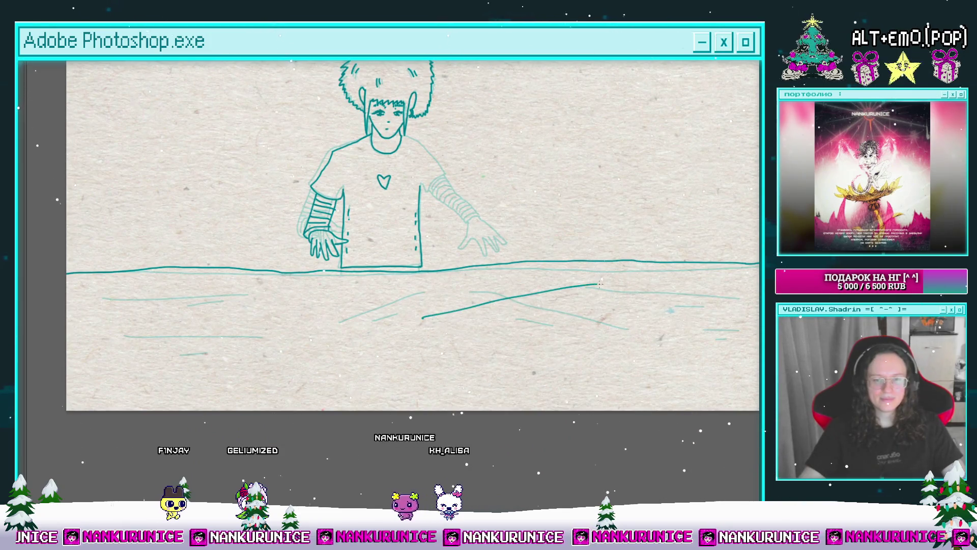
pyautogui.moveTo(659, 289); pyautogui.dragTo(681, 290)
pyautogui.hscroll(-3, 701, 306)
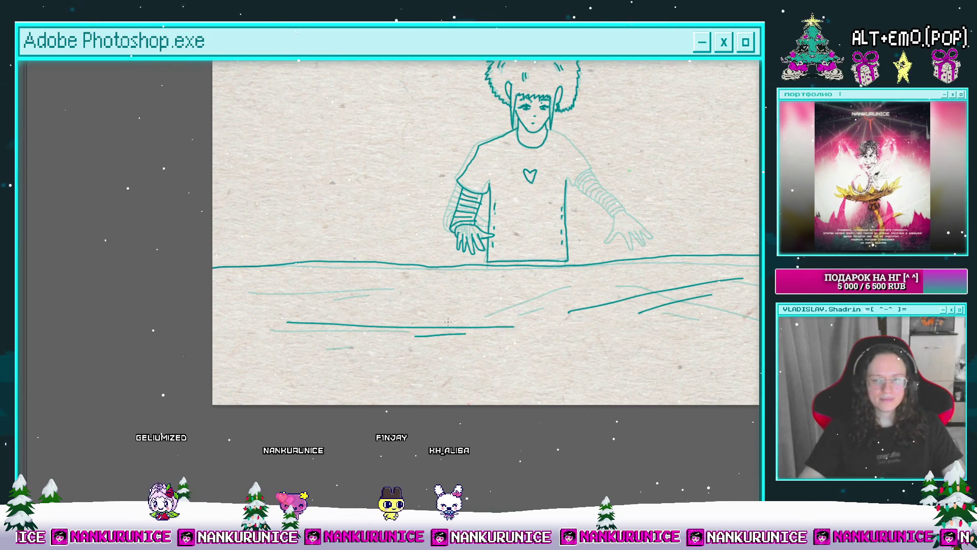
pyautogui.moveTo(349, 294); pyautogui.dragTo(260, 298)
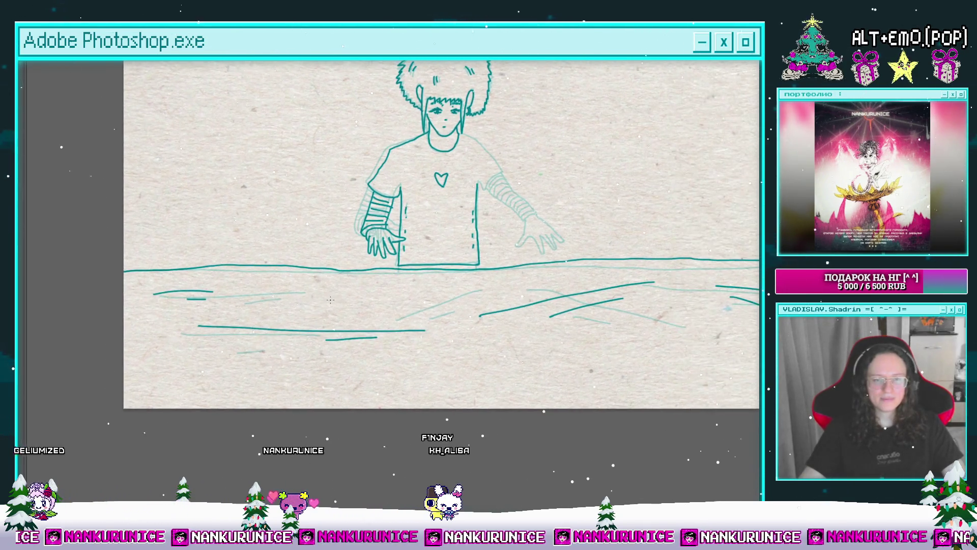
pyautogui.hscroll(1, 220, 302)
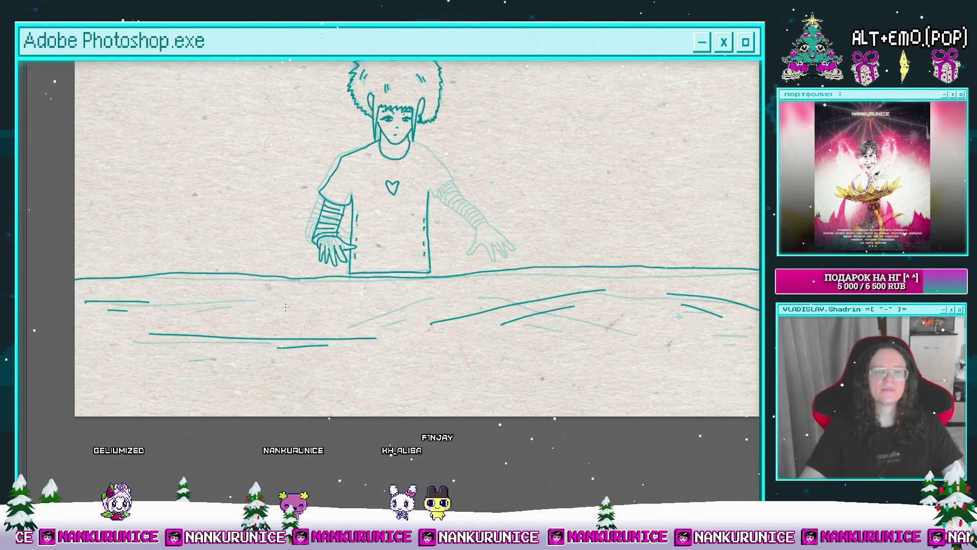
pyautogui.hscroll(2, 371, 306)
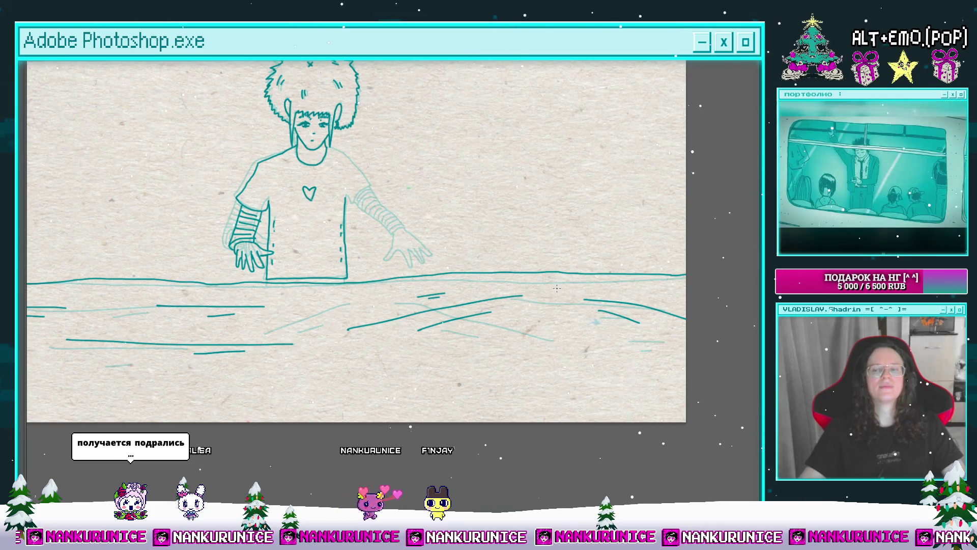
pyautogui.press('z')
pyautogui.scroll(3, 550, 299)
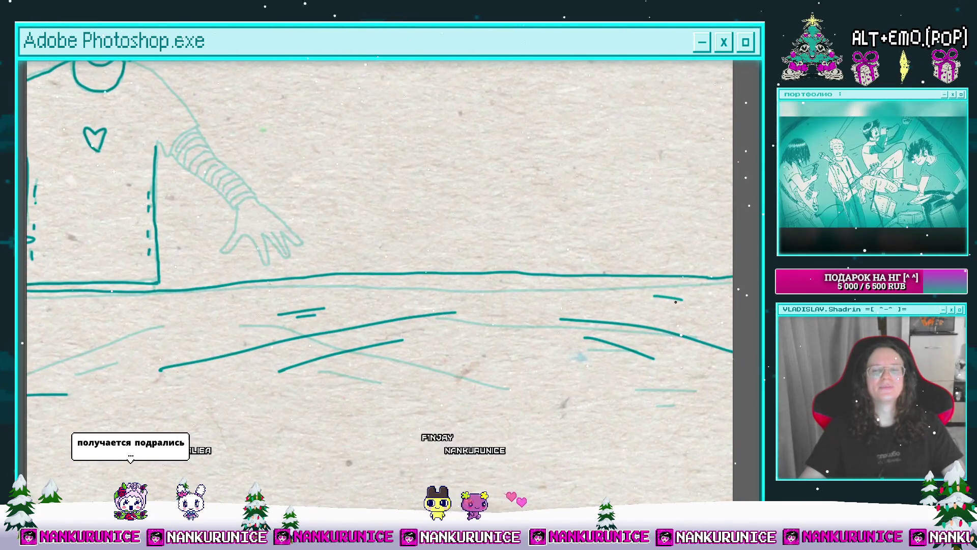
pyautogui.scroll(-4, 524, 316)
pyautogui.scroll(2, 645, 310)
pyautogui.moveTo(645, 310); pyautogui.dragTo(626, 380)
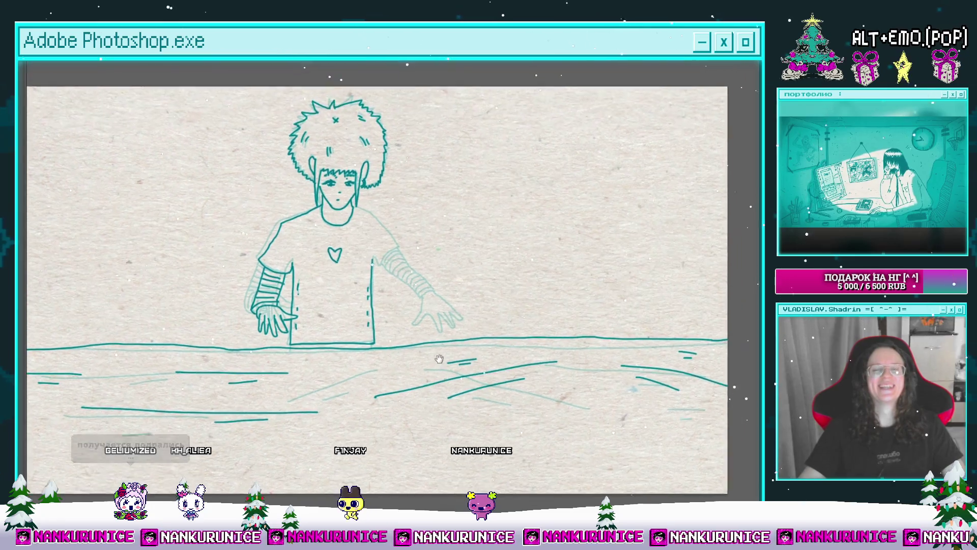
# Ink the neckline and shoulder line, undoing the stray stroke along the arm.
pyautogui.moveTo(367, 264); pyautogui.dragTo(402, 270)
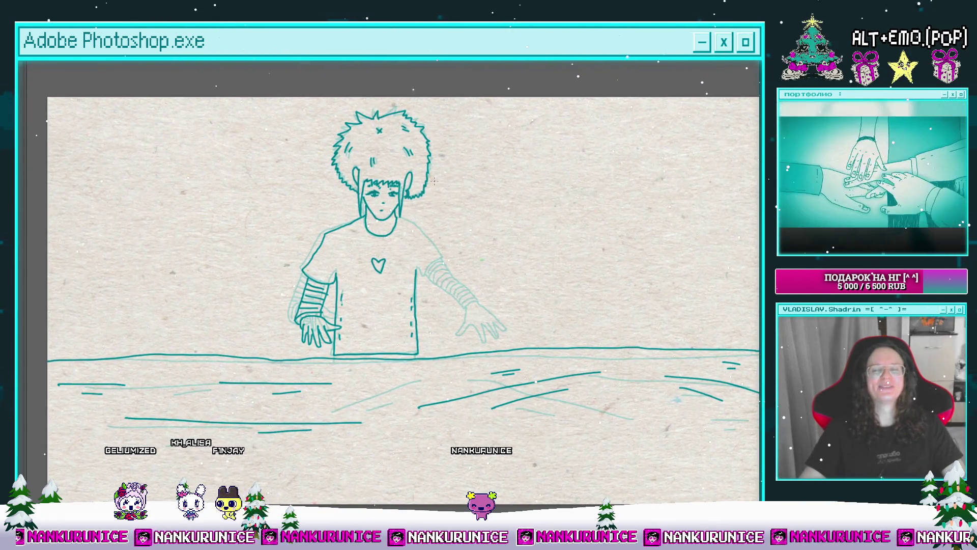
pyautogui.scroll(2, 413, 246)
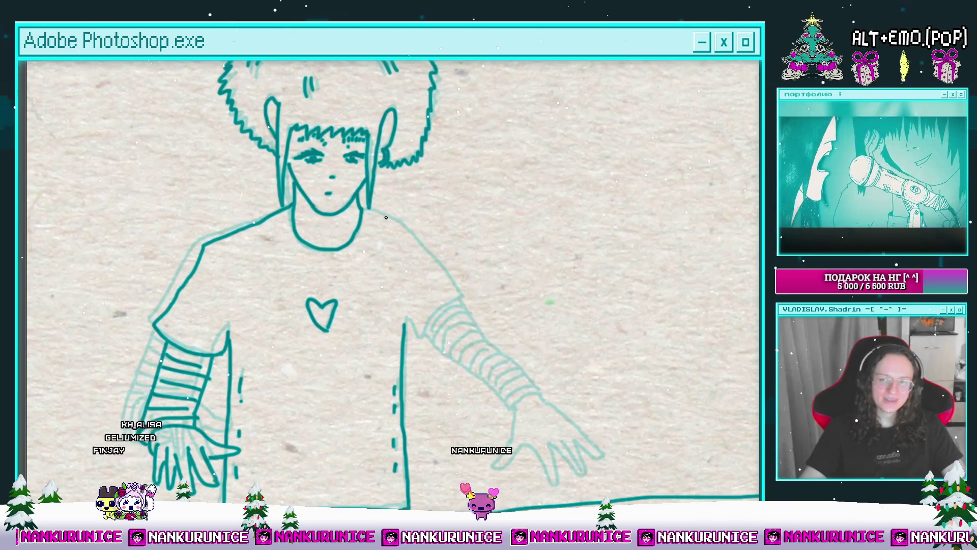
pyautogui.scroll(1, 370, 193)
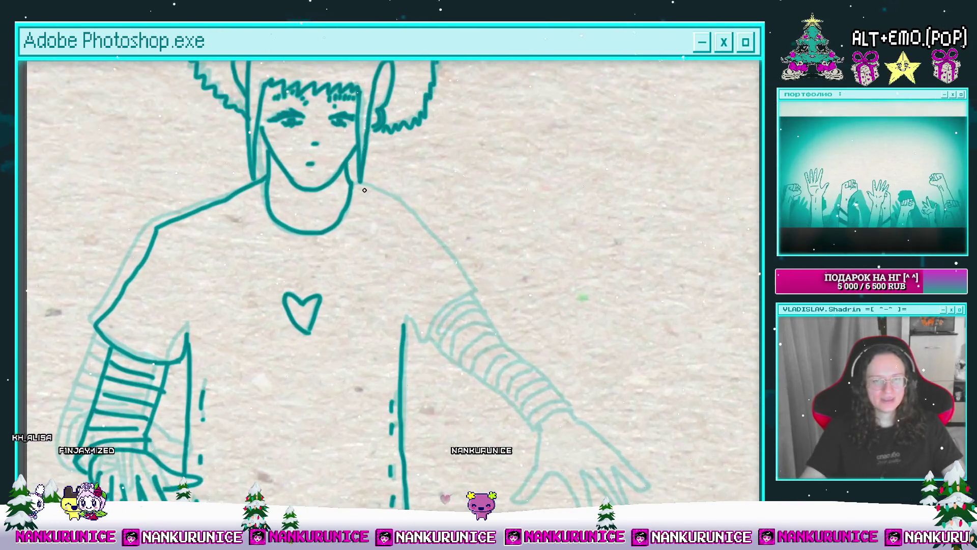
pyautogui.moveTo(353, 183); pyautogui.dragTo(384, 190)
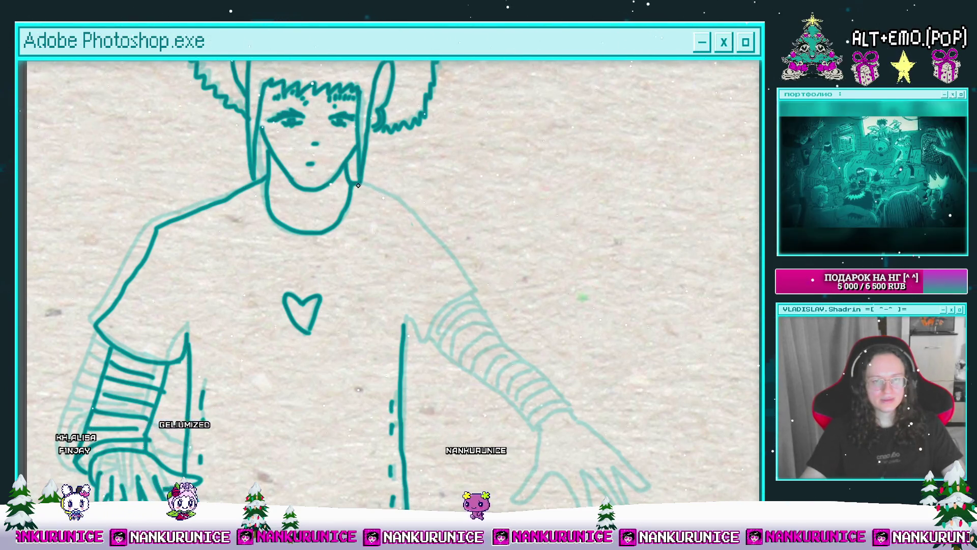
pyautogui.moveTo(358, 185); pyautogui.dragTo(407, 211)
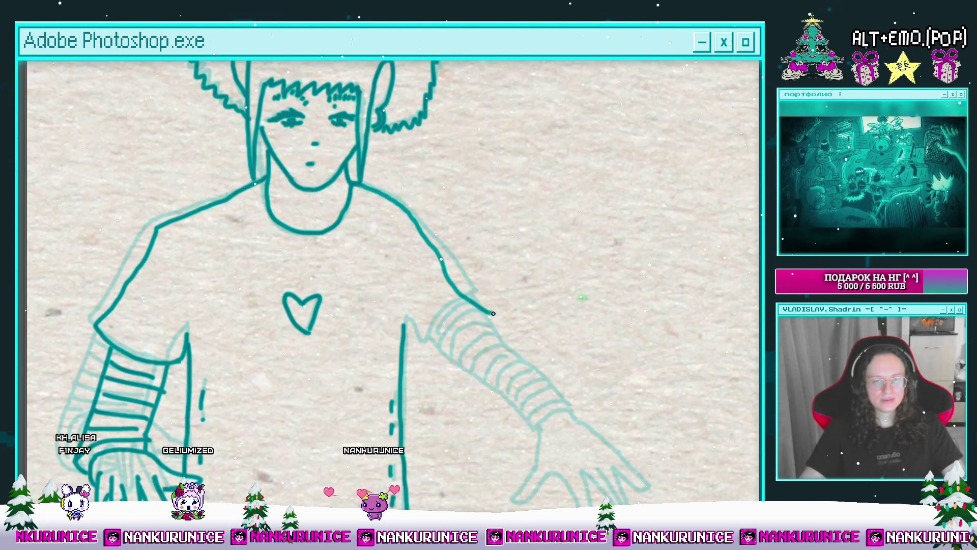
pyautogui.hotkey('ctrl', 'z')
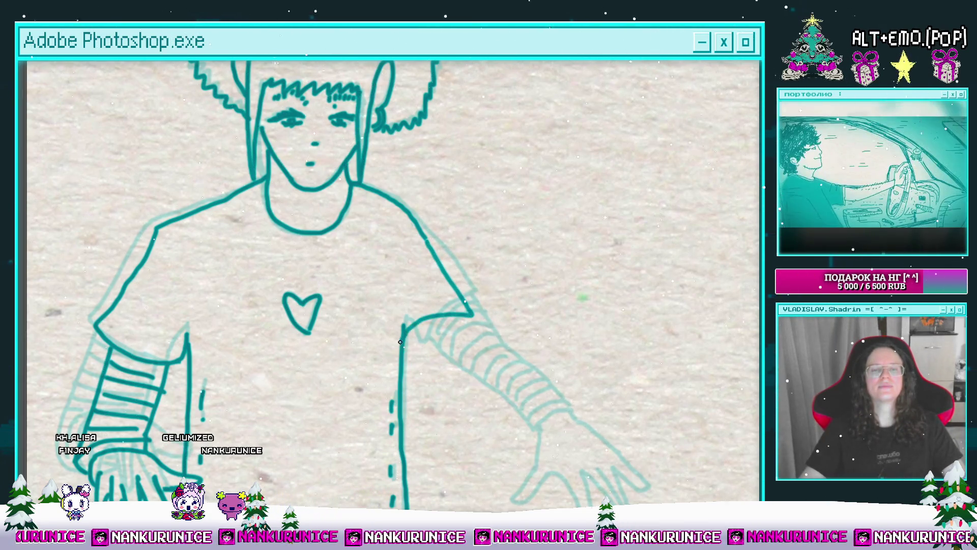
# Ink the thumb of the reaching right hand and close off its last fingertip.
pyautogui.scroll(-3, 400, 341)
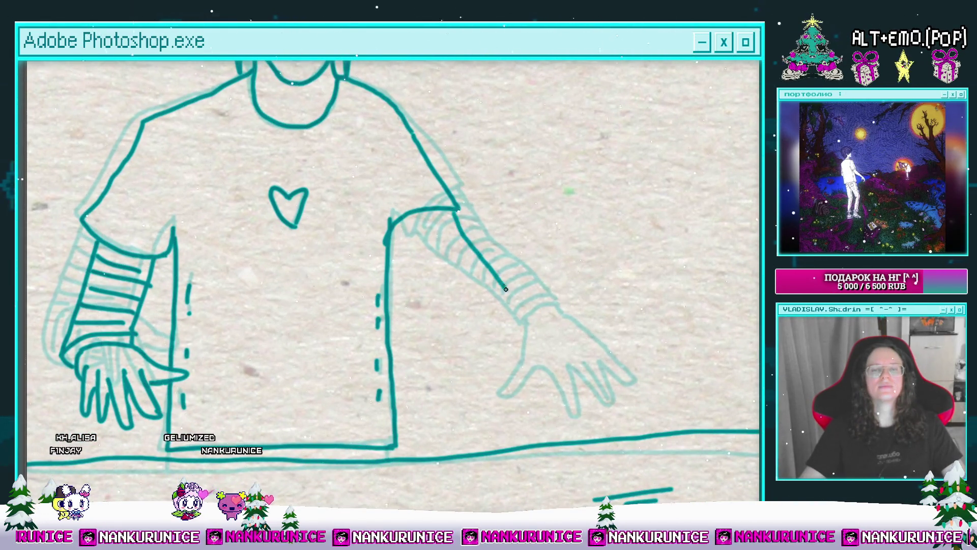
pyautogui.scroll(4, 506, 289)
pyautogui.moveTo(460, 277)
pyautogui.mouseDown()
pyautogui.moveTo(446, 281)
pyautogui.moveTo(415, 328)
pyautogui.moveTo(461, 300)
pyautogui.moveTo(527, 356)
pyautogui.moveTo(505, 290)
pyautogui.moveTo(534, 311)
pyautogui.mouseUp()
pyautogui.moveTo(565, 347); pyautogui.dragTo(569, 331)
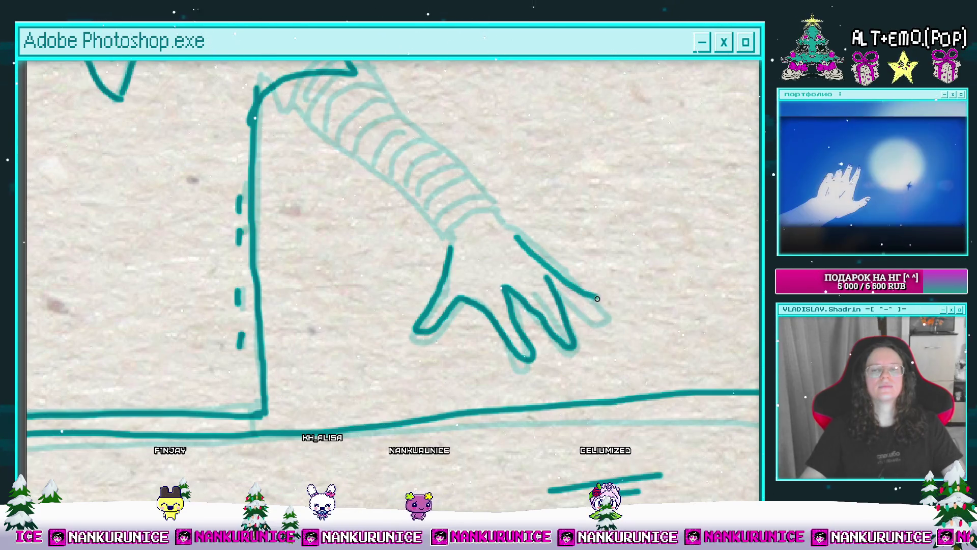
# Begin a freehand lasso selection around the newly inked hand.
pyautogui.scroll(2, 542, 292)
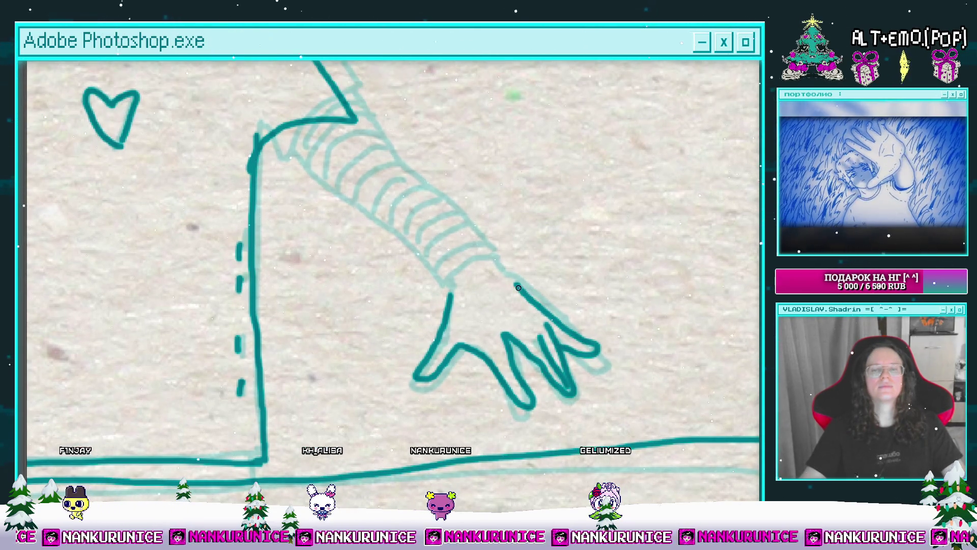
pyautogui.keyDown('alt'); pyautogui.click(486, 279); pyautogui.keyUp('alt')
pyautogui.press('l')
pyautogui.moveTo(385, 342); pyautogui.dragTo(464, 383)
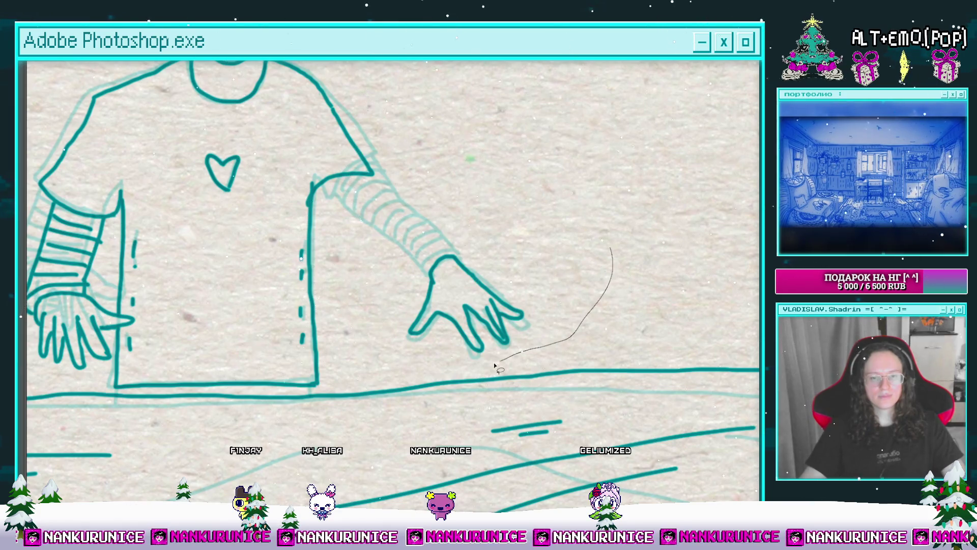
# Close the lasso around the right hand, transform it lower and rightward, then deselect.
pyautogui.moveTo(523, 204); pyautogui.dragTo(611, 252)
pyautogui.hotkey('ctrl', 't')
pyautogui.moveTo(510, 216); pyautogui.dragTo(533, 240)
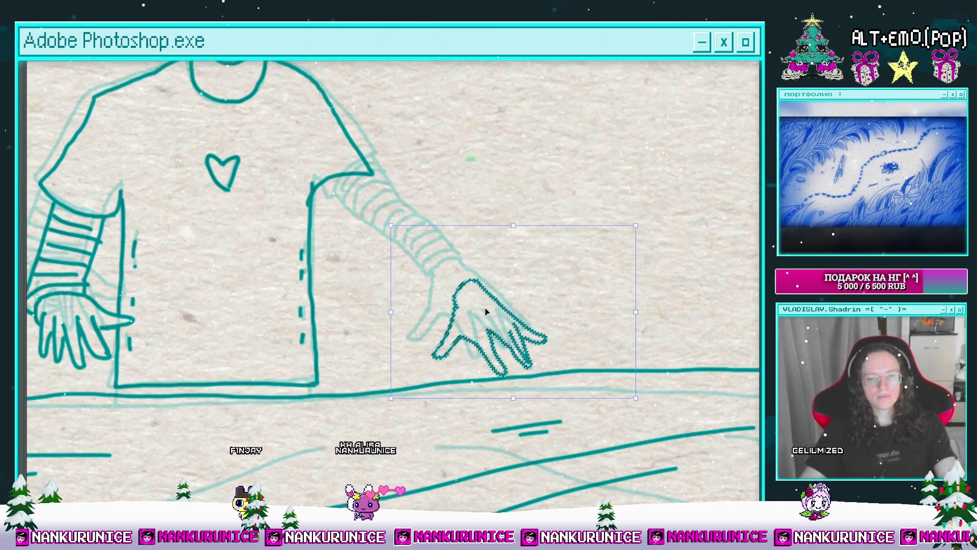
pyautogui.moveTo(564, 299); pyautogui.dragTo(553, 304)
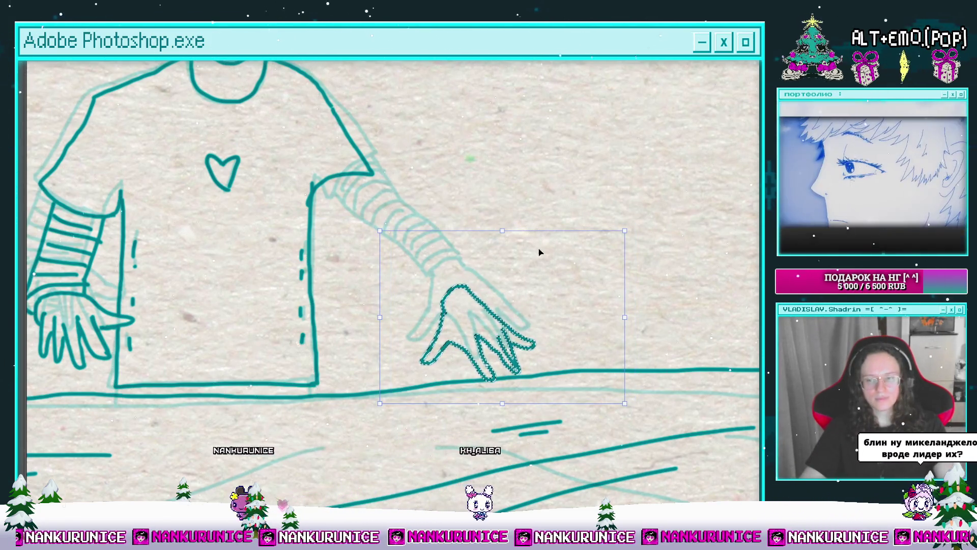
pyautogui.press('Return')
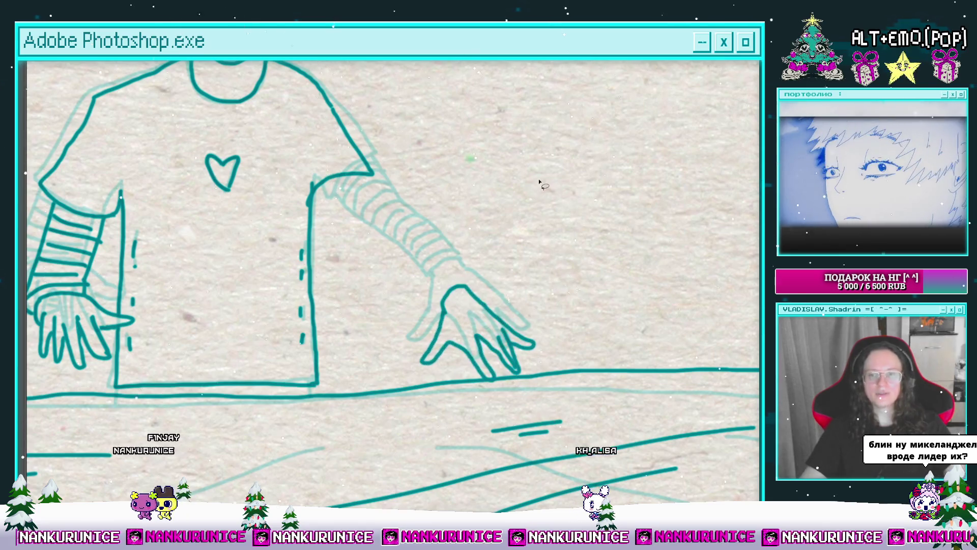
pyautogui.hotkey('ctrl', 'd')
pyautogui.scroll(2, 430, 243)
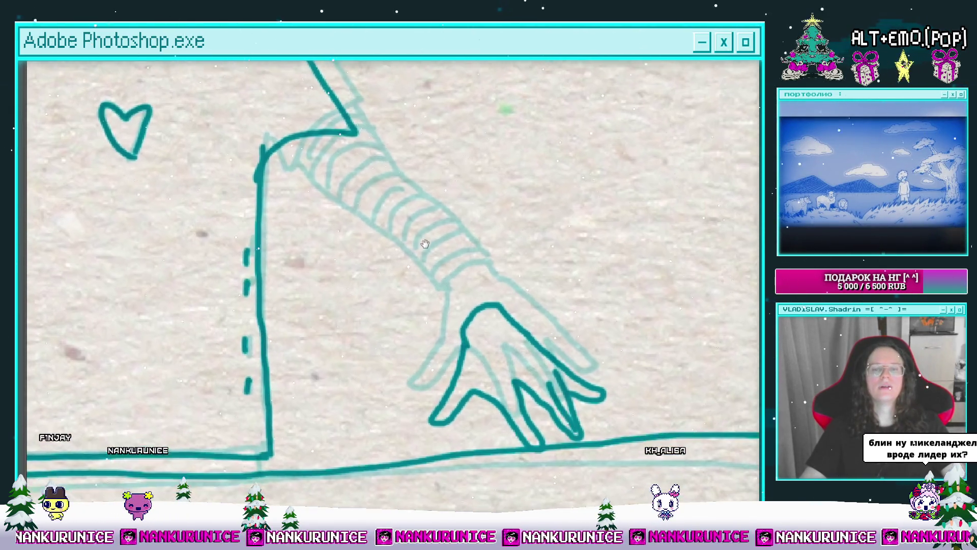
# Try an upper forearm edge stroke, undo it, and bring the forearm sleeve into view.
pyautogui.scroll(2, 431, 243)
pyautogui.hscroll(-2, 424, 224)
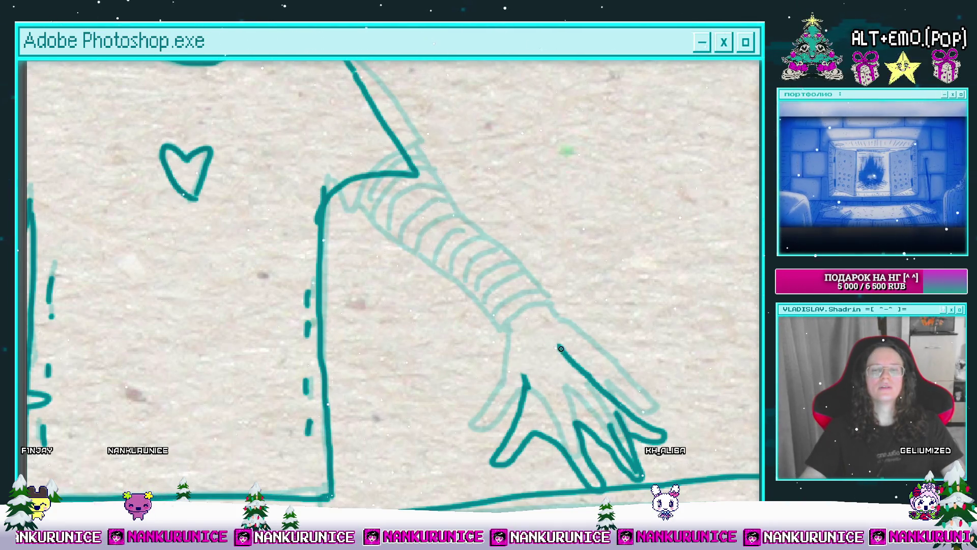
pyautogui.hscroll(1, 513, 361)
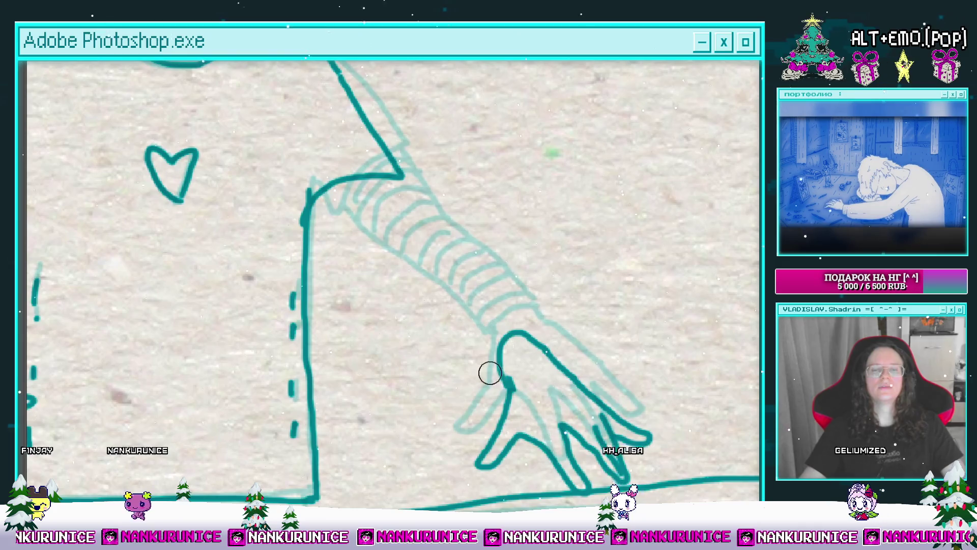
pyautogui.scroll(1, 473, 301)
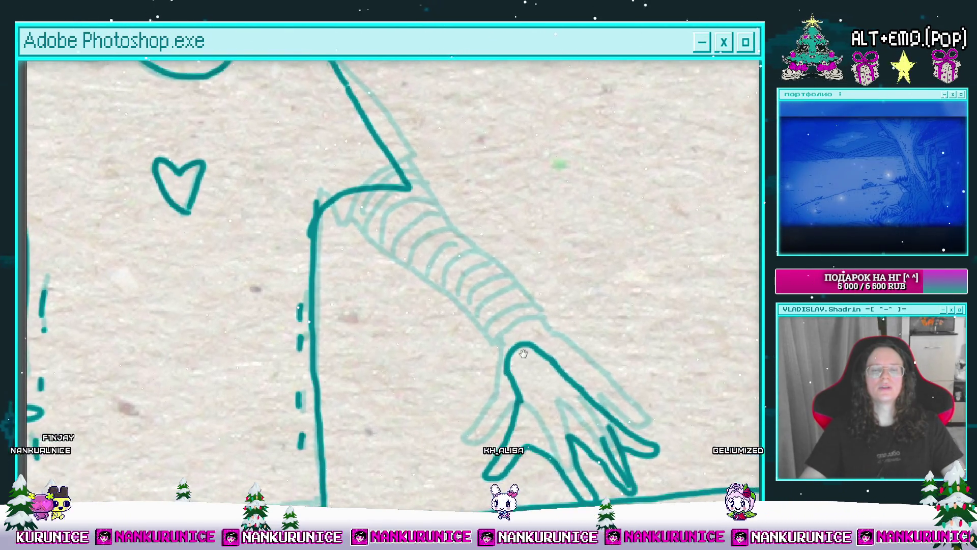
pyautogui.hscroll(-1, 437, 214)
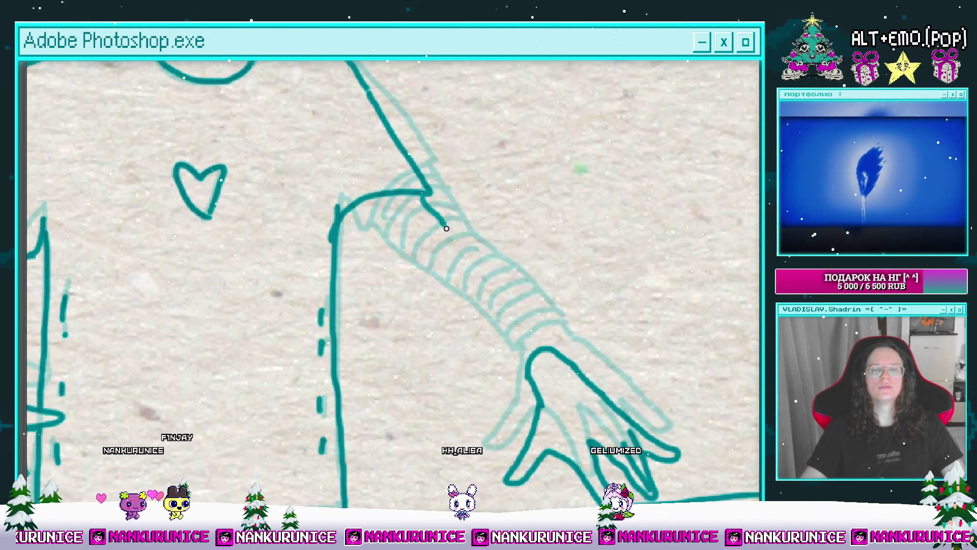
pyautogui.moveTo(422, 199); pyautogui.dragTo(542, 313)
pyautogui.hotkey('ctrl', 'z')
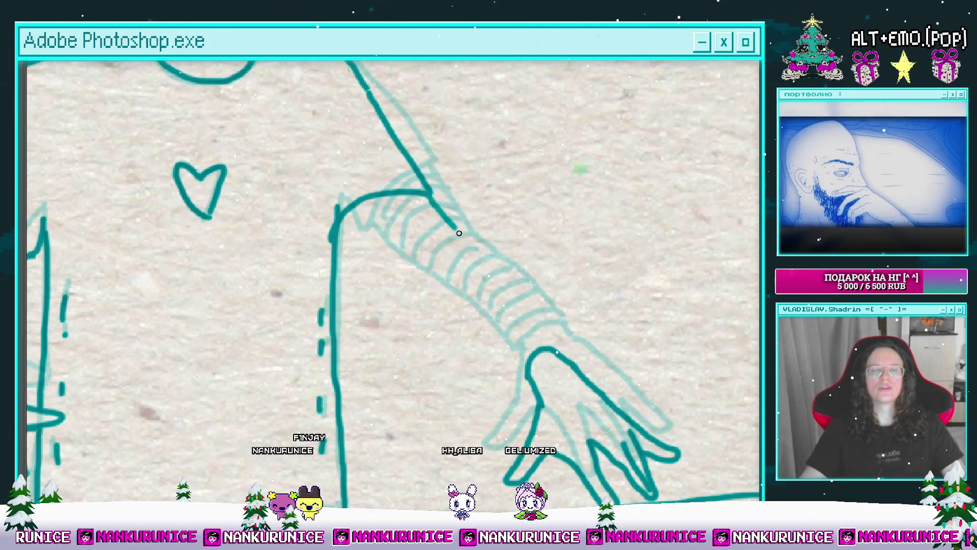
pyautogui.moveTo(564, 335)
pyautogui.mouseDown()
pyautogui.moveTo(489, 306)
pyautogui.moveTo(484, 336)
pyautogui.moveTo(518, 319)
pyautogui.mouseUp()
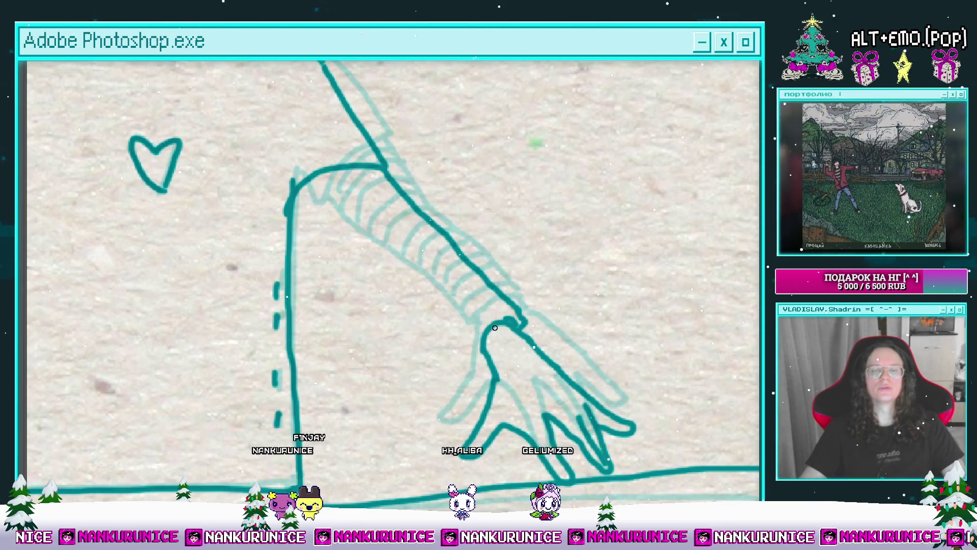
pyautogui.moveTo(480, 351); pyautogui.dragTo(475, 380)
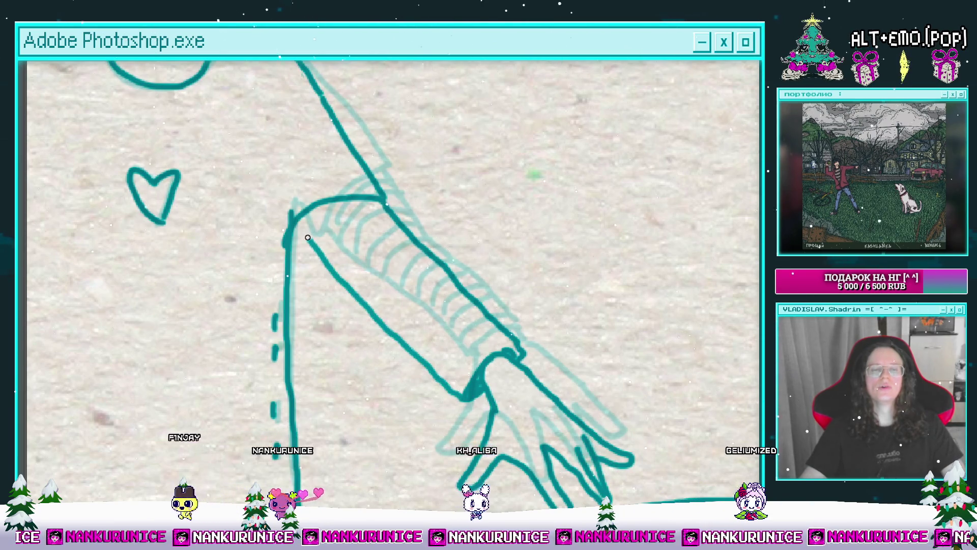
pyautogui.moveTo(362, 255); pyautogui.dragTo(414, 240)
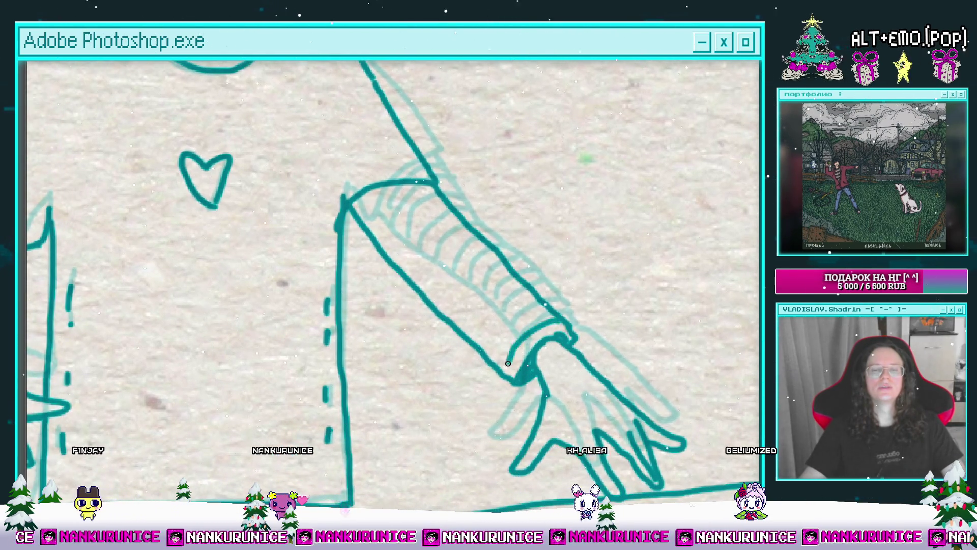
# Ink five cuff bands and arcs across the right forearm sleeve.
pyautogui.moveTo(509, 362); pyautogui.dragTo(497, 390)
pyautogui.moveTo(528, 328)
pyautogui.mouseDown()
pyautogui.moveTo(480, 356)
pyautogui.moveTo(465, 390)
pyautogui.mouseUp()
pyautogui.moveTo(509, 335); pyautogui.dragTo(451, 389)
pyautogui.moveTo(467, 323)
pyautogui.mouseDown()
pyautogui.moveTo(468, 362)
pyautogui.moveTo(434, 364)
pyautogui.moveTo(446, 377)
pyautogui.mouseUp()
pyautogui.moveTo(415, 380); pyautogui.dragTo(467, 336)
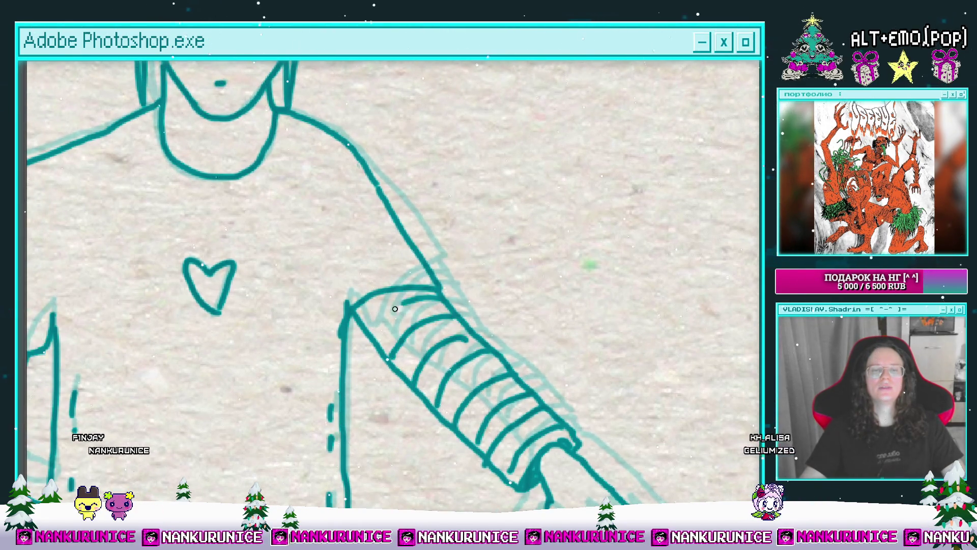
pyautogui.scroll(-3, 349, 320)
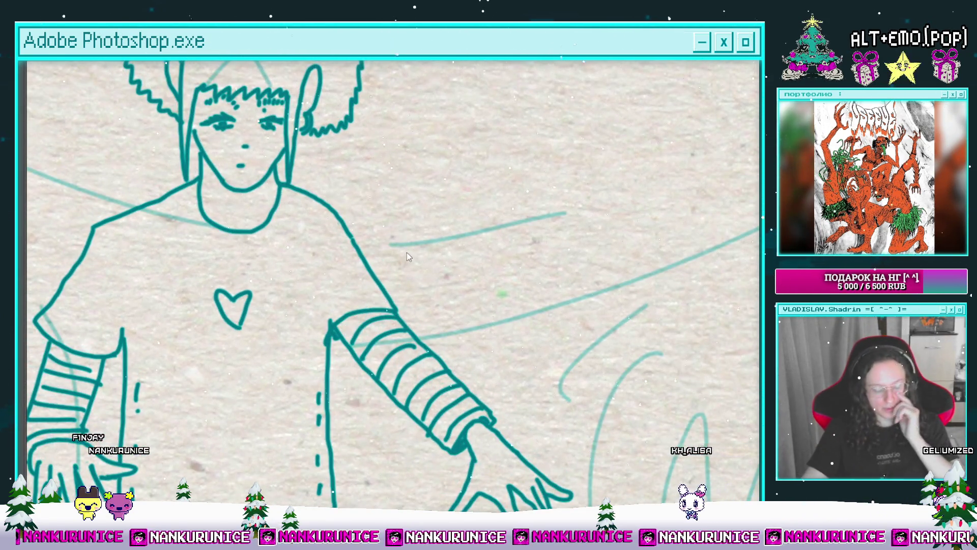
# Flip through three neighbouring frames with Ctrl+comma, then restore the panels and timeline.
pyautogui.hotkey('ctrl', ',')
pyautogui.hotkey('ctrl', ',')
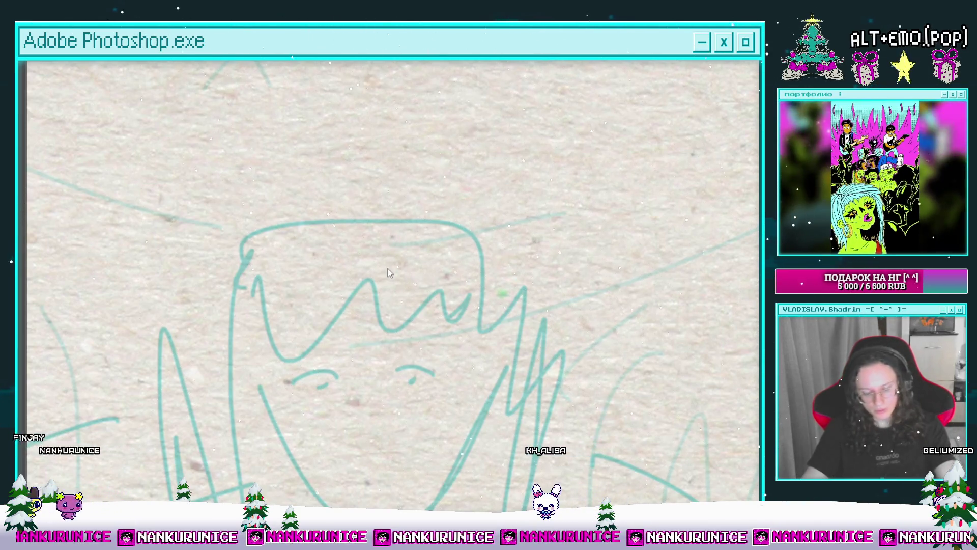
pyautogui.hotkey('ctrl', ',')
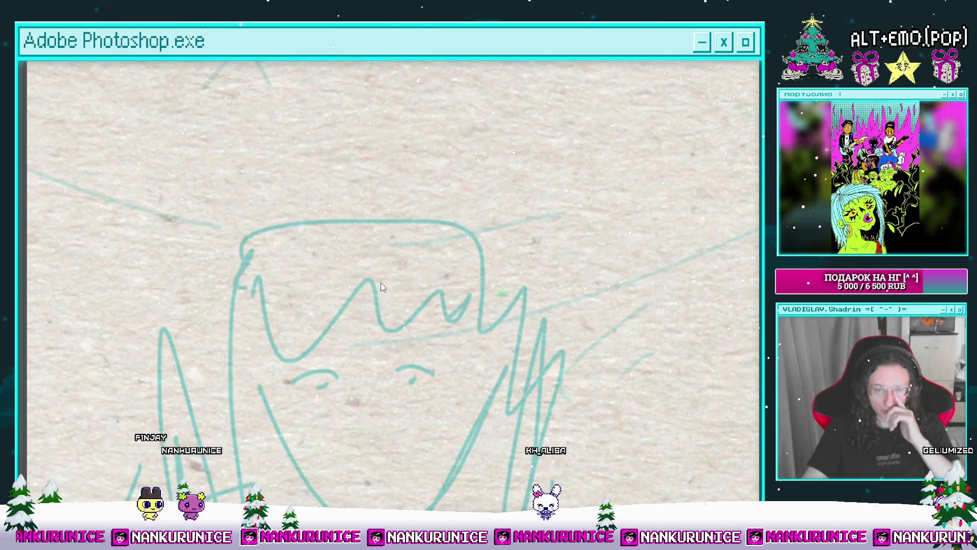
pyautogui.hotkey('ctrl', ',')
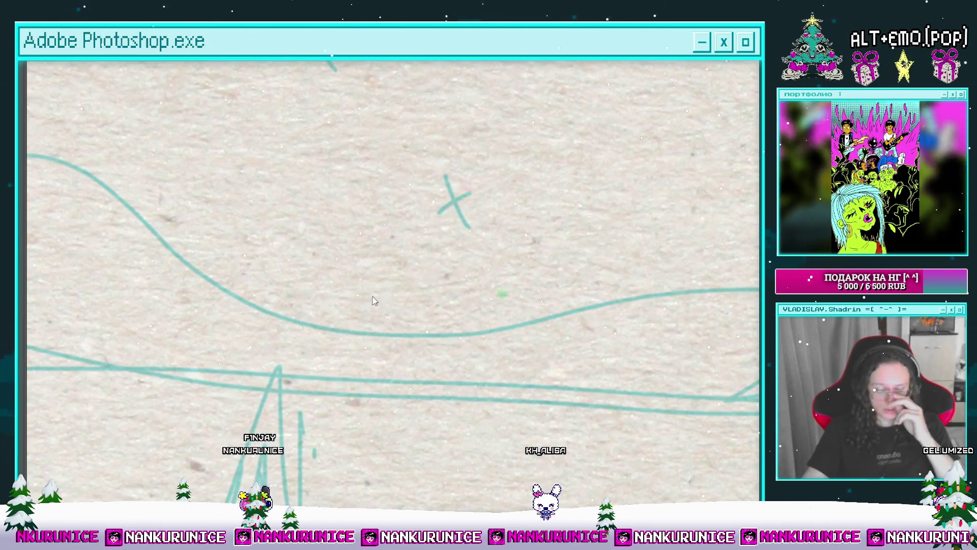
pyautogui.press('Tab')
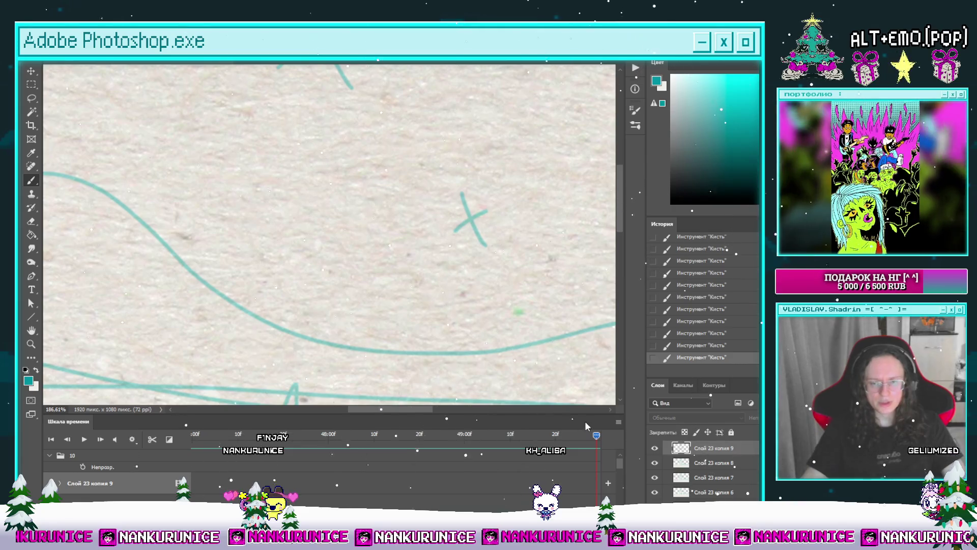
# Flip back through earlier animation frames and zoom out to see the whole character.
pyautogui.hotkey('ctrl', ',')
pyautogui.hotkey('ctrl', ',')
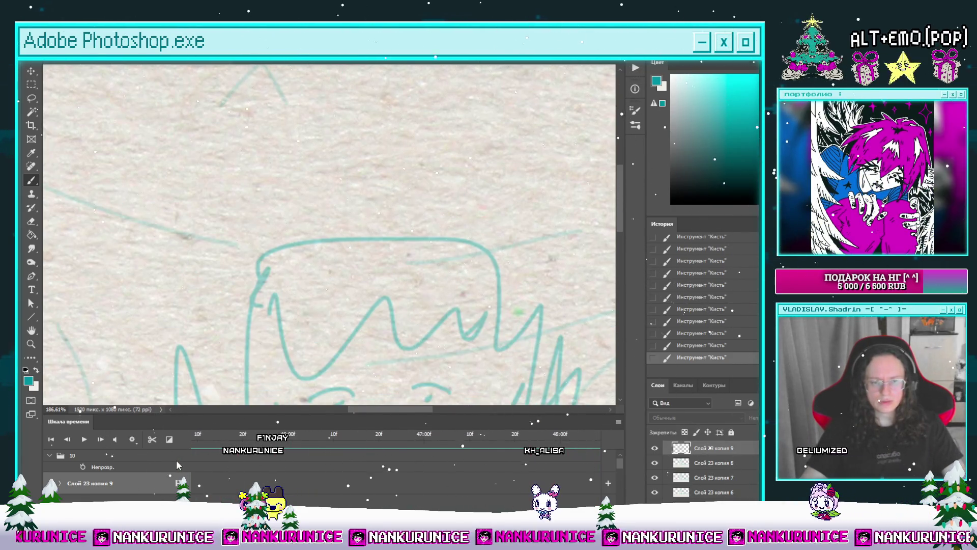
pyautogui.press('z')
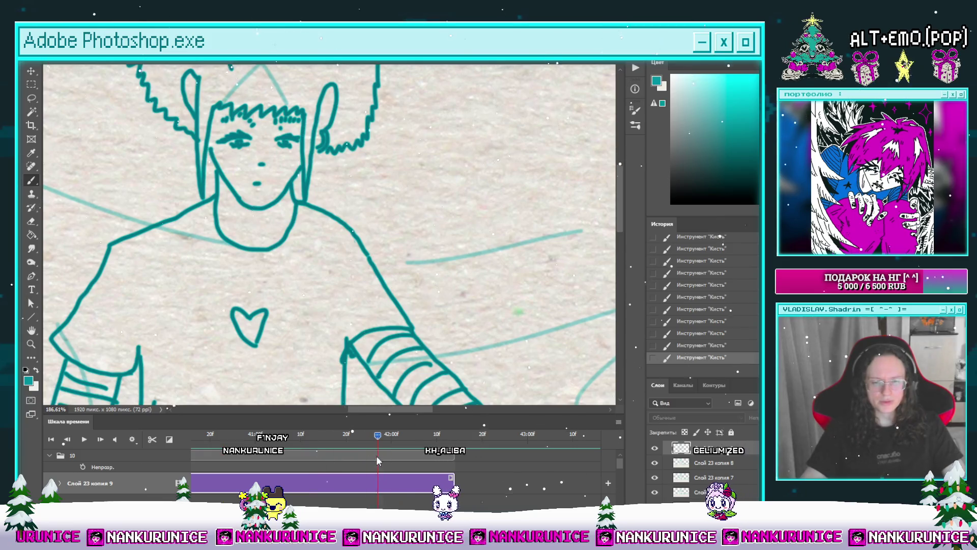
pyautogui.keyDown('alt'); pyautogui.click(403, 317); pyautogui.keyUp('alt')
pyautogui.click(259, 437)
pyautogui.press('b')
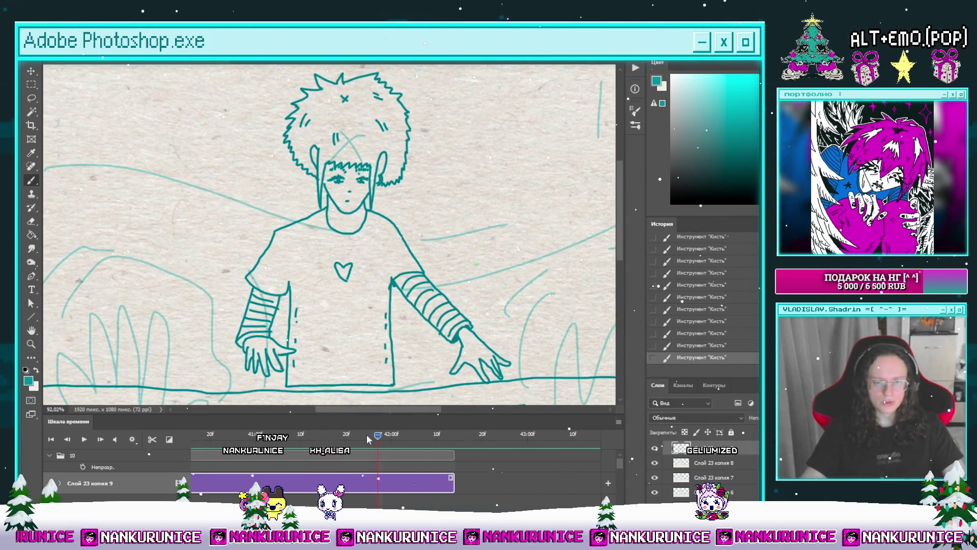
pyautogui.moveTo(257, 456)
pyautogui.mouseDown()
pyautogui.moveTo(173, 457)
pyautogui.moveTo(344, 454)
pyautogui.moveTo(228, 465)
pyautogui.moveTo(270, 461)
pyautogui.moveTo(261, 458)
pyautogui.mouseUp()
pyautogui.press('z')
pyautogui.keyDown('alt'); pyautogui.click(401, 307); pyautogui.keyUp('alt')
# Zoom in on the torso and paint a stroke along its bottom edge.
pyautogui.press('w')
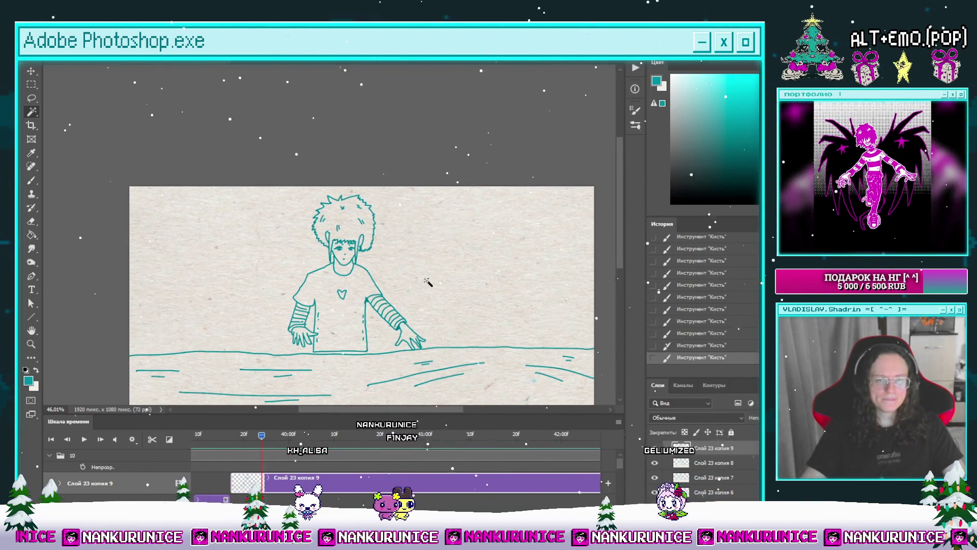
pyautogui.click(419, 276)
pyautogui.press('l')
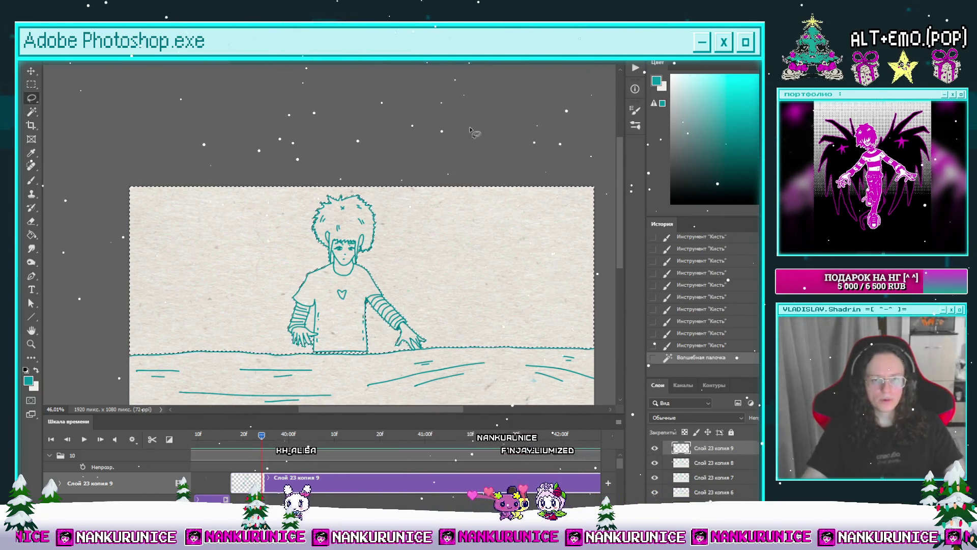
pyautogui.click(403, 218)
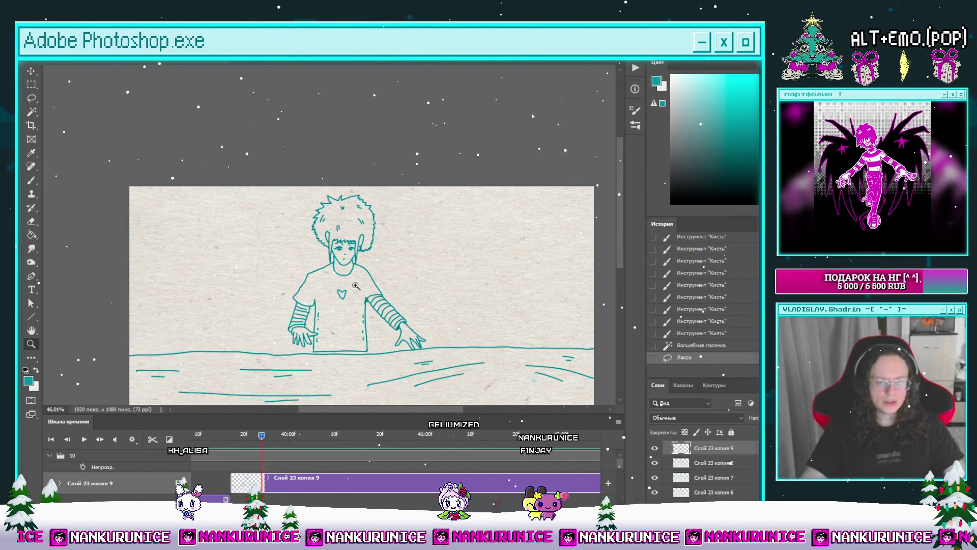
pyautogui.scroll(3, 404, 217)
pyautogui.moveTo(366, 367); pyautogui.dragTo(382, 330)
pyautogui.scroll(2, 383, 330)
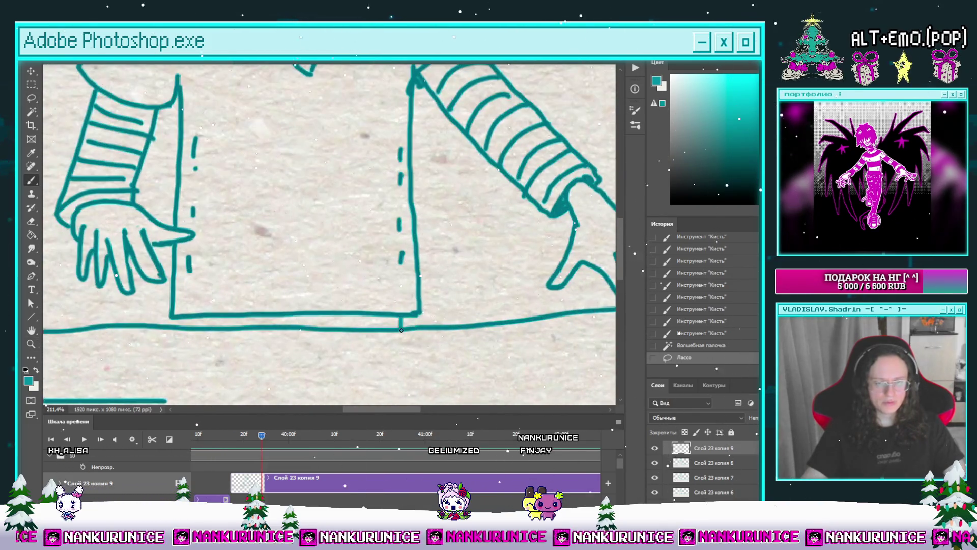
pyautogui.press('b')
pyautogui.moveTo(447, 316); pyautogui.dragTo(447, 330)
pyautogui.scroll(-5, 403, 317)
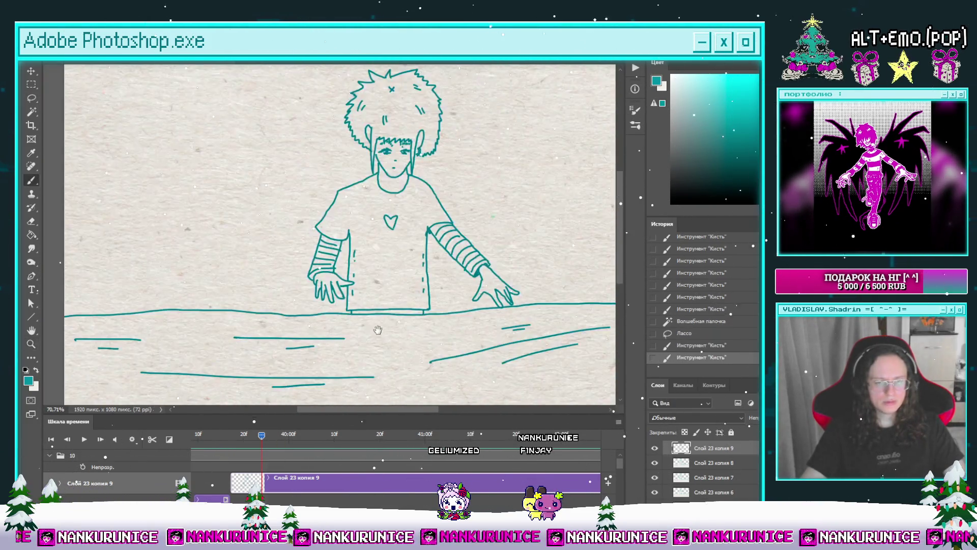
pyautogui.moveTo(404, 317); pyautogui.dragTo(395, 304)
# Copy the ground area by inverting a sky selection, paste it, and merge it into the frame layer.
pyautogui.press('w')
pyautogui.click(425, 264)
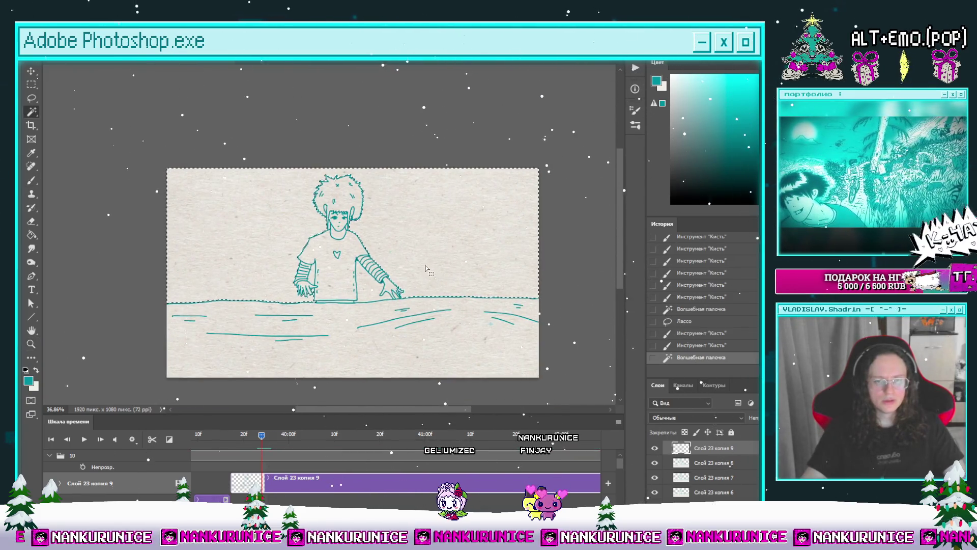
pyautogui.hotkey('ctrl', 'shift', 'i')
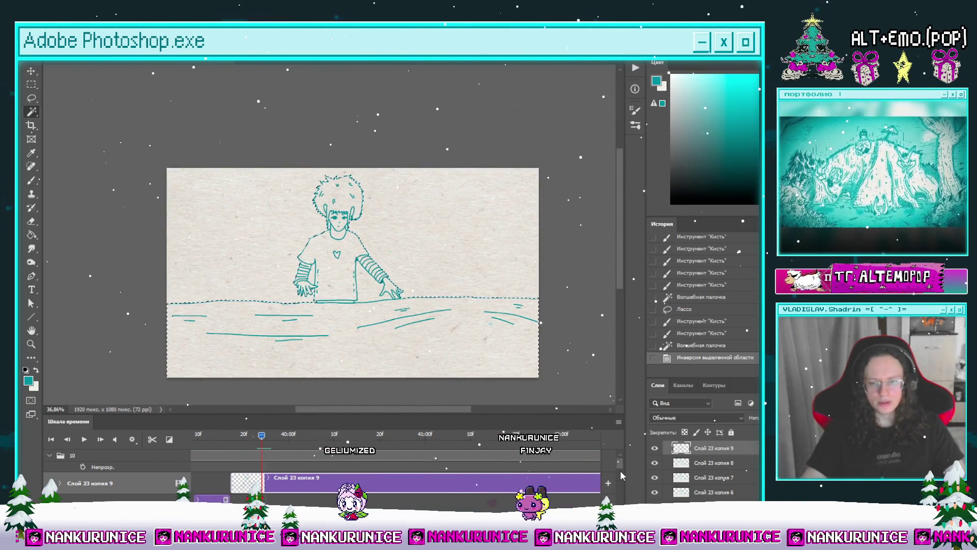
pyautogui.scroll(-3, 454, 504)
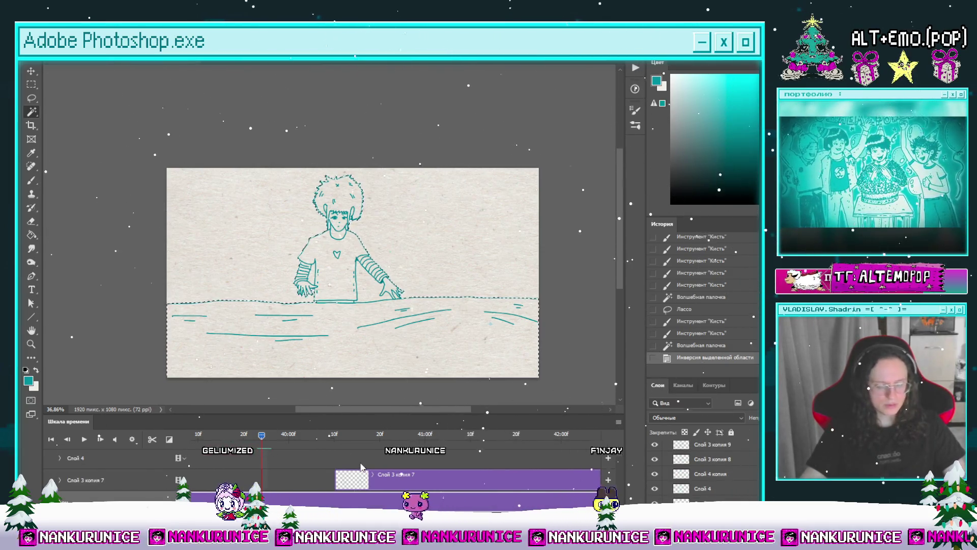
pyautogui.hotkey('ctrl', 'c')
pyautogui.hotkey('ctrl', 'v')
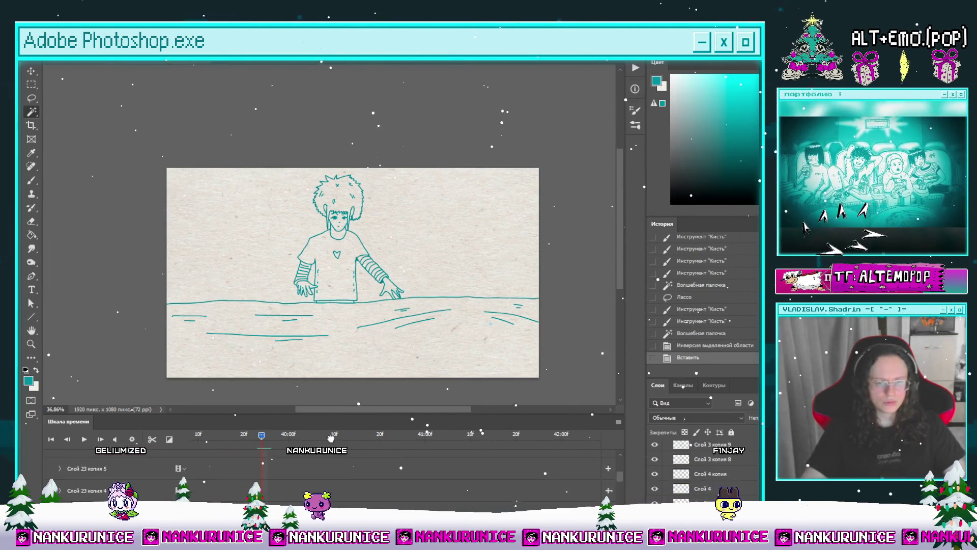
pyautogui.hotkey('ctrl', ']')
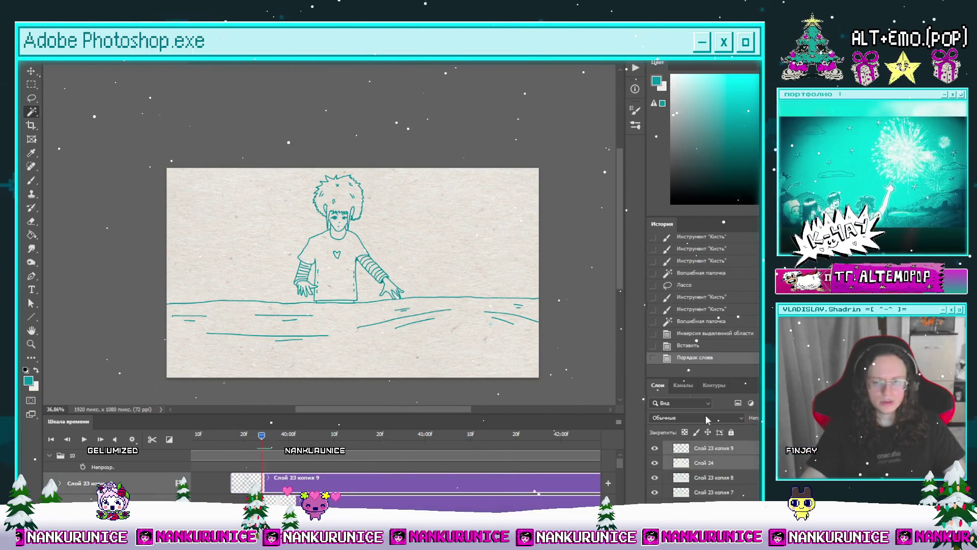
pyautogui.hotkey('ctrl', 'e')
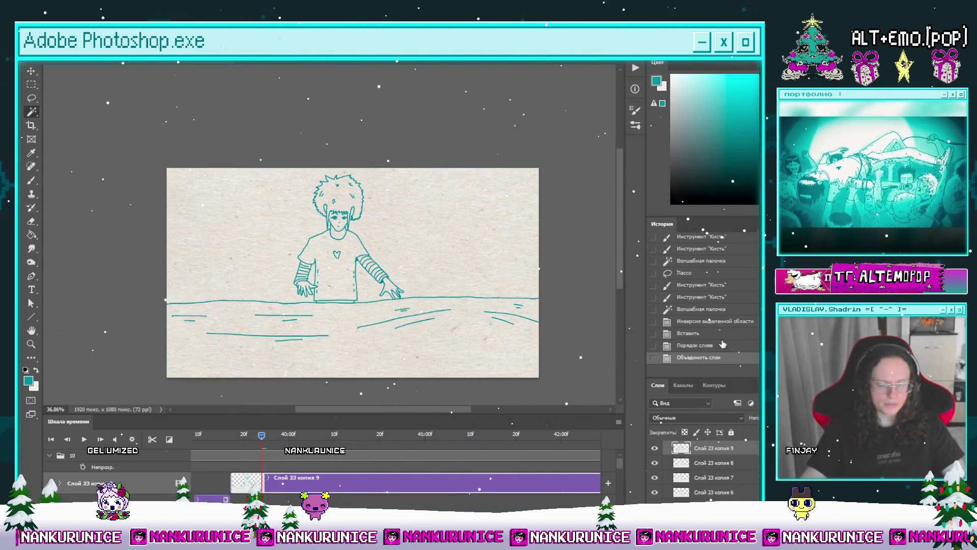
# Delete the two gaps between the arms and body, then deselect.
pyautogui.scroll(3, 339, 301)
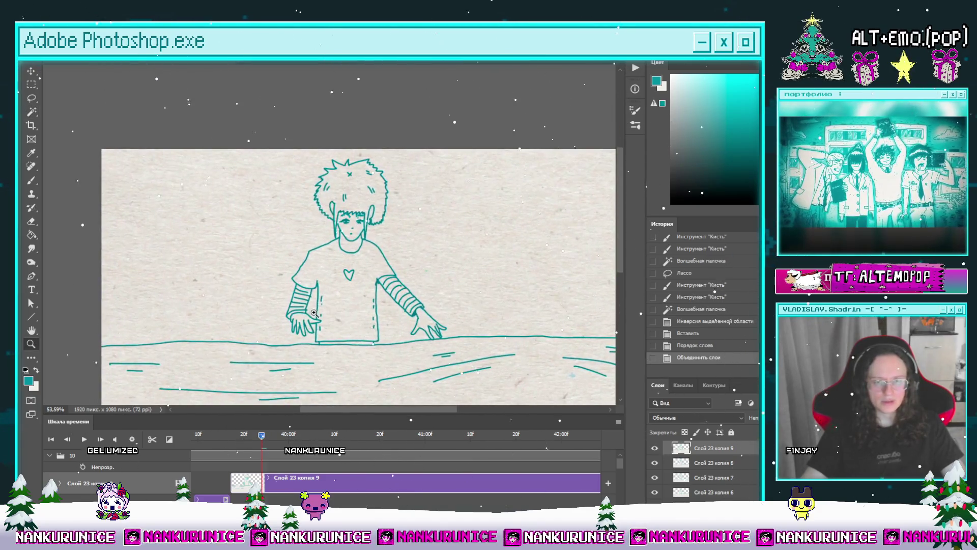
pyautogui.press('w')
pyautogui.scroll(3, 285, 309)
pyautogui.click(285, 309)
pyautogui.press('Delete')
pyautogui.click(453, 319)
pyautogui.press('Delete')
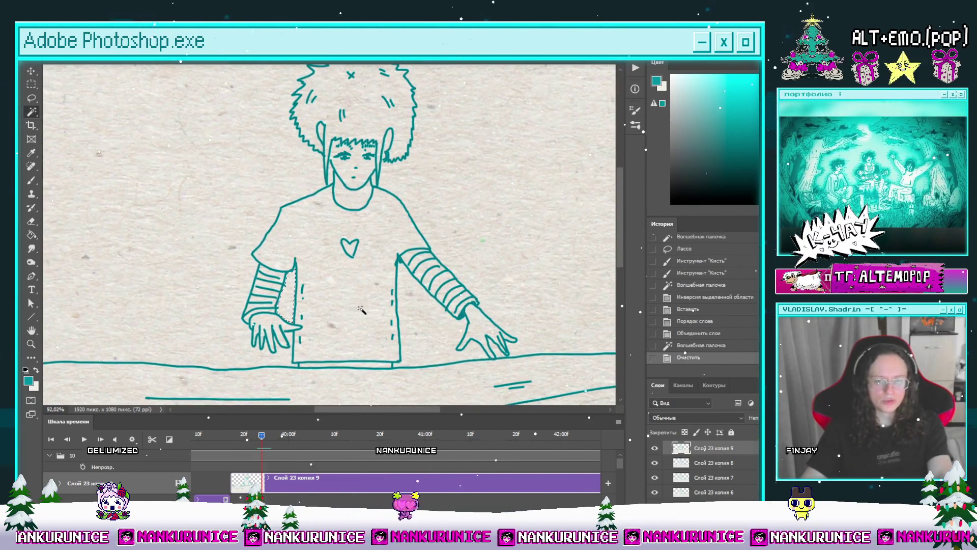
pyautogui.hotkey('ctrl', 'd')
# Move the playhead to the next frame's start and split the clip into a new layer.
pyautogui.press('l')
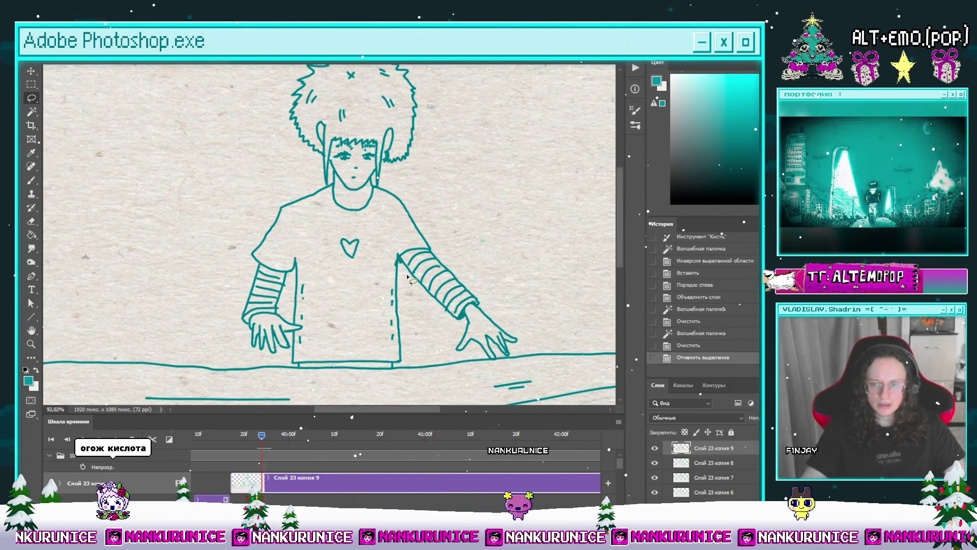
pyautogui.scroll(-6, 447, 270)
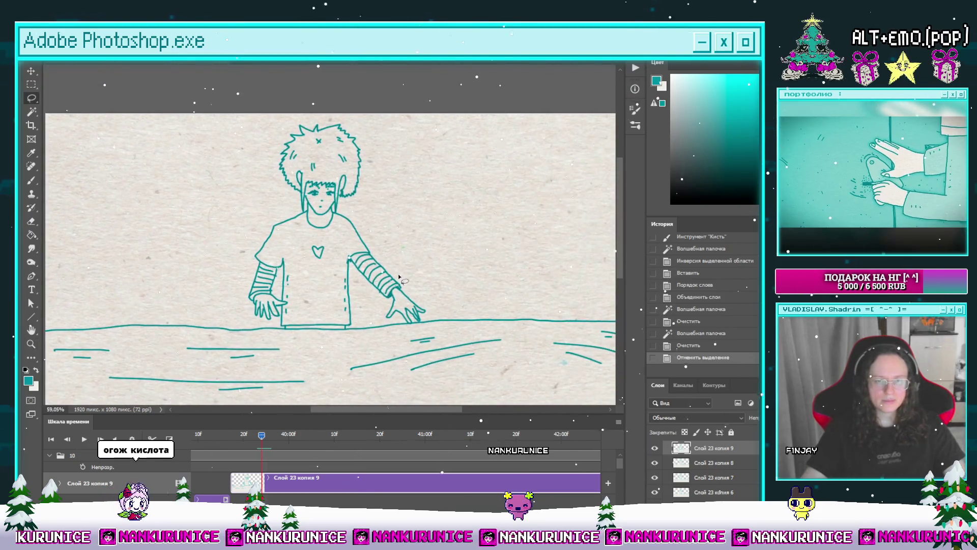
pyautogui.press('l')
pyautogui.moveTo(261, 439); pyautogui.dragTo(236, 442)
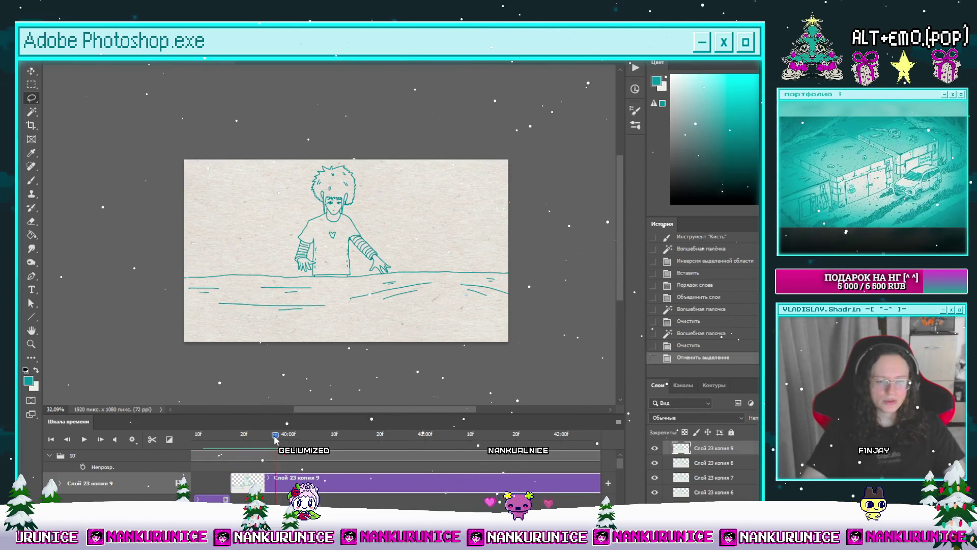
pyautogui.click(152, 439)
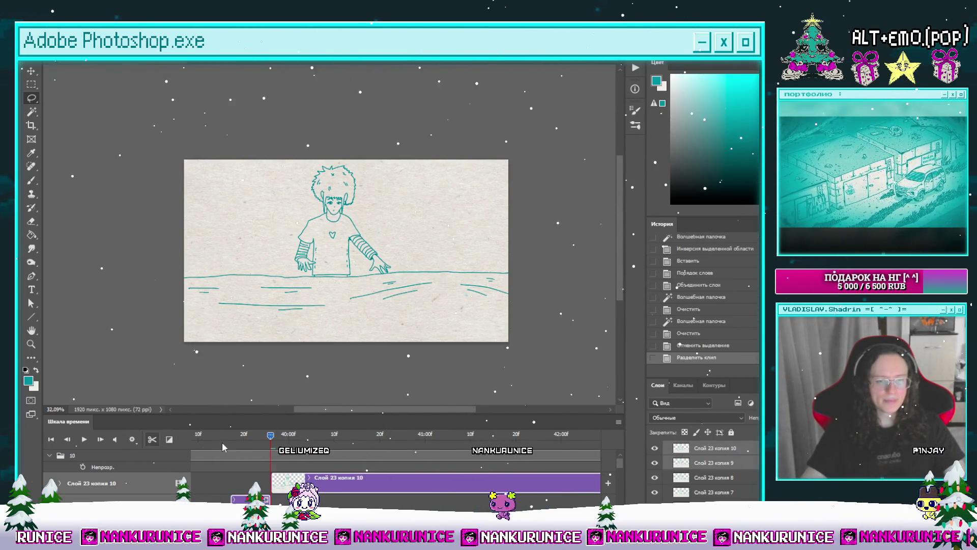
# Clear all drawing from the new frame, leaving only the onion-skin trace.
pyautogui.hotkey('ctrl', 'a')
pyautogui.press('Delete')
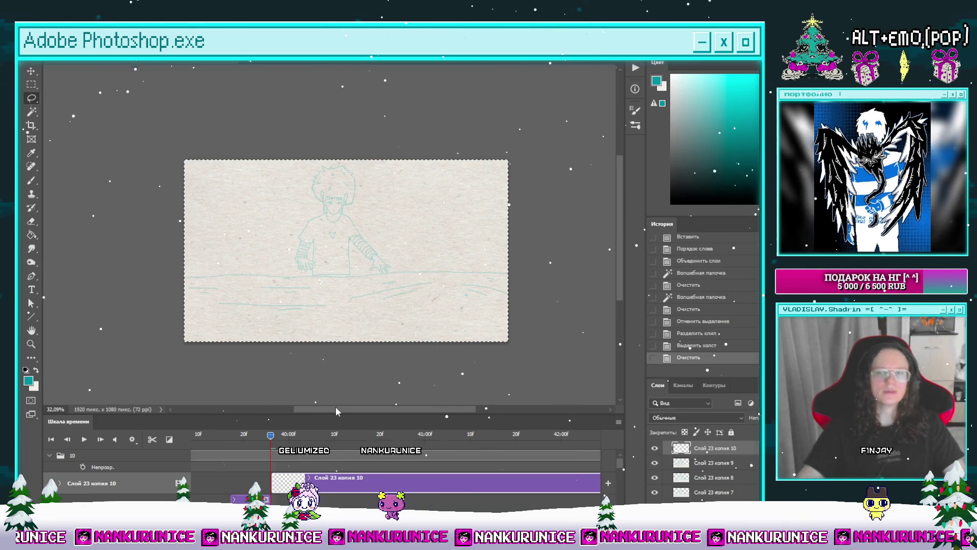
pyautogui.hotkey('ctrl', 'd')
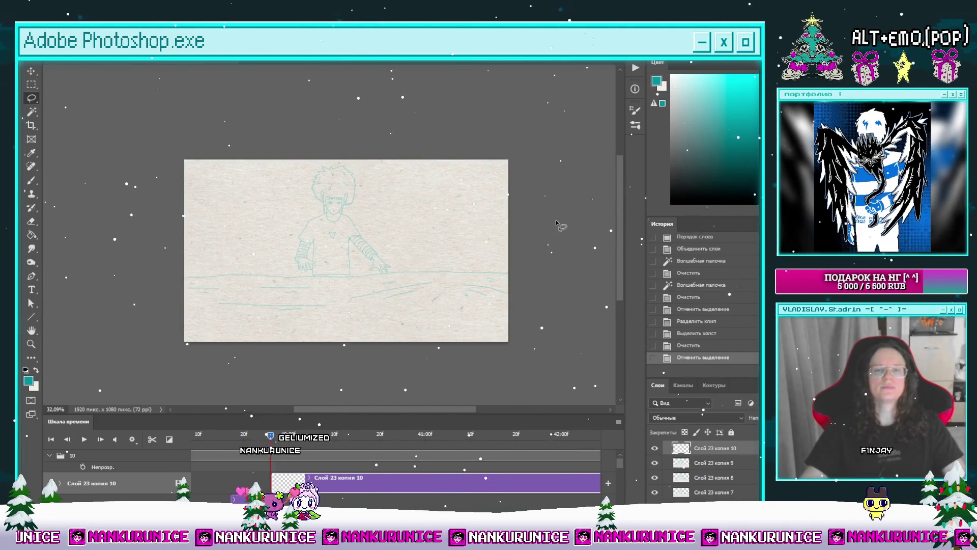
# Hide the workspace panels and zoom in close on the face.
pyautogui.press('Tab')
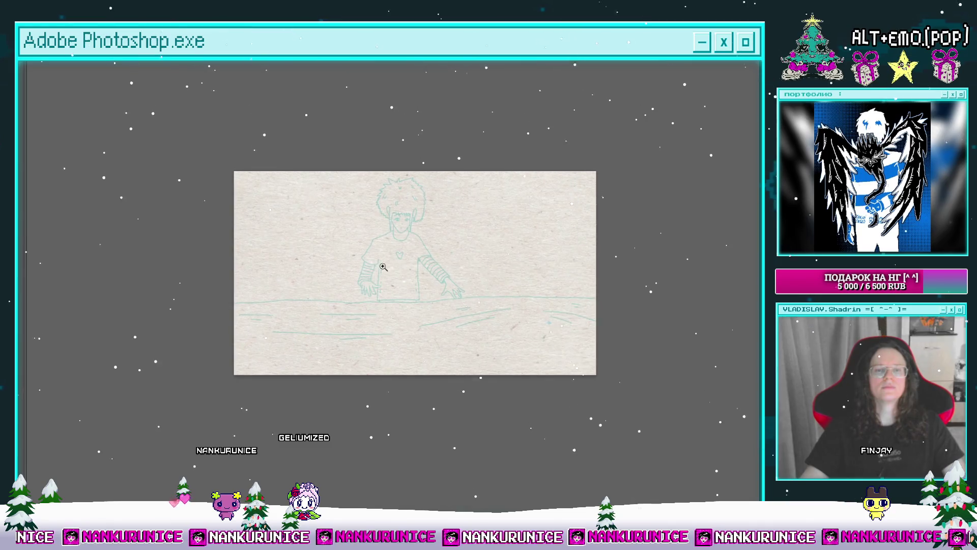
pyautogui.click(382, 267)
pyautogui.moveTo(404, 250)
pyautogui.mouseDown()
pyautogui.moveTo(383, 263)
pyautogui.moveTo(393, 289)
pyautogui.mouseUp()
pyautogui.click(370, 255)
pyautogui.click(372, 252)
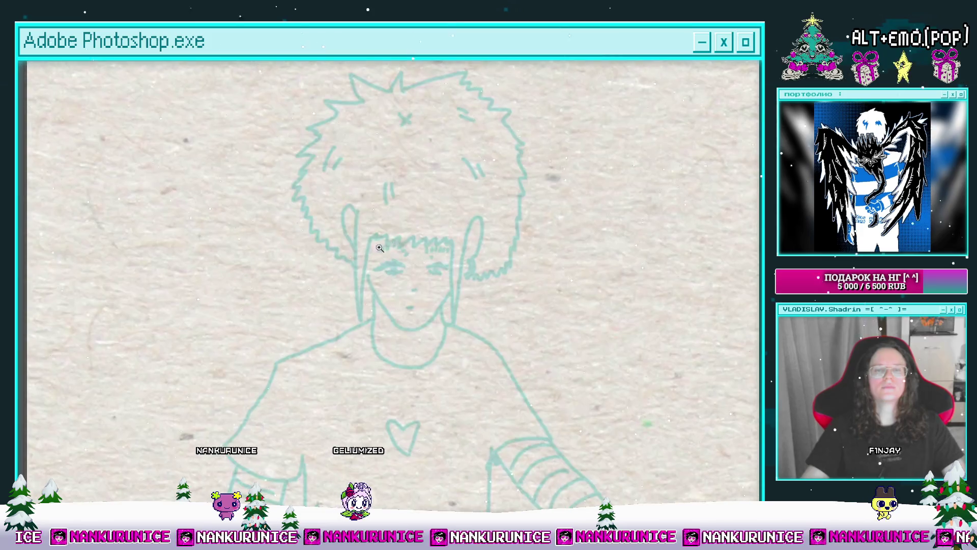
pyautogui.click(372, 253)
pyautogui.moveTo(371, 252); pyautogui.dragTo(370, 273)
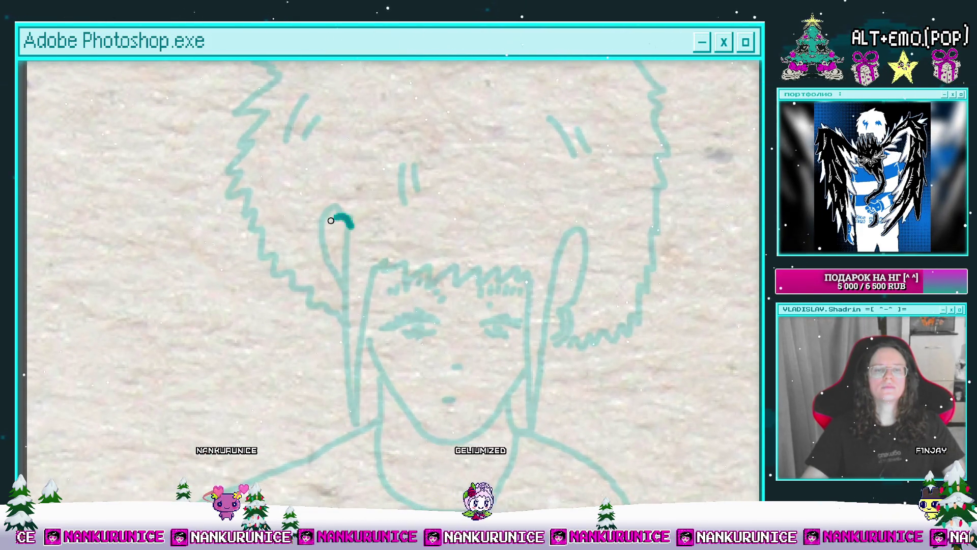
# Ink the left ear loop and extend the wavy fringe in teal.
pyautogui.moveTo(331, 220); pyautogui.dragTo(326, 267)
pyautogui.moveTo(323, 209); pyautogui.dragTo(328, 318)
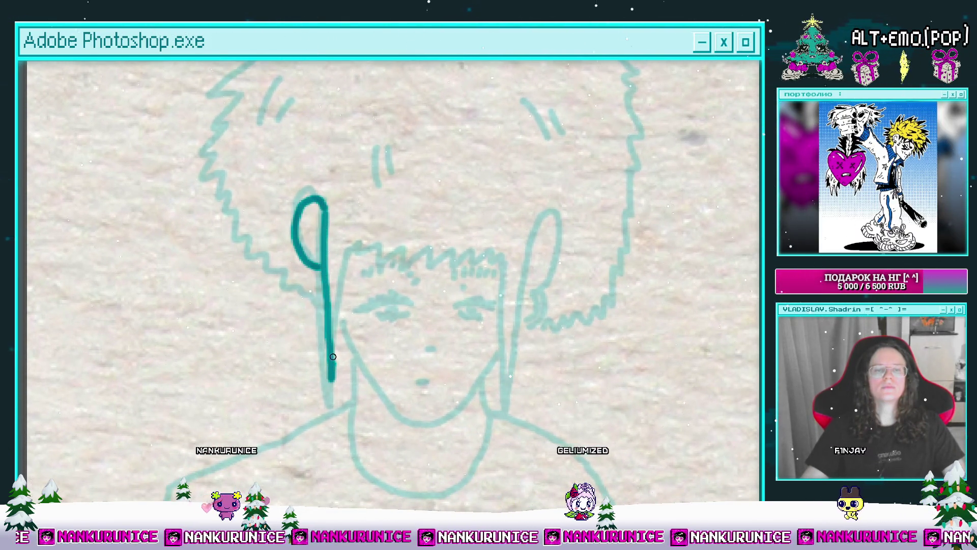
pyautogui.moveTo(350, 252); pyautogui.dragTo(316, 267)
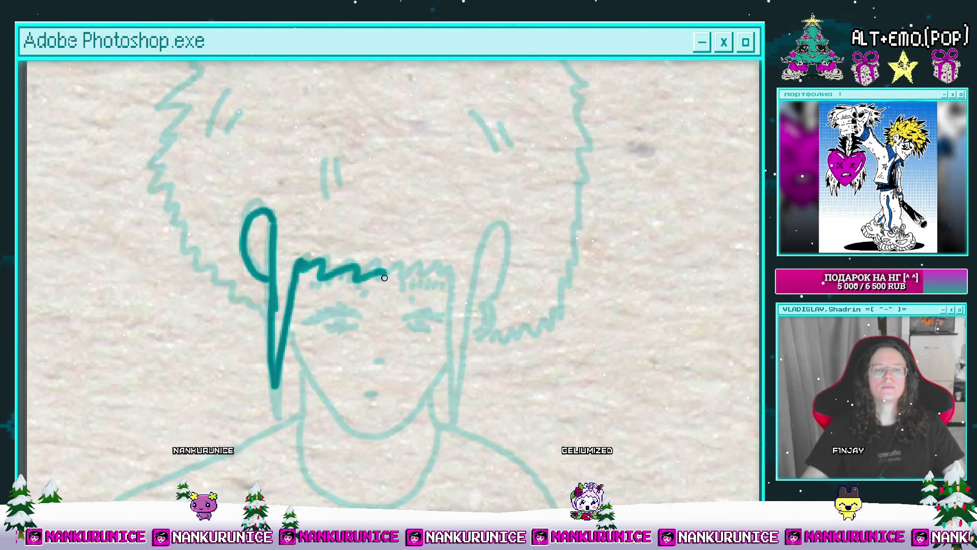
pyautogui.moveTo(441, 280); pyautogui.dragTo(452, 279)
pyautogui.moveTo(461, 284)
pyautogui.mouseDown()
pyautogui.moveTo(404, 277)
pyautogui.moveTo(401, 387)
pyautogui.mouseUp()
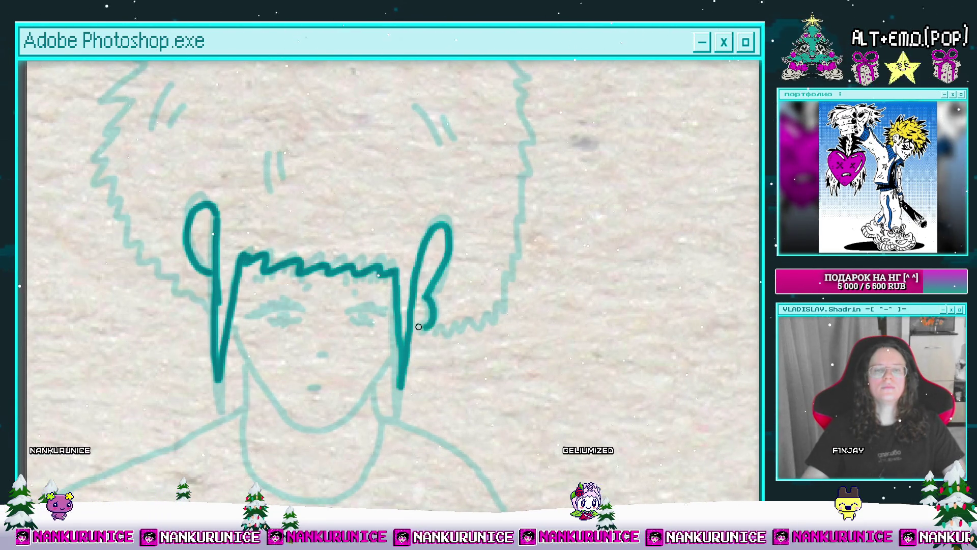
pyautogui.moveTo(405, 325); pyautogui.dragTo(473, 310)
# Paint both eyes as solid teal shapes.
pyautogui.click(365, 301)
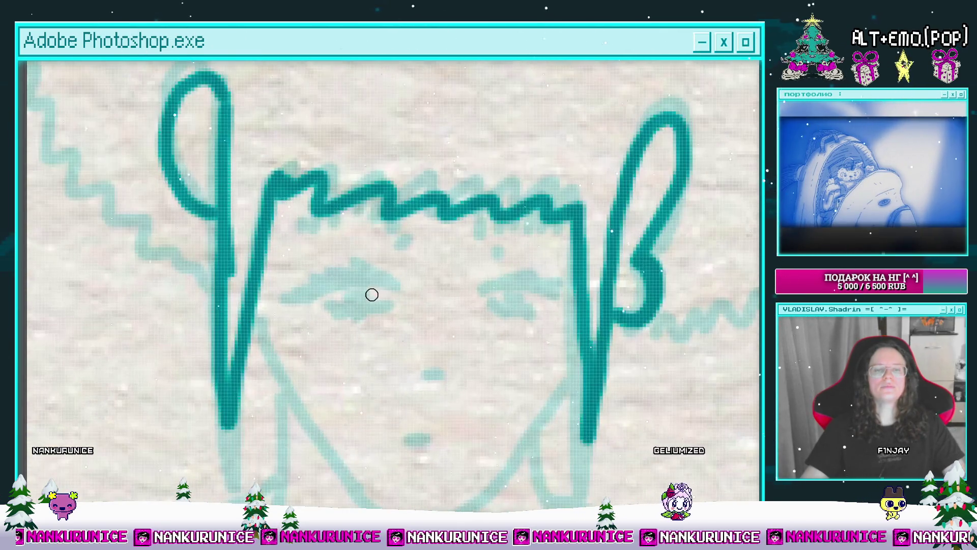
pyautogui.moveTo(392, 287)
pyautogui.mouseDown()
pyautogui.moveTo(298, 297)
pyautogui.moveTo(350, 331)
pyautogui.moveTo(344, 327)
pyautogui.moveTo(355, 354)
pyautogui.moveTo(402, 339)
pyautogui.moveTo(359, 348)
pyautogui.mouseUp()
pyautogui.moveTo(378, 345); pyautogui.dragTo(392, 358)
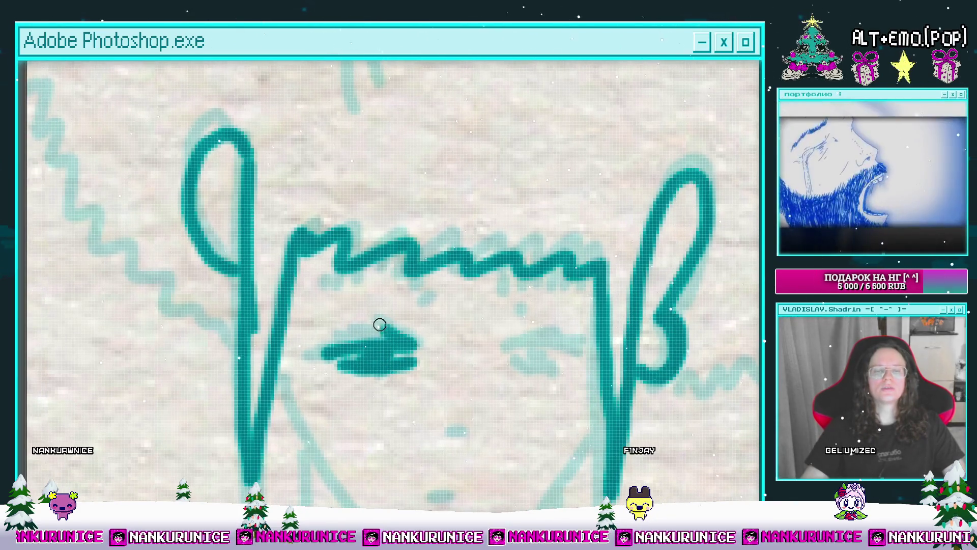
pyautogui.moveTo(309, 350); pyautogui.dragTo(321, 348)
pyautogui.moveTo(375, 365); pyautogui.dragTo(400, 324)
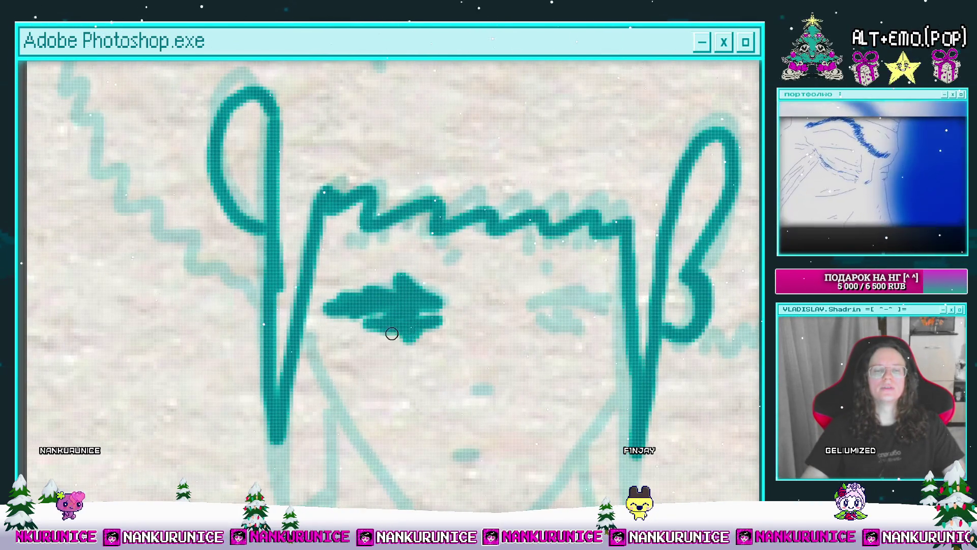
pyautogui.moveTo(459, 323); pyautogui.dragTo(337, 339)
pyautogui.moveTo(430, 323)
pyautogui.mouseDown()
pyautogui.moveTo(414, 338)
pyautogui.moveTo(408, 318)
pyautogui.moveTo(472, 324)
pyautogui.mouseUp()
pyautogui.moveTo(418, 338)
pyautogui.mouseDown()
pyautogui.moveTo(442, 351)
pyautogui.moveTo(463, 346)
pyautogui.mouseUp()
pyautogui.moveTo(320, 288); pyautogui.dragTo(376, 319)
# Add a dot between the eyes and short strokes along the fringe.
pyautogui.click(464, 316)
pyautogui.moveTo(356, 286)
pyautogui.mouseDown()
pyautogui.moveTo(396, 312)
pyautogui.moveTo(382, 311)
pyautogui.mouseUp()
pyautogui.moveTo(374, 289); pyautogui.dragTo(333, 299)
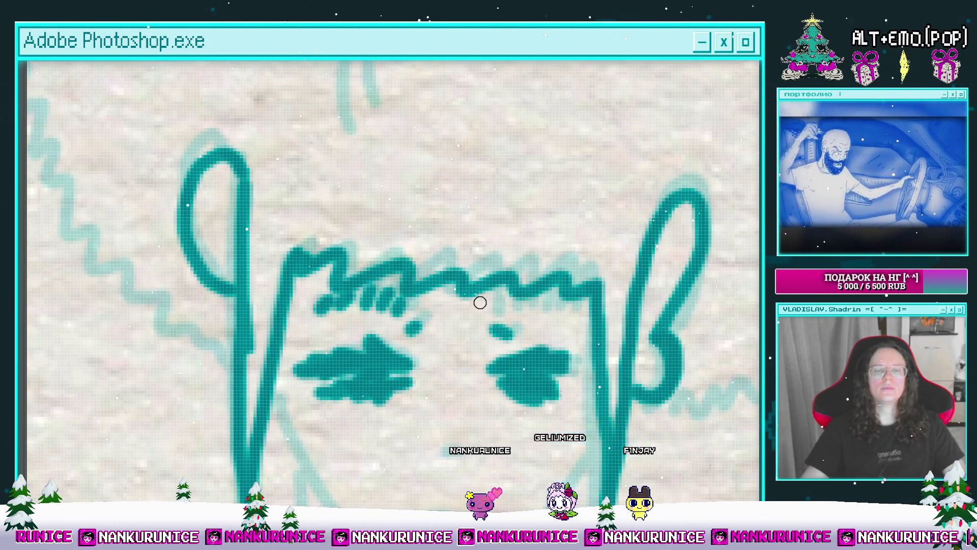
pyautogui.moveTo(525, 300)
pyautogui.mouseDown()
pyautogui.moveTo(562, 323)
pyautogui.moveTo(533, 229)
pyautogui.mouseUp()
# Draw the jawline down to the chin, redoing the stroke once.
pyautogui.moveTo(483, 304); pyautogui.dragTo(448, 261)
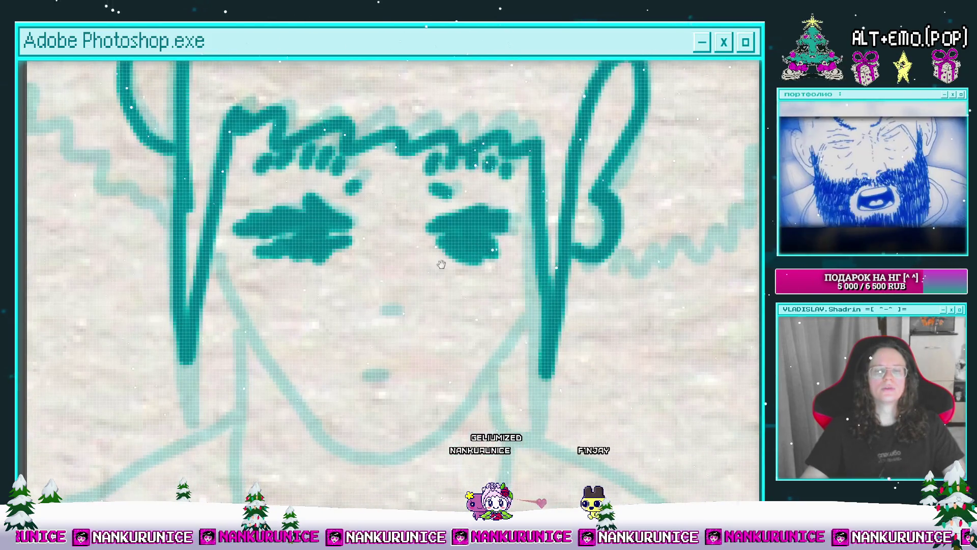
pyautogui.moveTo(418, 312); pyautogui.dragTo(445, 278)
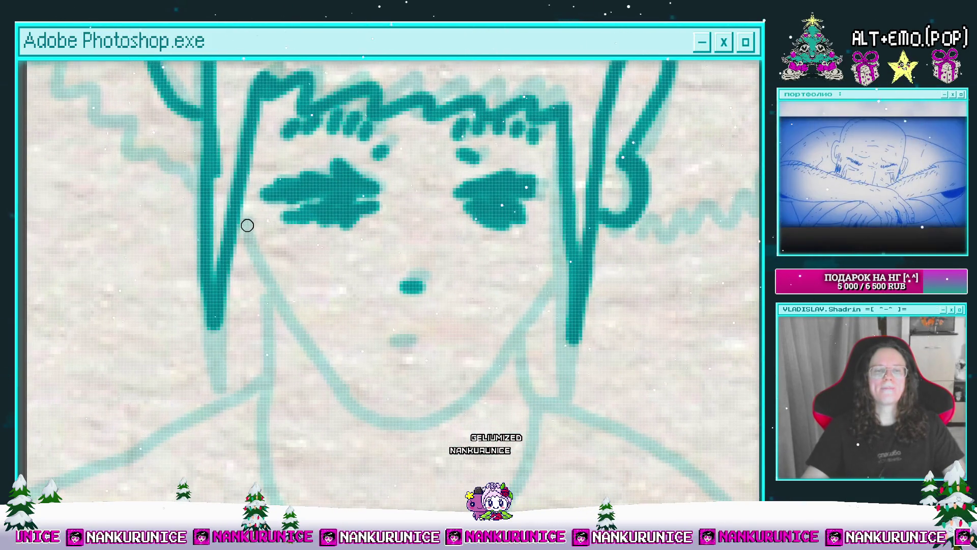
pyautogui.moveTo(248, 225); pyautogui.dragTo(310, 323)
pyautogui.hotkey('ctrl', 'z')
pyautogui.moveTo(248, 245)
pyautogui.mouseDown()
pyautogui.moveTo(303, 329)
pyautogui.moveTo(393, 419)
pyautogui.moveTo(458, 399)
pyautogui.moveTo(521, 334)
pyautogui.moveTo(565, 265)
pyautogui.mouseUp()
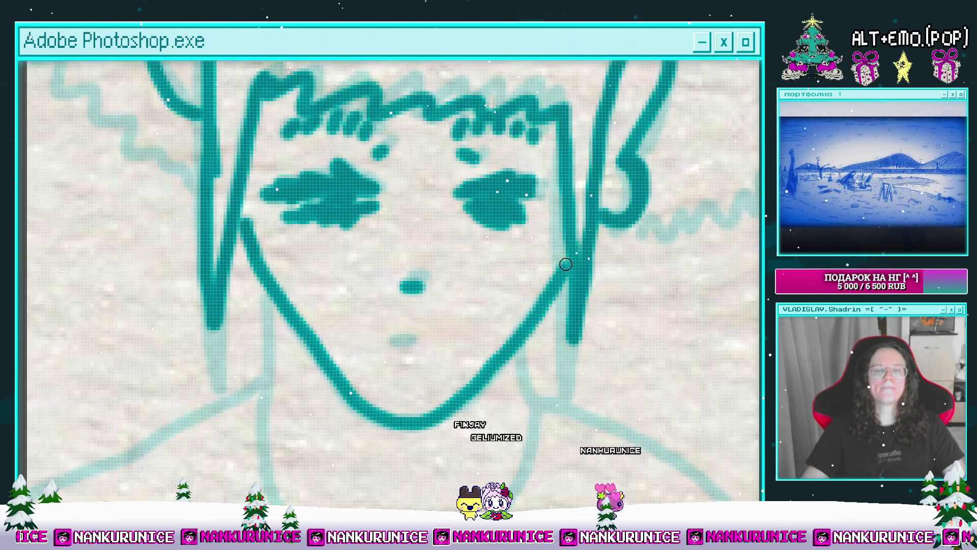
pyautogui.scroll(-5, 565, 265)
pyautogui.moveTo(417, 197)
pyautogui.mouseDown()
pyautogui.moveTo(392, 205)
pyautogui.moveTo(416, 212)
pyautogui.mouseUp()
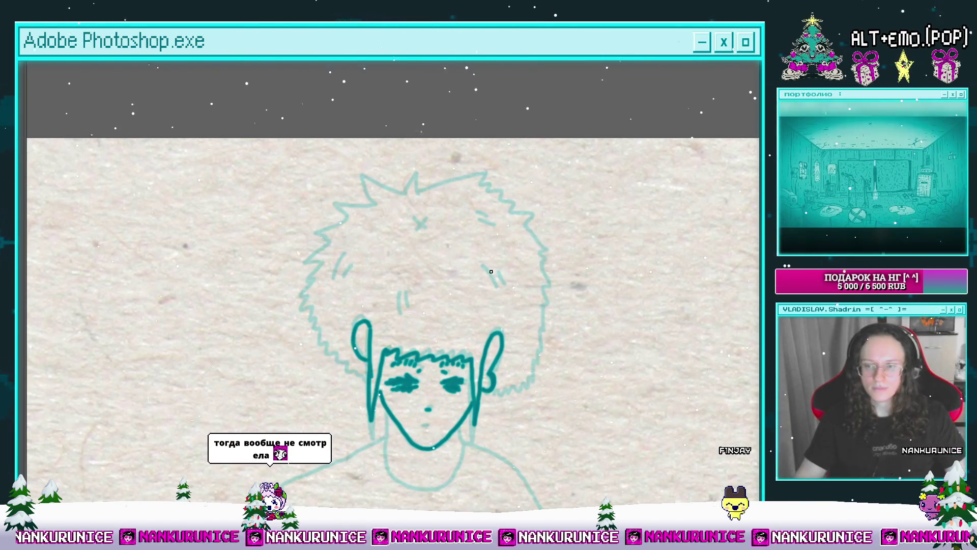
# Ink the spiky afro outline from the top down the right side of the hair.
pyautogui.moveTo(474, 269)
pyautogui.mouseDown()
pyautogui.moveTo(494, 293)
pyautogui.moveTo(516, 295)
pyautogui.mouseUp()
pyautogui.moveTo(447, 223)
pyautogui.mouseDown()
pyautogui.moveTo(399, 214)
pyautogui.moveTo(412, 202)
pyautogui.mouseUp()
pyautogui.moveTo(411, 203); pyautogui.dragTo(422, 219)
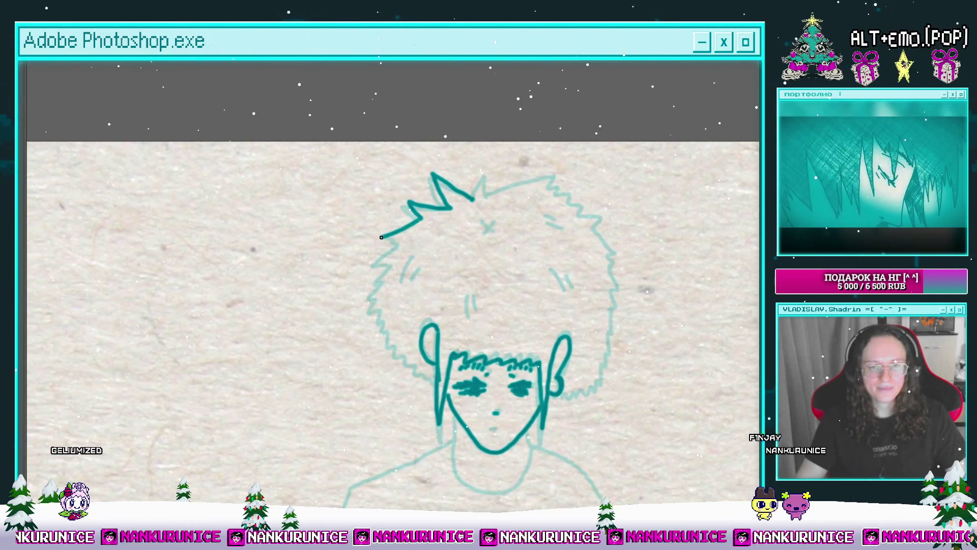
pyautogui.moveTo(369, 275); pyautogui.dragTo(335, 251)
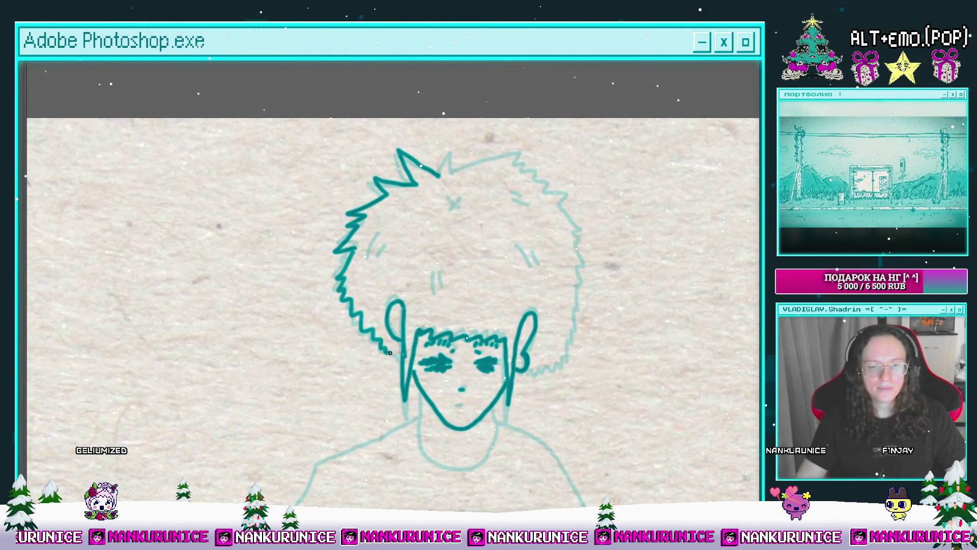
pyautogui.moveTo(413, 354); pyautogui.dragTo(360, 397)
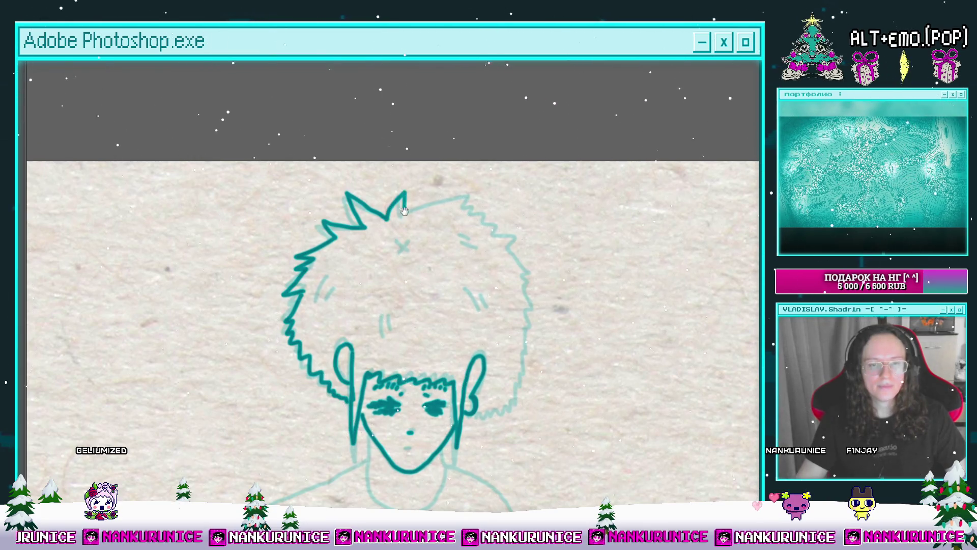
pyautogui.moveTo(404, 211); pyautogui.dragTo(399, 222)
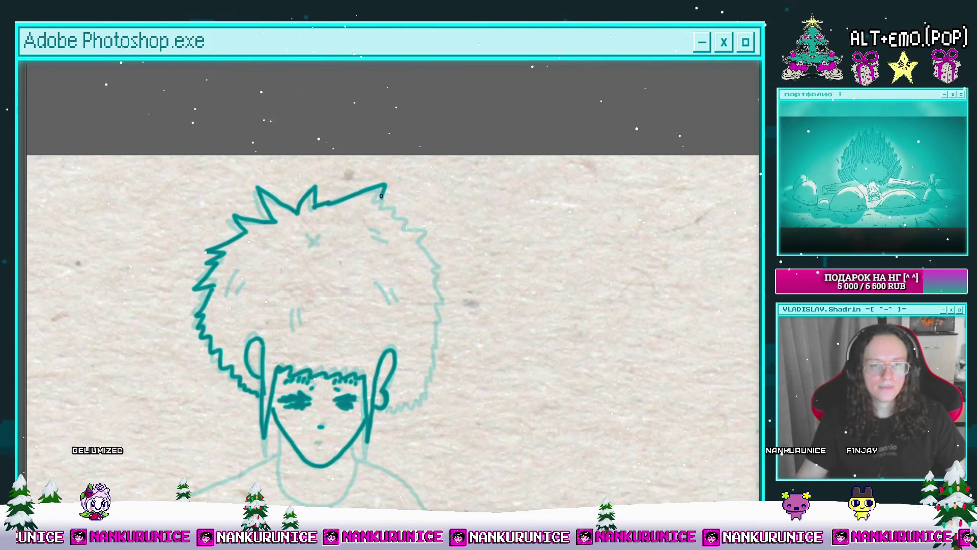
pyautogui.scroll(-3, 448, 201)
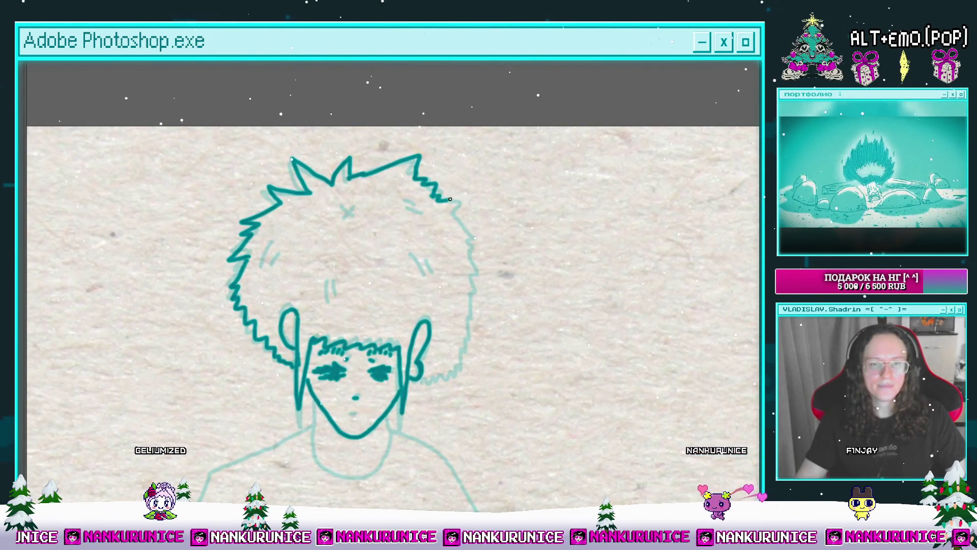
pyautogui.moveTo(459, 229); pyautogui.dragTo(447, 202)
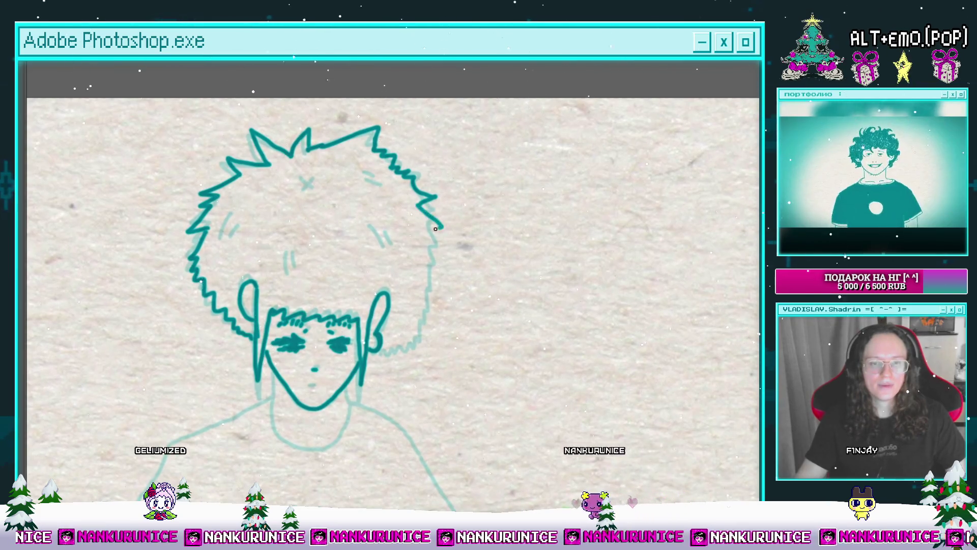
pyautogui.moveTo(466, 247); pyautogui.dragTo(452, 220)
pyautogui.scroll(-2, 445, 221)
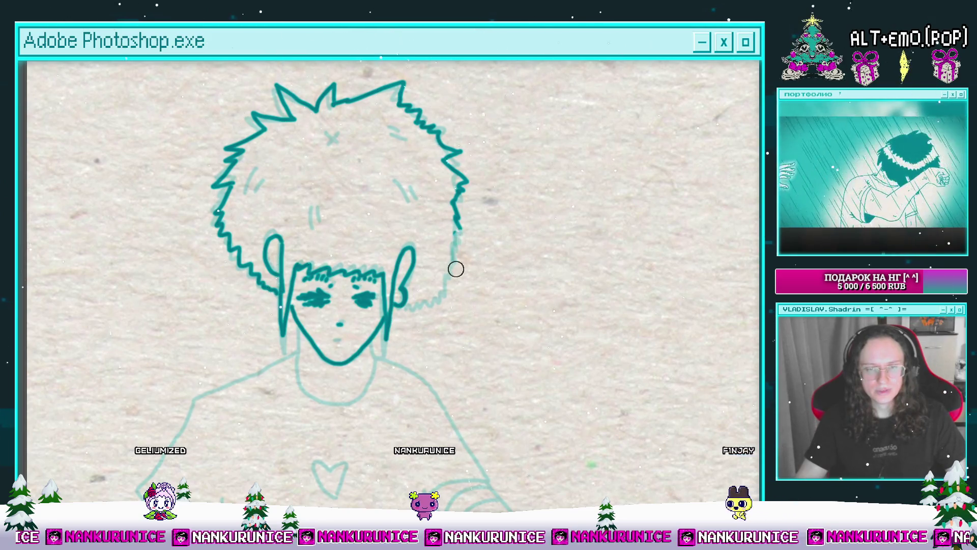
# With a finer brush, ink the X mark and strands inside the hair, then restore the panels.
pyautogui.press('[')
pyautogui.press('[')
pyautogui.press('[')
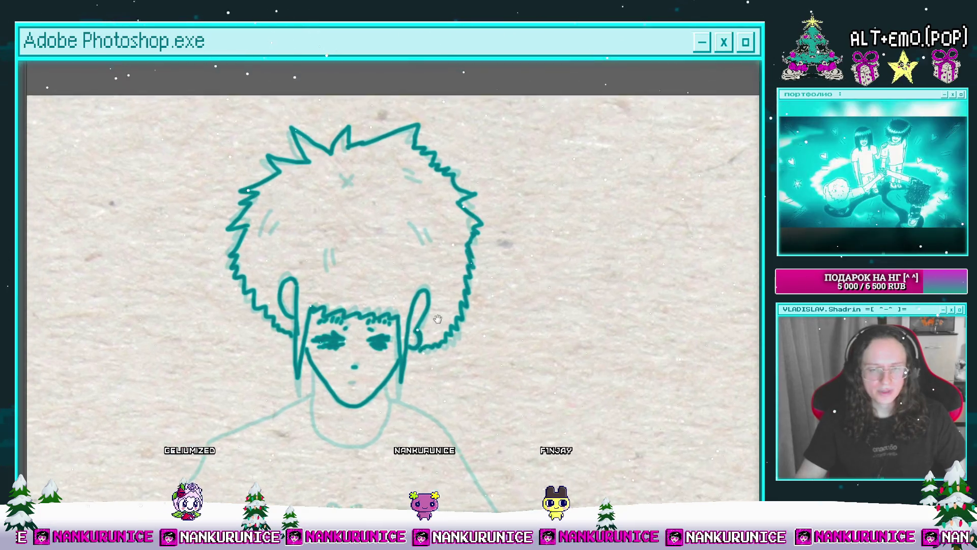
pyautogui.scroll(2, 352, 183)
pyautogui.moveTo(345, 176); pyautogui.dragTo(359, 190)
pyautogui.moveTo(359, 176); pyautogui.dragTo(345, 190)
pyautogui.moveTo(296, 247)
pyautogui.mouseDown()
pyautogui.moveTo(347, 224)
pyautogui.moveTo(272, 242)
pyautogui.moveTo(245, 282)
pyautogui.mouseUp()
pyautogui.scroll(-2, 377, 273)
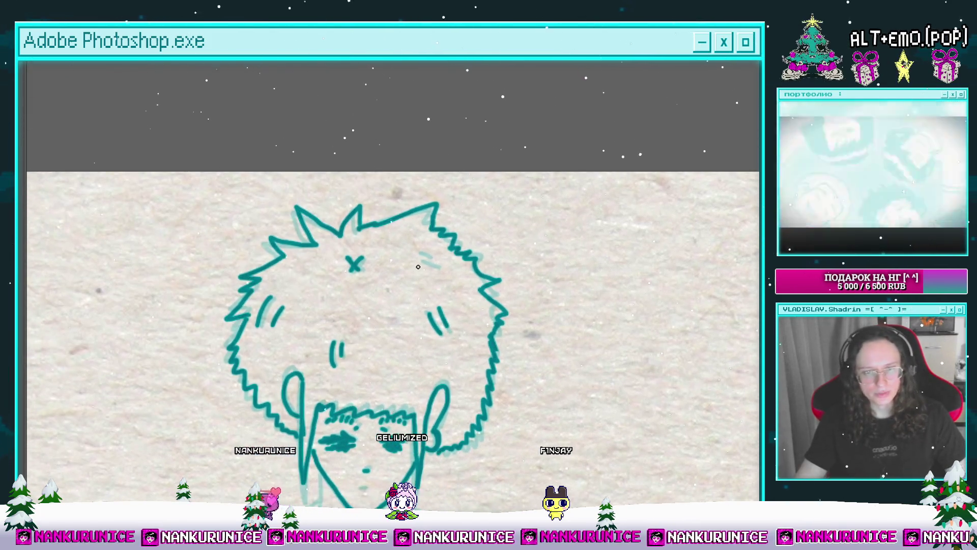
pyautogui.moveTo(342, 280)
pyautogui.mouseDown()
pyautogui.moveTo(388, 287)
pyautogui.moveTo(395, 140)
pyautogui.mouseUp()
pyautogui.scroll(2, 435, 260)
pyautogui.moveTo(420, 270); pyautogui.dragTo(393, 235)
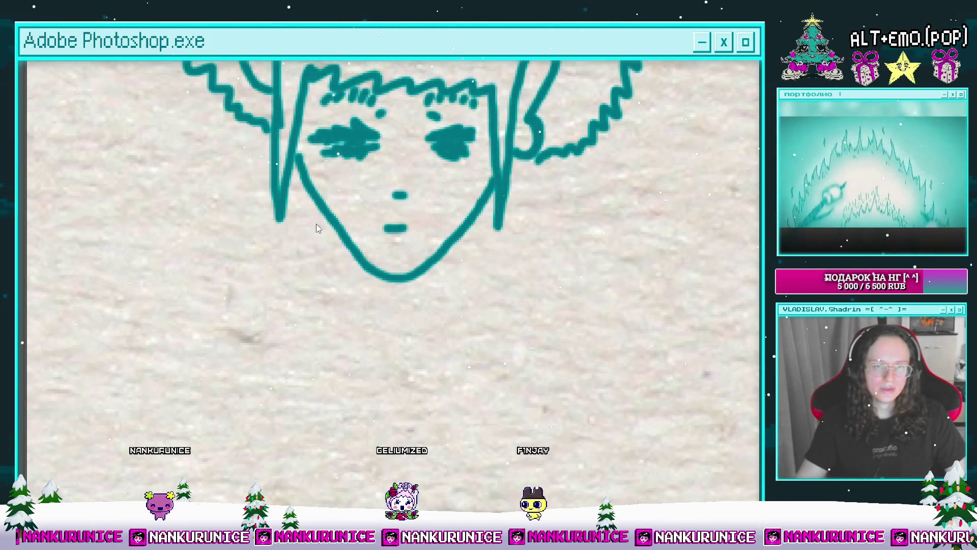
pyautogui.press('Tab')
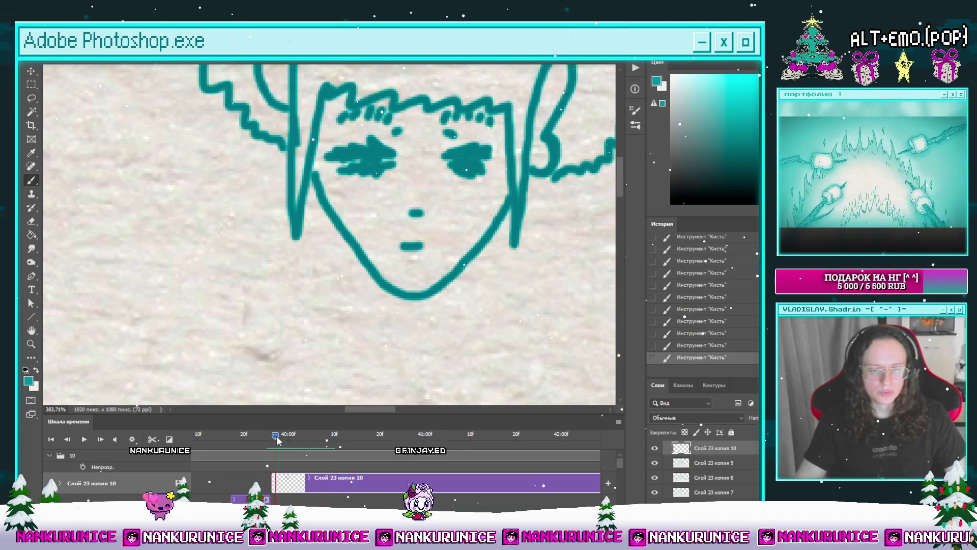
# Step back one frame to show the neck and shoulder sketch, with panels hidden.
pyautogui.press('Left')
pyautogui.press('l')
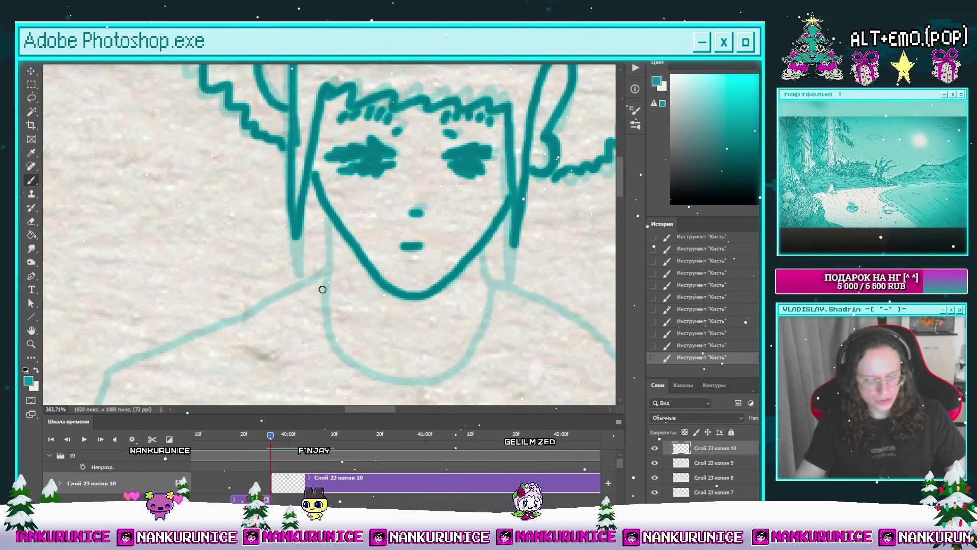
pyautogui.scroll(-4, 331, 305)
pyautogui.press('Tab')
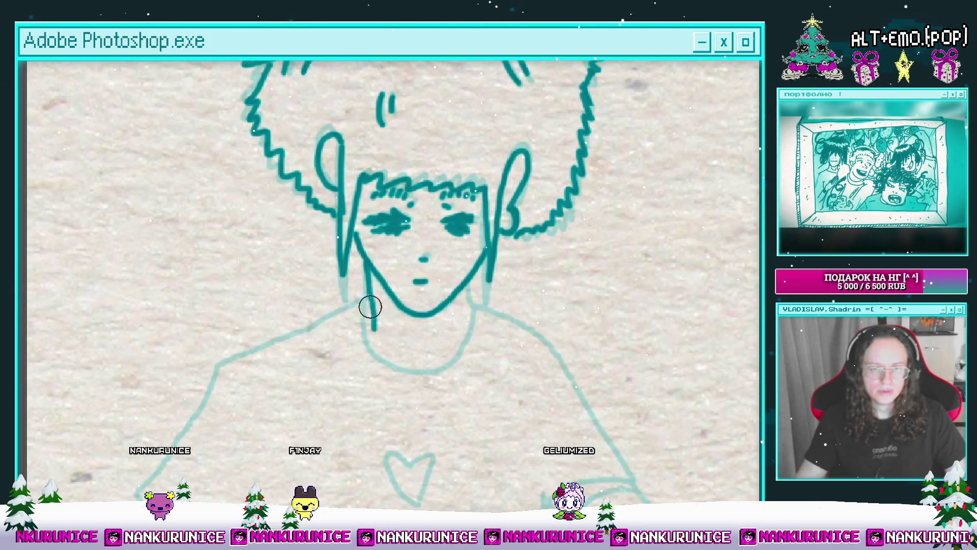
# Ink the neck up to the chin, the left shoulder and the left sleeve edge.
pyautogui.moveTo(407, 371)
pyautogui.mouseDown()
pyautogui.moveTo(445, 363)
pyautogui.moveTo(473, 288)
pyautogui.mouseUp()
pyautogui.scroll(-2, 402, 290)
pyautogui.scroll(-1, 403, 291)
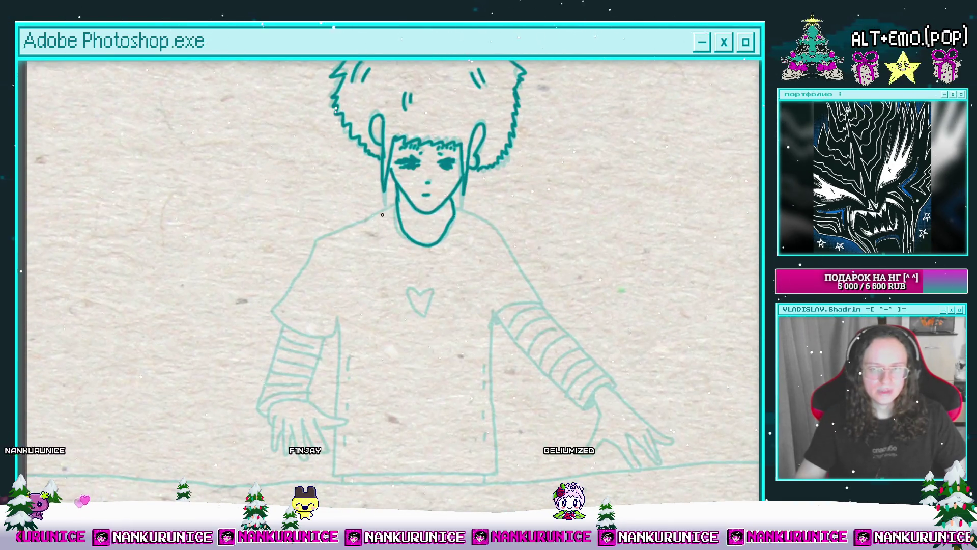
pyautogui.scroll(2, 438, 223)
pyautogui.moveTo(431, 193); pyautogui.dragTo(408, 204)
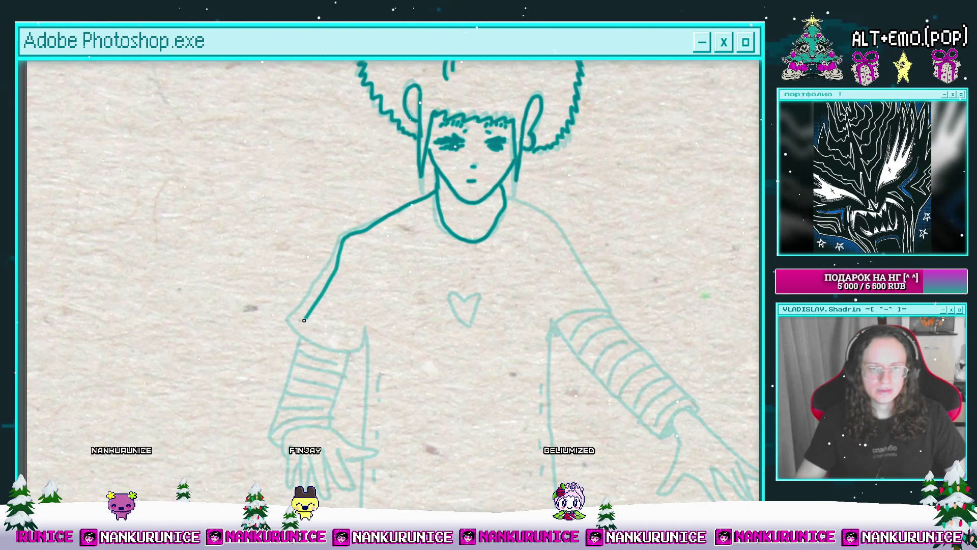
pyautogui.moveTo(328, 279); pyautogui.dragTo(368, 245)
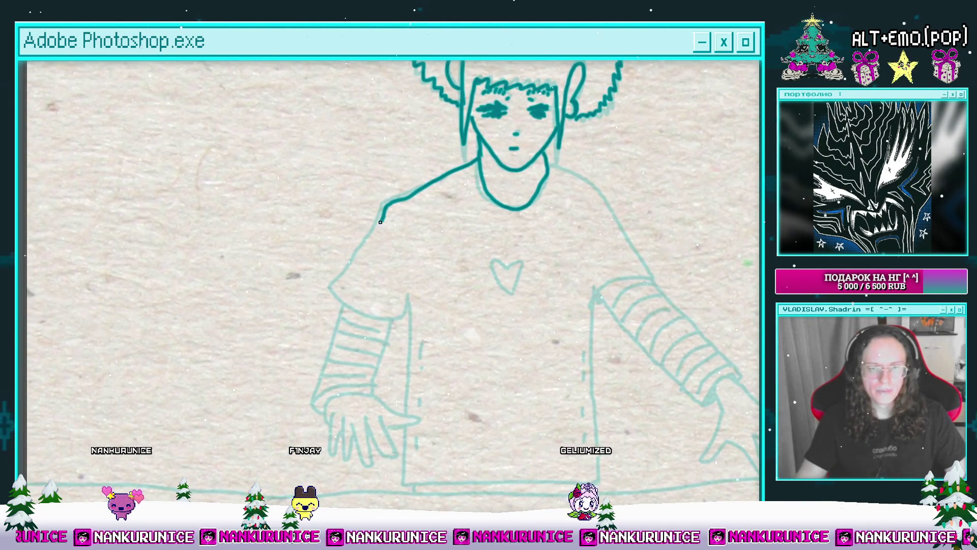
pyautogui.moveTo(342, 299)
pyautogui.mouseDown()
pyautogui.moveTo(410, 293)
pyautogui.moveTo(395, 247)
pyautogui.mouseUp()
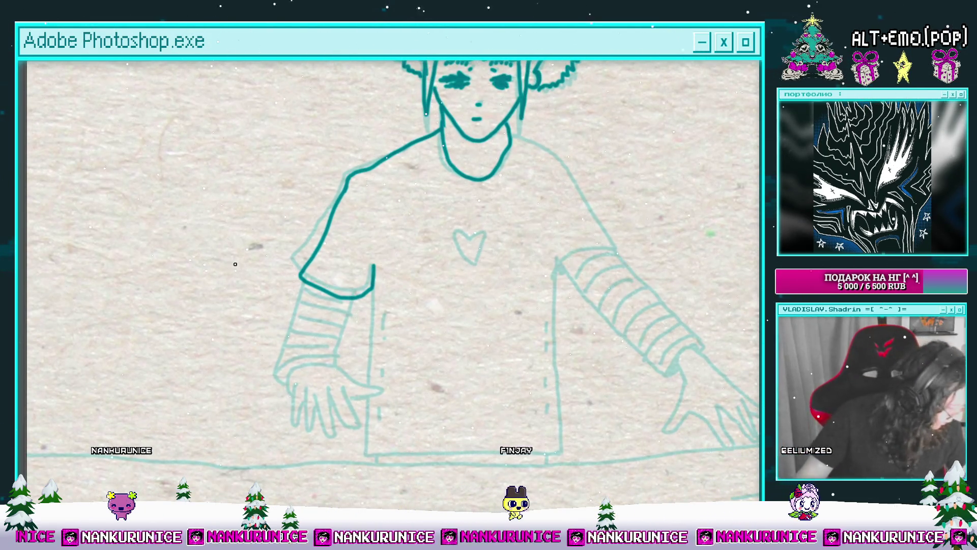
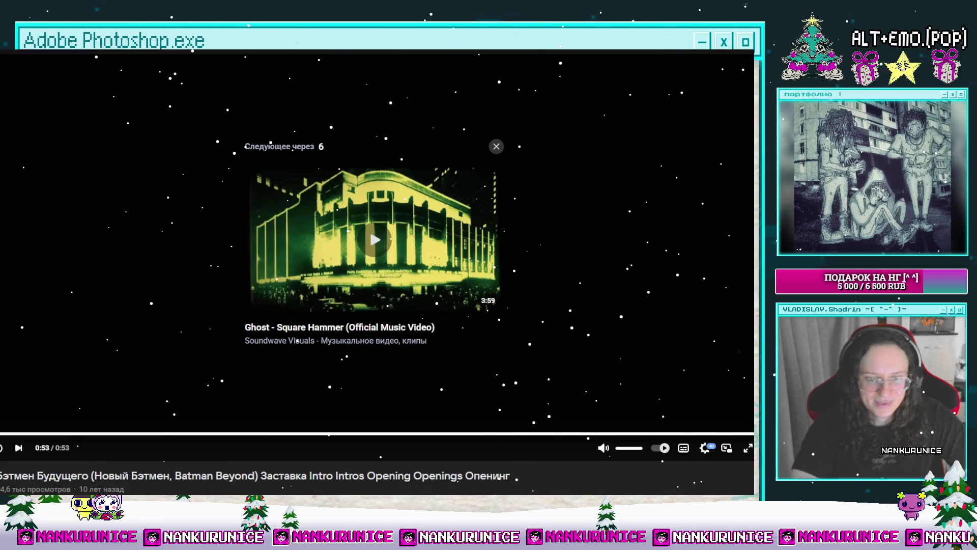
# Dismiss YouTube's 'Next in' autoplay card and switch to the VK Music page.
pyautogui.click(496, 147)
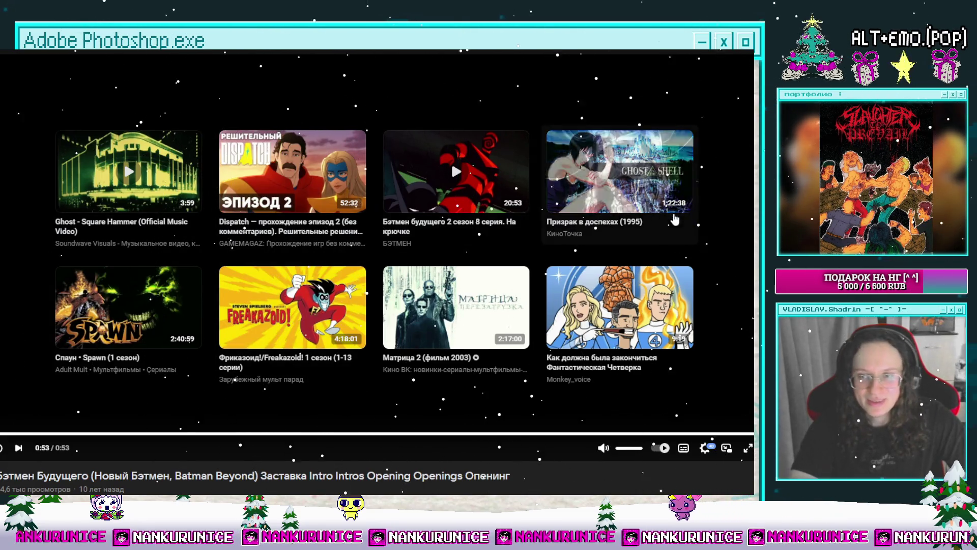
pyautogui.scroll(-1, 713, 439)
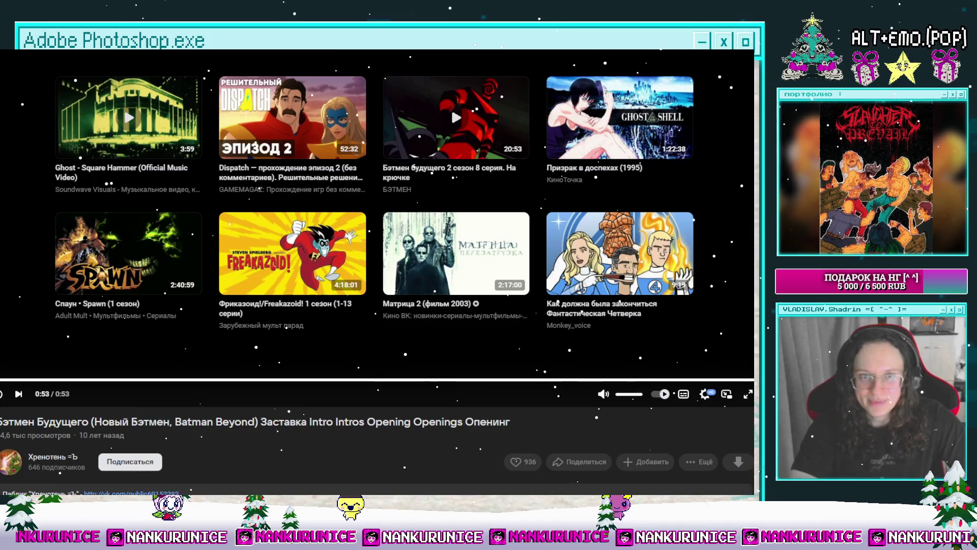
pyautogui.hotkey('ctrl', 'Tab')
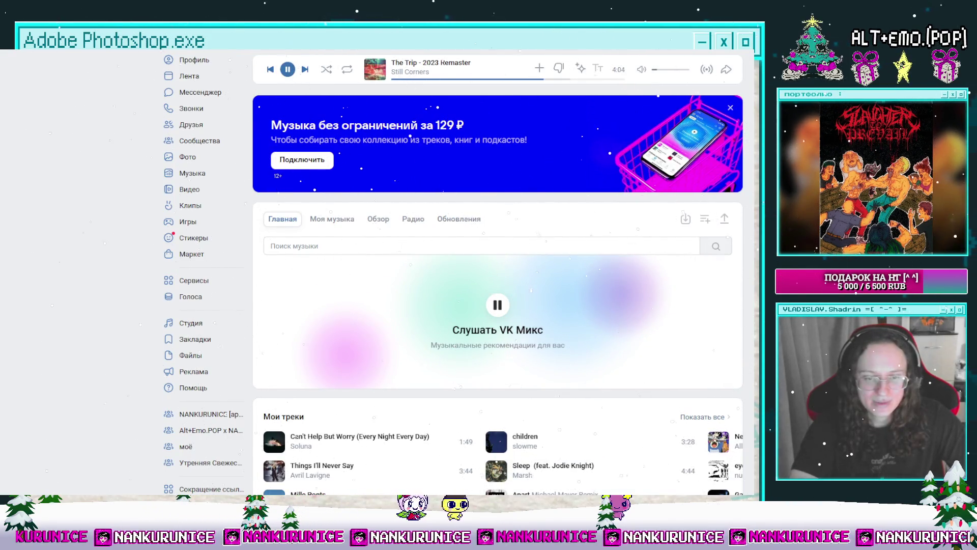
# Switch from VK Music back to the Photoshop character drawing.
pyautogui.hotkey('alt', 'Tab')
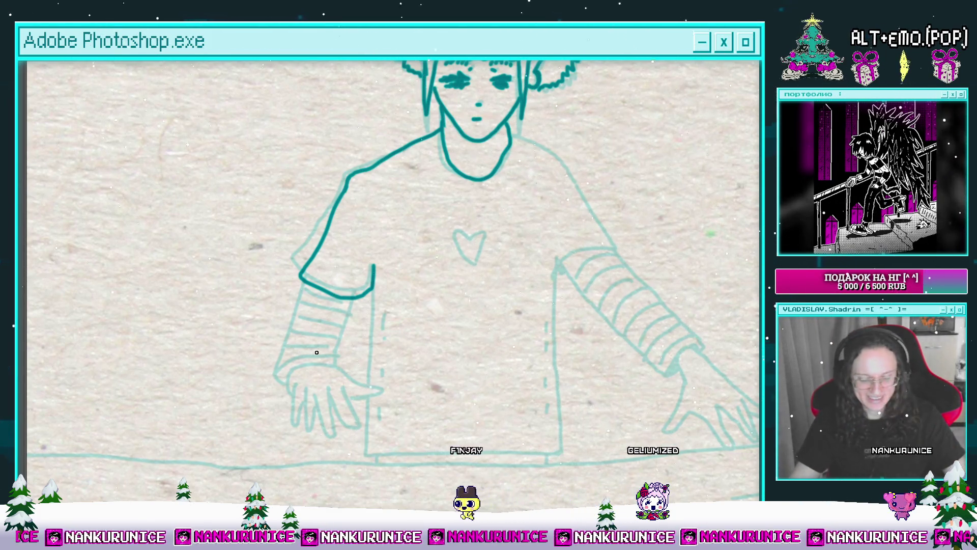
# Zoom in and ink the left half of the shirt's heart in dark teal.
pyautogui.click(444, 245)
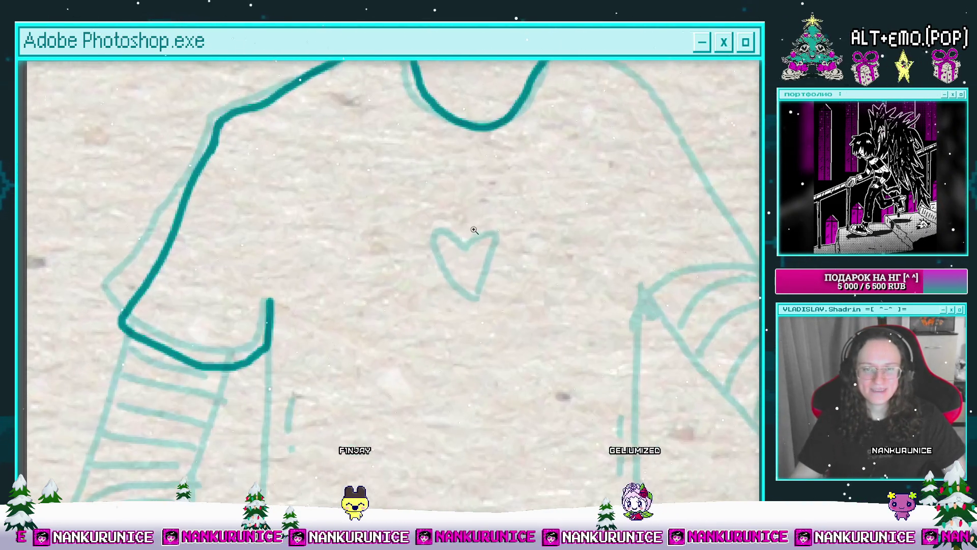
pyautogui.moveTo(464, 252)
pyautogui.mouseDown()
pyautogui.moveTo(476, 284)
pyautogui.moveTo(489, 231)
pyautogui.moveTo(476, 293)
pyautogui.moveTo(492, 210)
pyautogui.mouseUp()
pyautogui.scroll(-3, 390, 245)
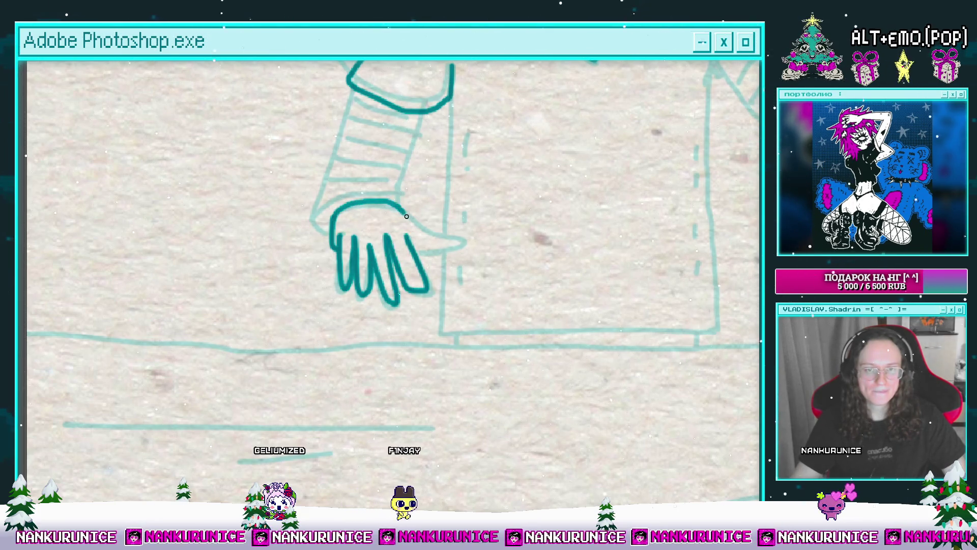
pyautogui.scroll(-4, 441, 253)
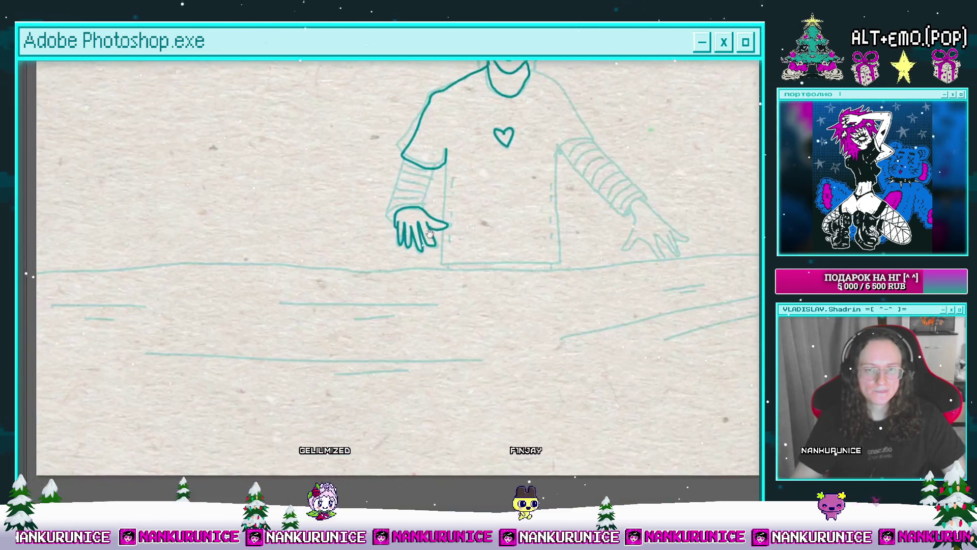
# Show the panels, play and stop the animation, and jump to a later frame.
pyautogui.press('Tab')
pyautogui.press('space')
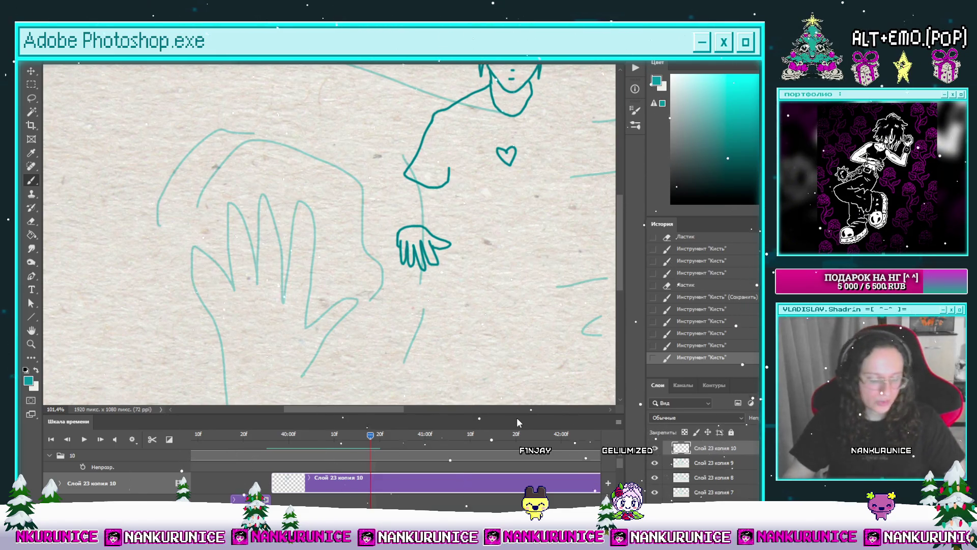
pyautogui.click(271, 434)
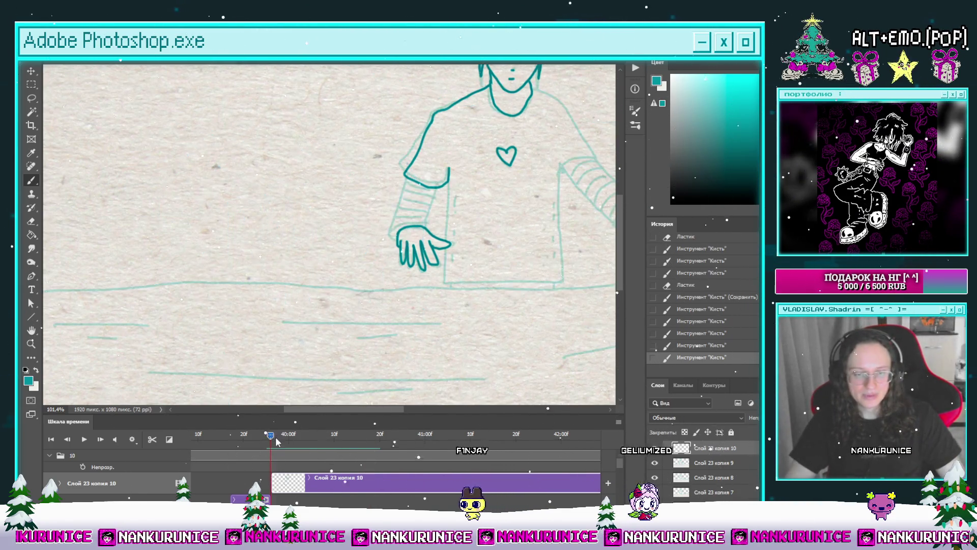
# Hide the panels, rotate the lassoed left hand slightly clockwise, and lower it about 50 px.
pyautogui.press('Tab')
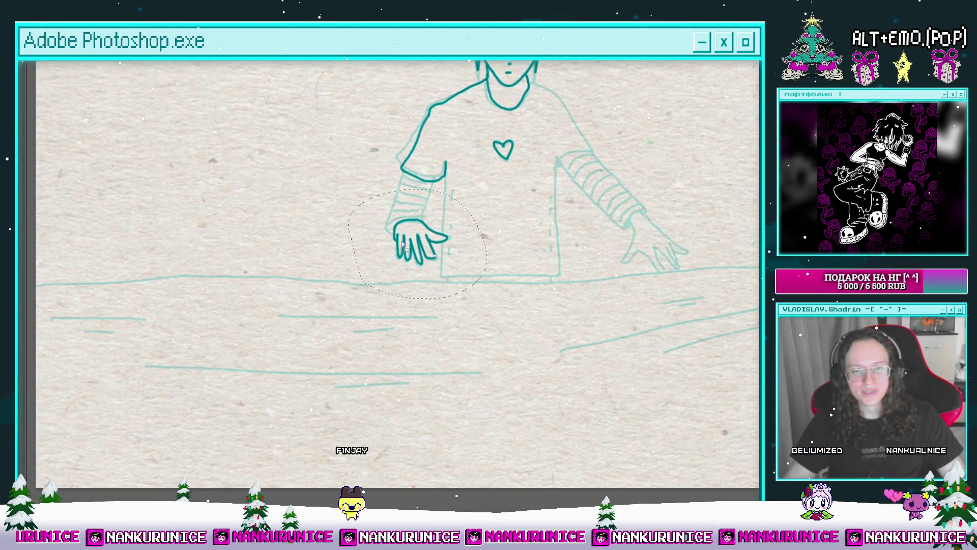
pyautogui.hotkey('ctrl', 't')
pyautogui.moveTo(470, 326); pyautogui.dragTo(461, 333)
pyautogui.moveTo(423, 249); pyautogui.dragTo(431, 285)
pyautogui.press('Return')
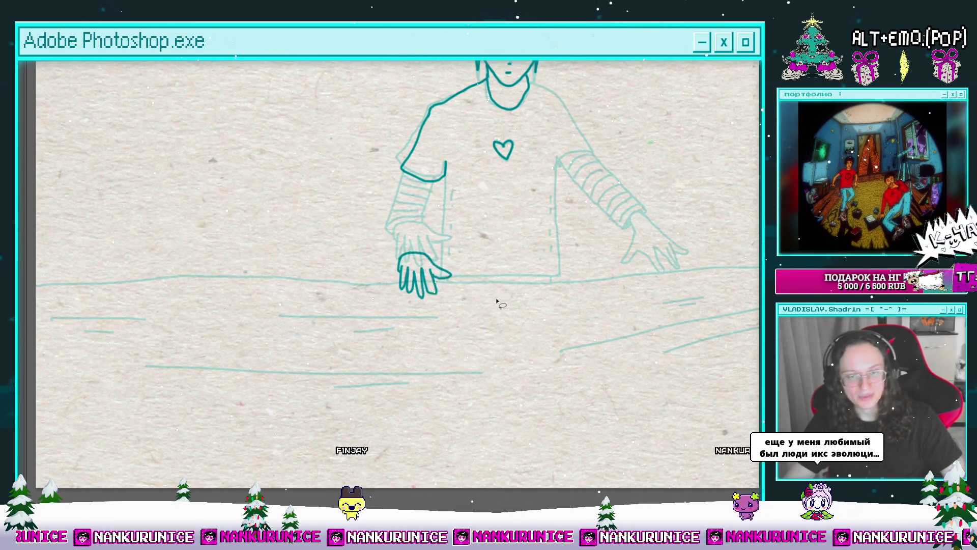
# Zoom in close on the left arm and enlarge the brush.
pyautogui.moveTo(495, 232)
pyautogui.mouseDown()
pyautogui.moveTo(445, 274)
pyautogui.moveTo(471, 270)
pyautogui.mouseUp()
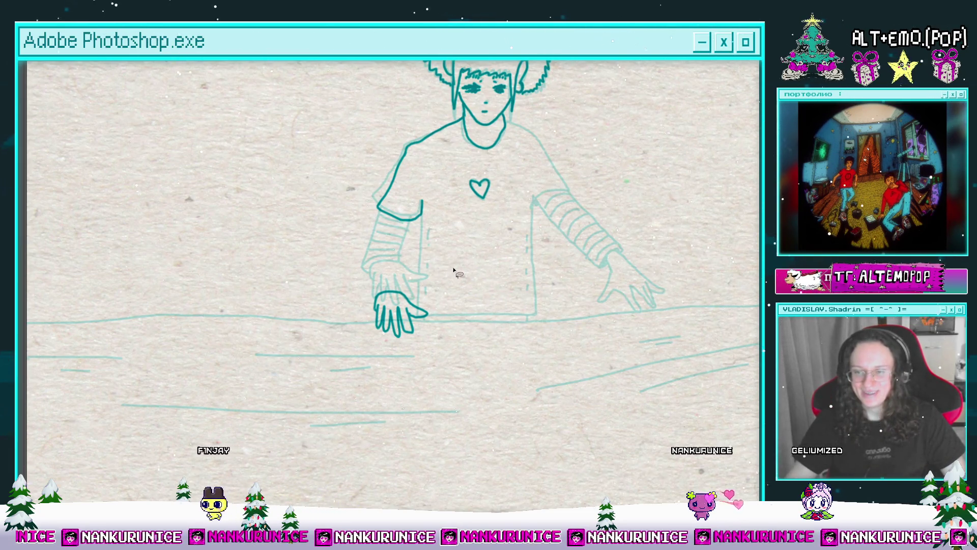
pyautogui.click(449, 291)
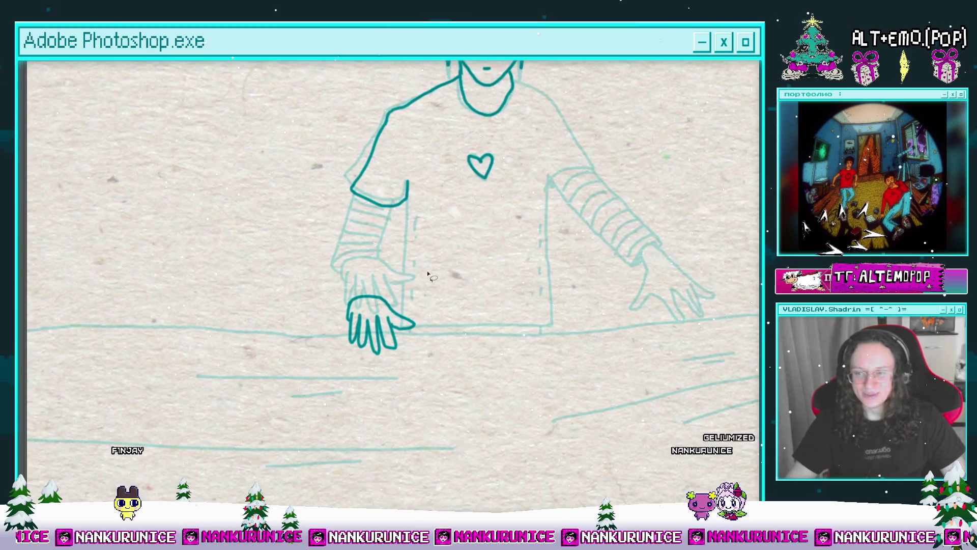
pyautogui.click(390, 262)
pyautogui.scroll(1, 409, 277)
pyautogui.scroll(-2, 407, 281)
pyautogui.scroll(3, 432, 226)
pyautogui.moveTo(432, 226); pyautogui.dragTo(432, 191)
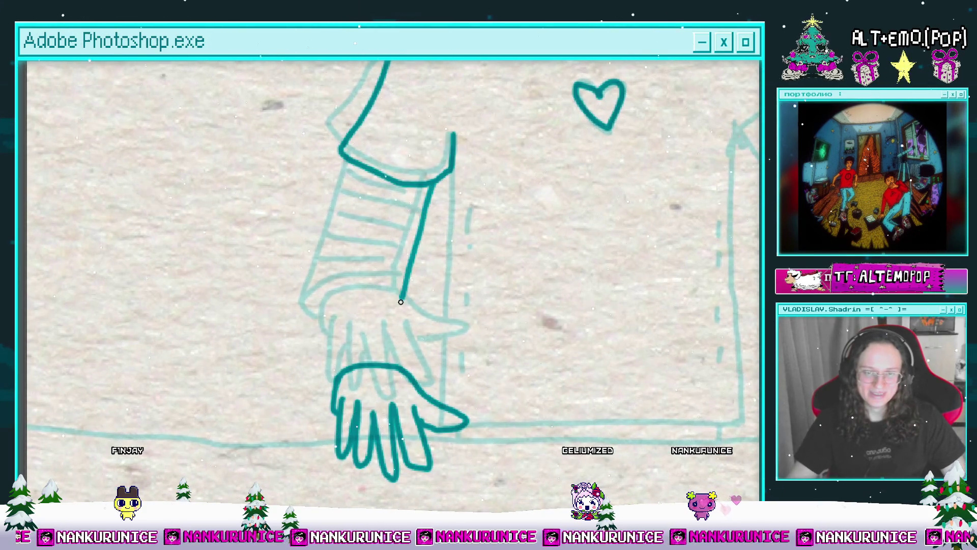
pyautogui.moveTo(412, 363); pyautogui.dragTo(427, 372)
pyautogui.press(']')
pyautogui.press(']')
pyautogui.press(']')
# Ink the left arm's outline down to the wrist cuff and a curve across the wrist.
pyautogui.moveTo(378, 198)
pyautogui.mouseDown()
pyautogui.moveTo(343, 390)
pyautogui.moveTo(353, 333)
pyautogui.mouseUp()
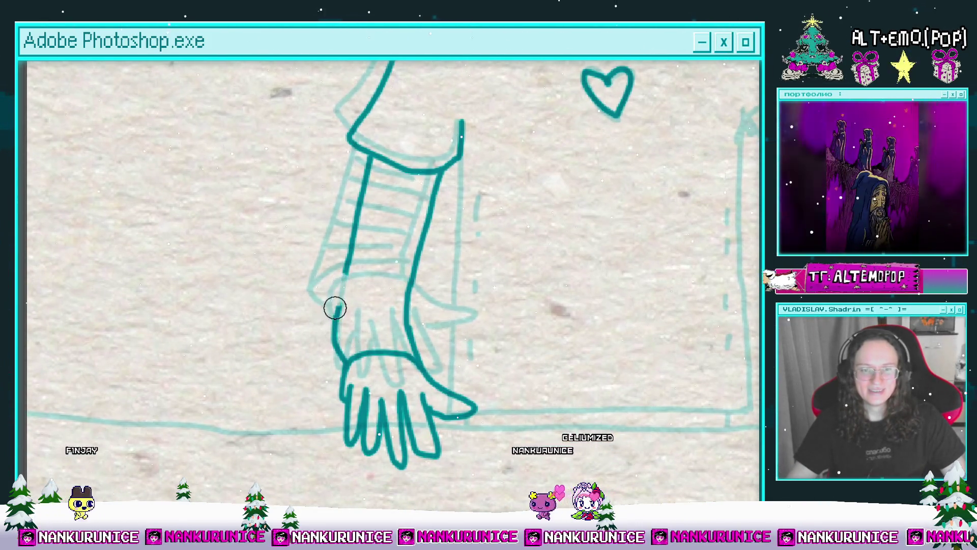
pyautogui.hotkey('ctrl', 'z')
pyautogui.hotkey('ctrl', 'z')
pyautogui.hotkey('ctrl', 'z')
pyautogui.moveTo(344, 229); pyautogui.dragTo(342, 357)
pyautogui.moveTo(352, 346); pyautogui.dragTo(345, 370)
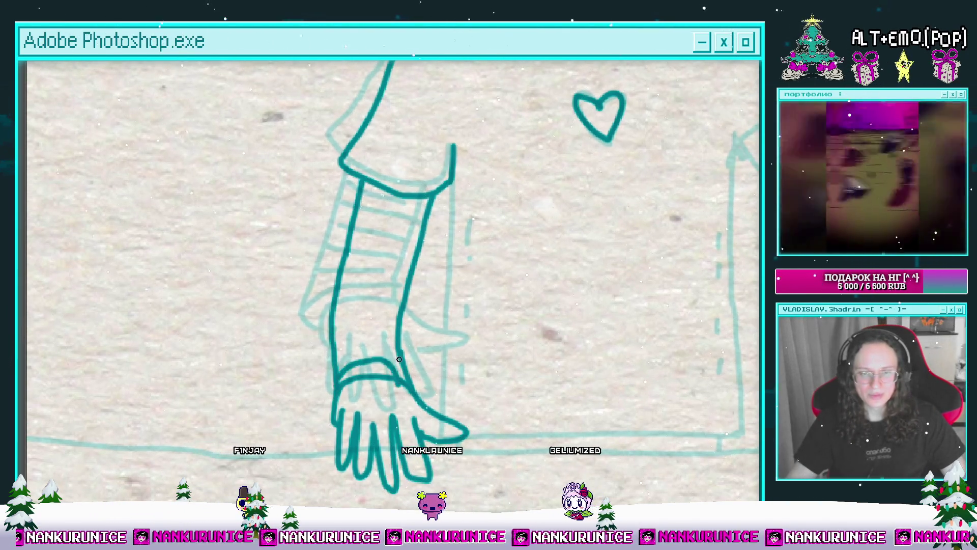
pyautogui.moveTo(398, 355)
pyautogui.mouseDown()
pyautogui.moveTo(413, 386)
pyautogui.moveTo(344, 389)
pyautogui.mouseUp()
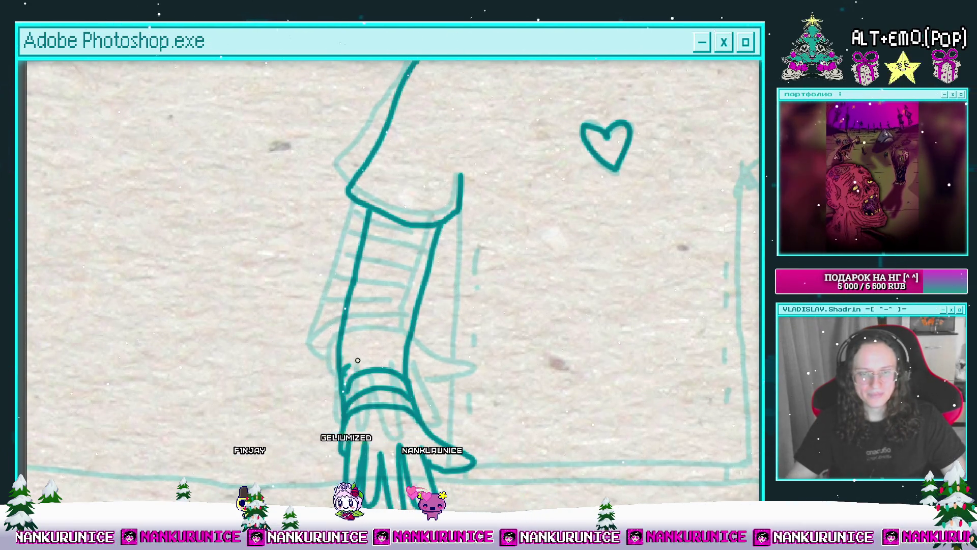
pyautogui.moveTo(407, 354)
pyautogui.mouseDown()
pyautogui.moveTo(343, 339)
pyautogui.moveTo(359, 317)
pyautogui.mouseUp()
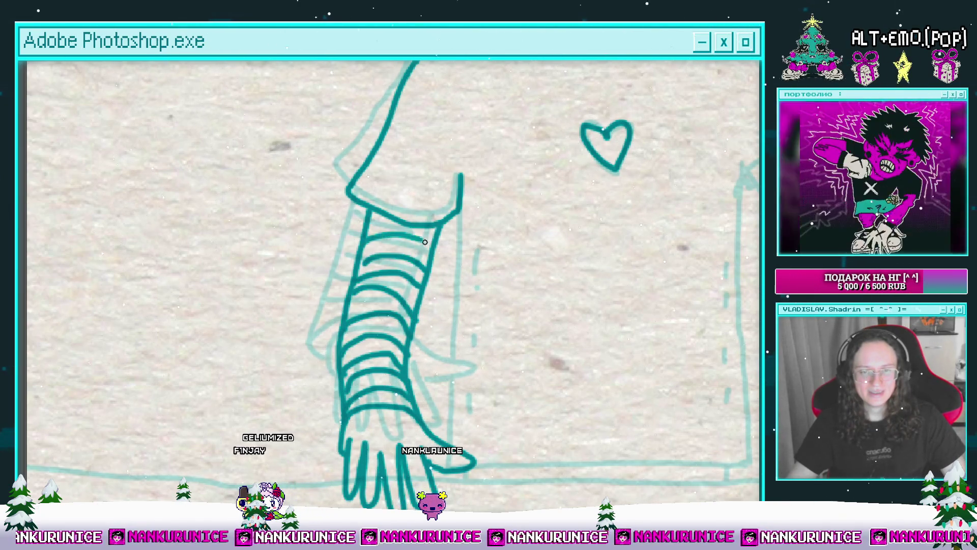
pyautogui.scroll(-2, 422, 244)
pyautogui.scroll(-3, 402, 257)
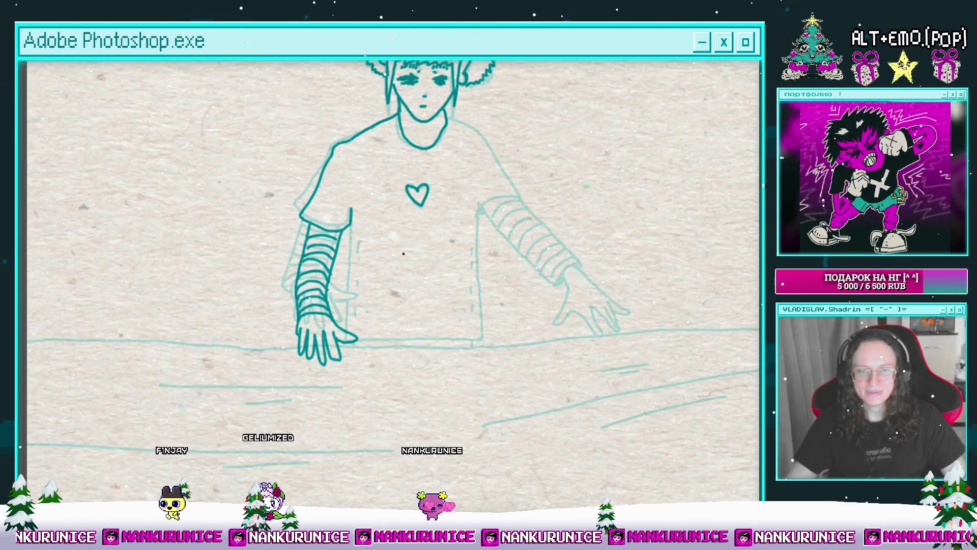
pyautogui.scroll(2, 348, 241)
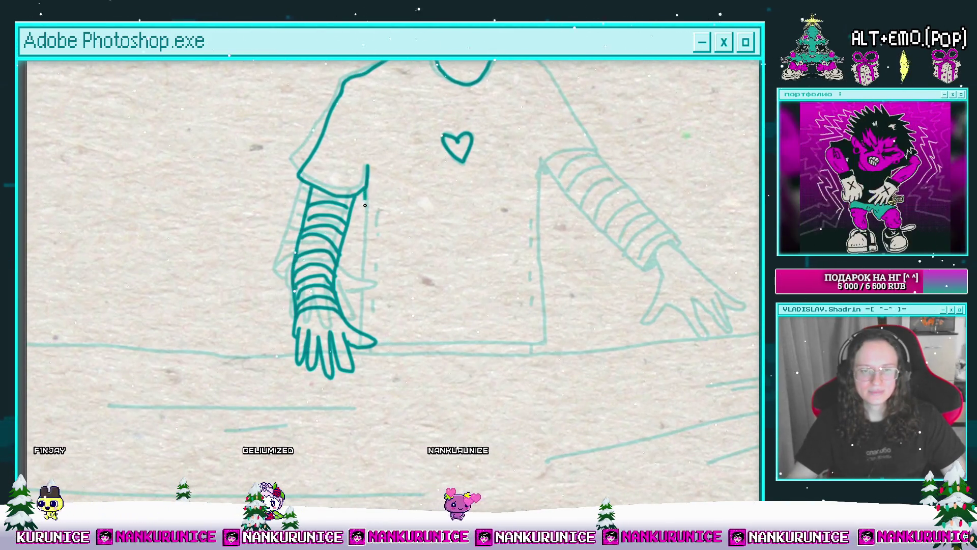
pyautogui.moveTo(517, 167); pyautogui.dragTo(460, 276)
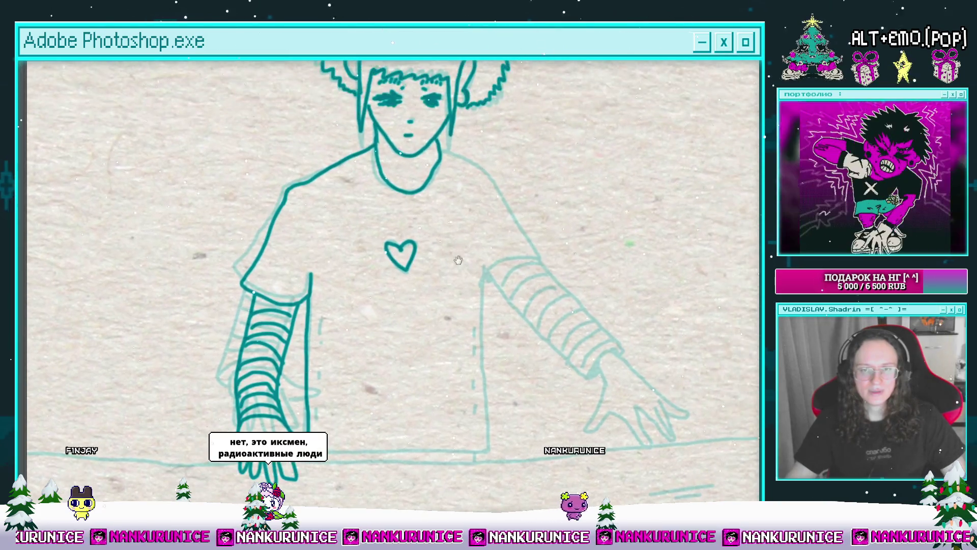
pyautogui.moveTo(469, 166)
pyautogui.mouseDown()
pyautogui.moveTo(440, 256)
pyautogui.moveTo(406, 205)
pyautogui.mouseUp()
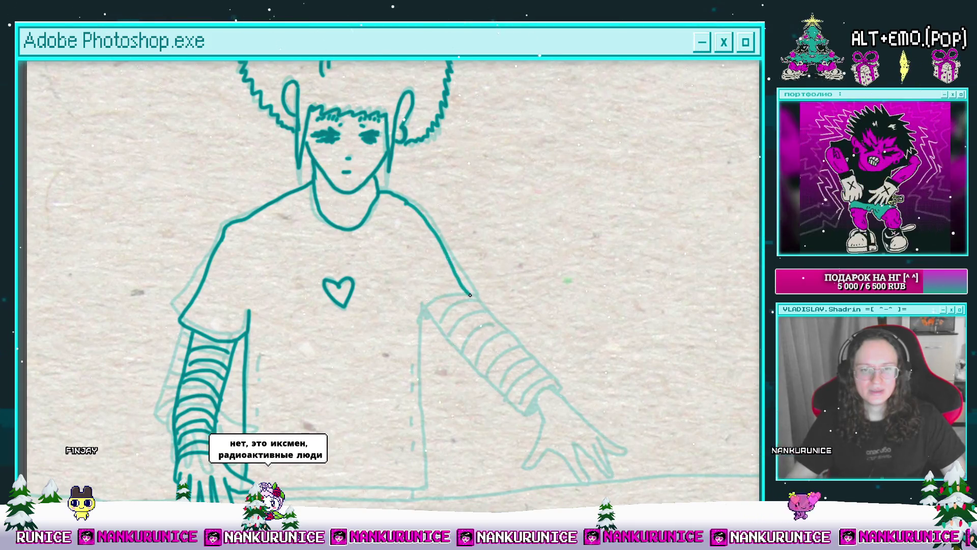
pyautogui.moveTo(470, 294); pyautogui.dragTo(480, 253)
pyautogui.moveTo(416, 242)
pyautogui.mouseDown()
pyautogui.moveTo(406, 189)
pyautogui.moveTo(434, 247)
pyautogui.moveTo(450, 253)
pyautogui.moveTo(406, 221)
pyautogui.mouseUp()
# Zoom in and ink the right hand's edge and finger outlines, redoing stray strokes.
pyautogui.click(491, 324)
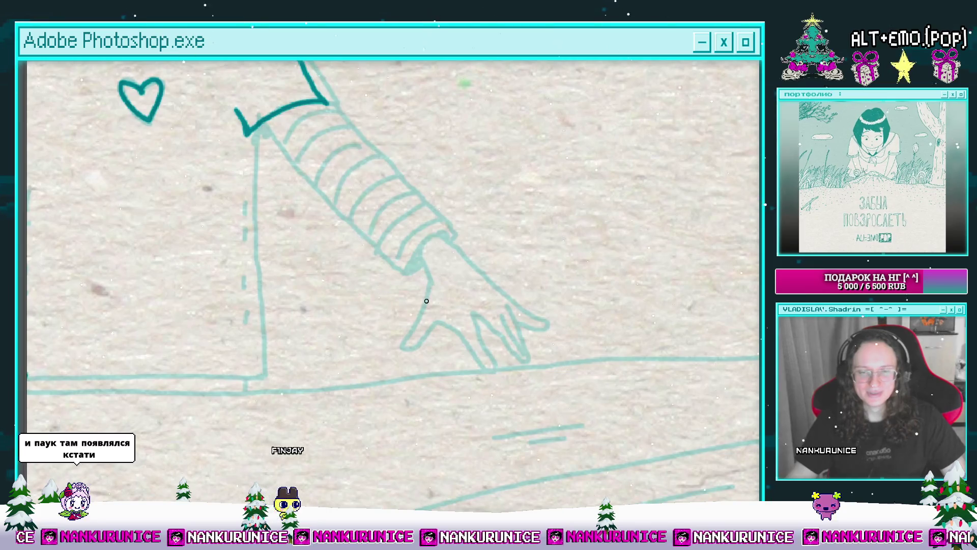
pyautogui.click(426, 268)
pyautogui.moveTo(423, 239); pyautogui.dragTo(415, 293)
pyautogui.hotkey('ctrl', 'z')
pyautogui.moveTo(423, 238); pyautogui.dragTo(414, 301)
pyautogui.hotkey('ctrl', 'z')
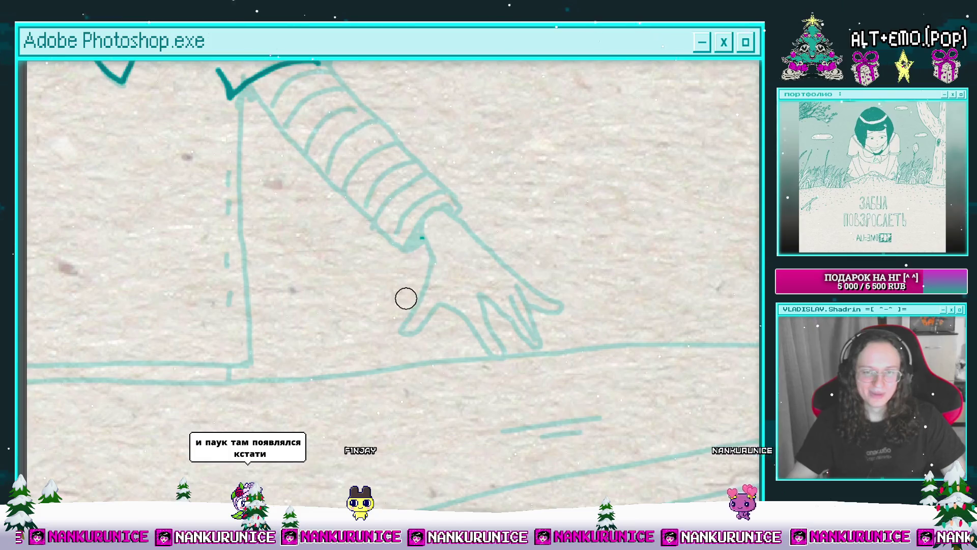
pyautogui.moveTo(422, 239)
pyautogui.mouseDown()
pyautogui.moveTo(389, 302)
pyautogui.moveTo(424, 291)
pyautogui.moveTo(491, 338)
pyautogui.mouseUp()
pyautogui.moveTo(463, 277); pyautogui.dragTo(493, 340)
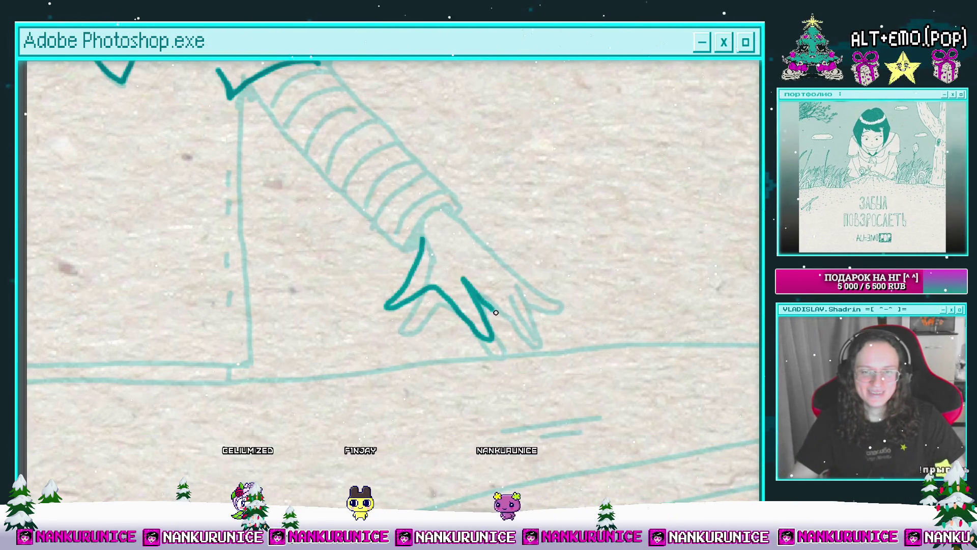
pyautogui.hotkey('ctrl', 'z')
pyautogui.moveTo(504, 306)
pyautogui.mouseDown()
pyautogui.moveTo(481, 320)
pyautogui.moveTo(494, 332)
pyautogui.mouseUp()
pyautogui.moveTo(471, 298)
pyautogui.mouseDown()
pyautogui.moveTo(527, 314)
pyautogui.moveTo(532, 280)
pyautogui.moveTo(436, 247)
pyautogui.mouseUp()
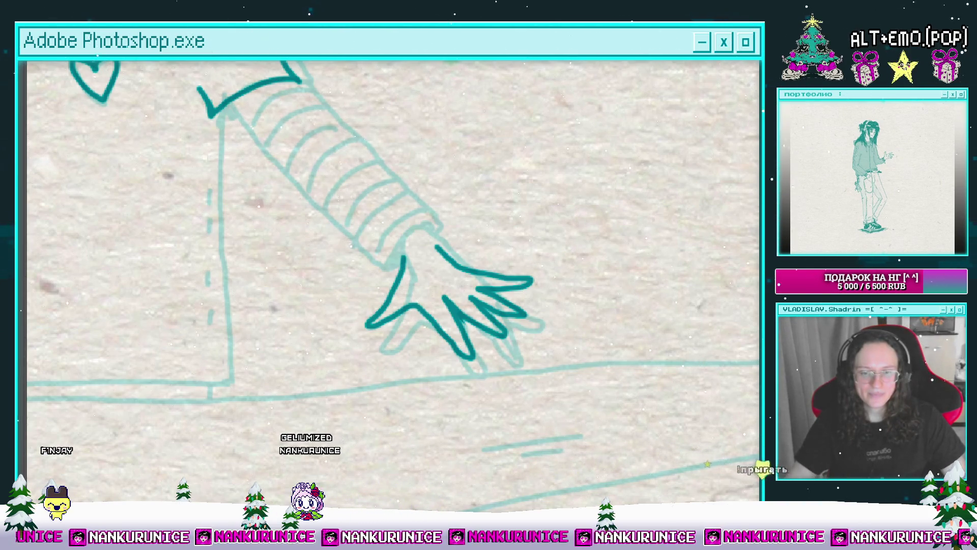
# Ink the right forearm outline down to the hand and a short stroke near the cuff.
pyautogui.moveTo(467, 278); pyautogui.dragTo(527, 367)
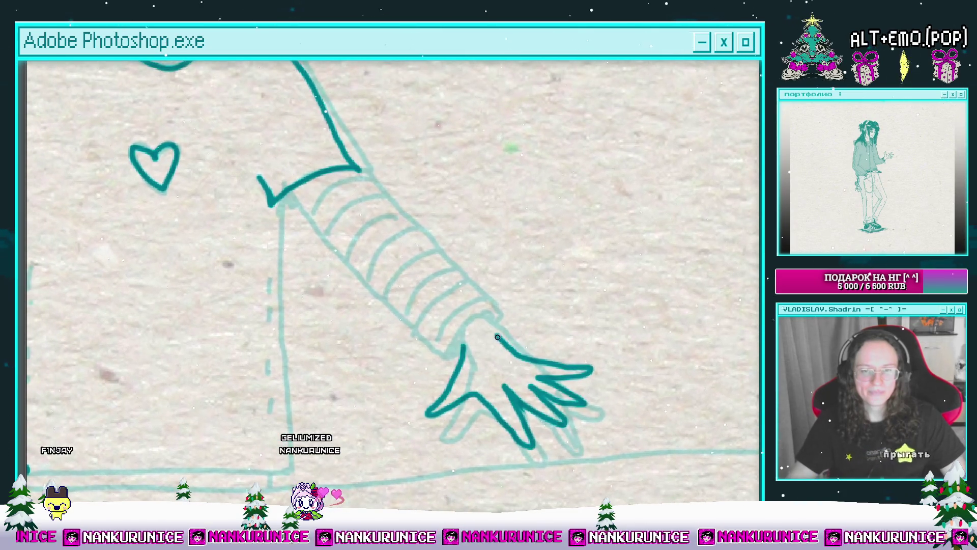
pyautogui.moveTo(465, 336); pyautogui.dragTo(479, 367)
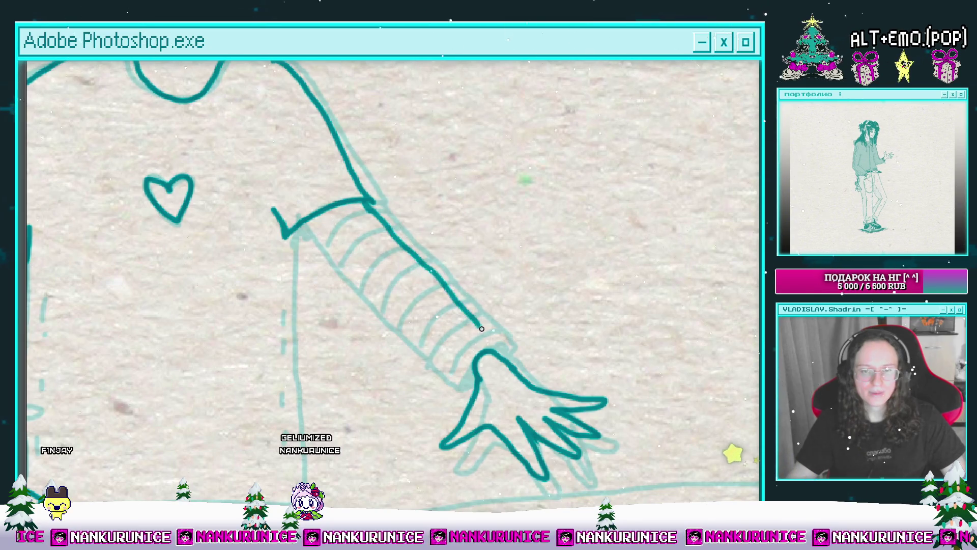
pyautogui.moveTo(480, 326); pyautogui.dragTo(503, 345)
pyautogui.moveTo(293, 231)
pyautogui.mouseDown()
pyautogui.moveTo(448, 387)
pyautogui.moveTo(466, 385)
pyautogui.mouseUp()
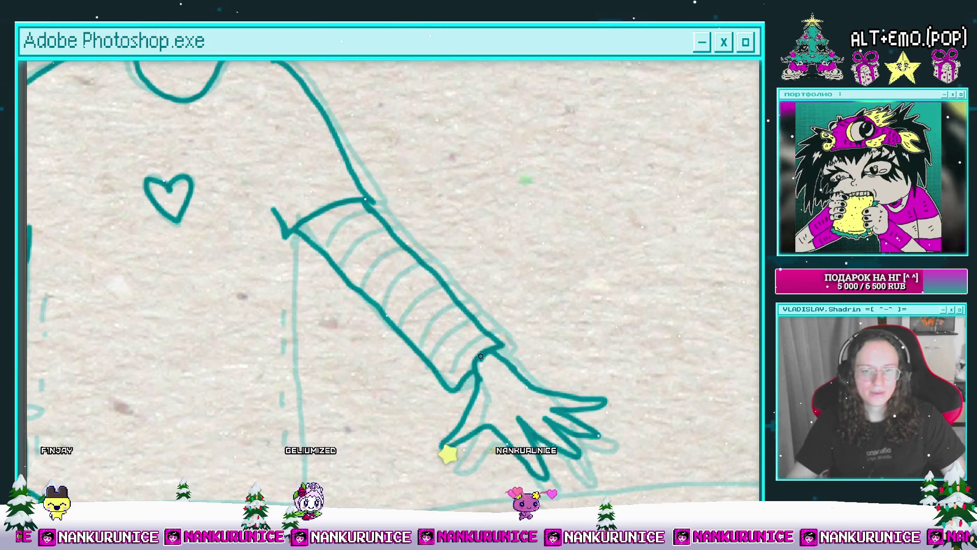
pyautogui.scroll(-3, 479, 359)
# Lasso the right hand and drag it down and to the right with Free Transform.
pyautogui.moveTo(420, 272); pyautogui.dragTo(433, 264)
pyautogui.hotkey('ctrl', 't')
pyautogui.moveTo(468, 340)
pyautogui.mouseDown()
pyautogui.moveTo(492, 374)
pyautogui.moveTo(530, 352)
pyautogui.moveTo(523, 357)
pyautogui.mouseUp()
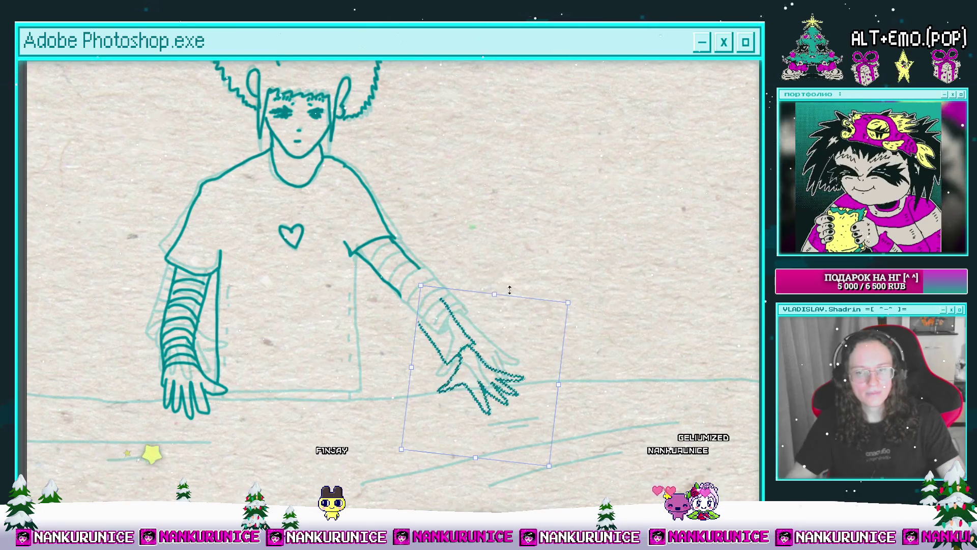
# Commit the right hand's transform and zoom in to check the right arm and lower torso.
pyautogui.press('Return')
pyautogui.click(463, 295)
pyautogui.click(463, 295)
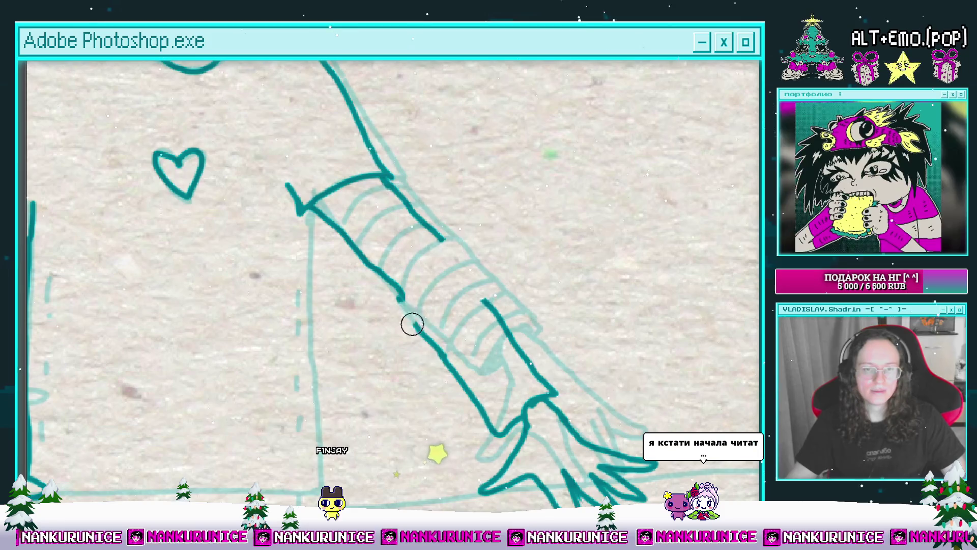
pyautogui.moveTo(452, 329)
pyautogui.mouseDown()
pyautogui.moveTo(440, 383)
pyautogui.moveTo(433, 367)
pyautogui.moveTo(426, 376)
pyautogui.mouseUp()
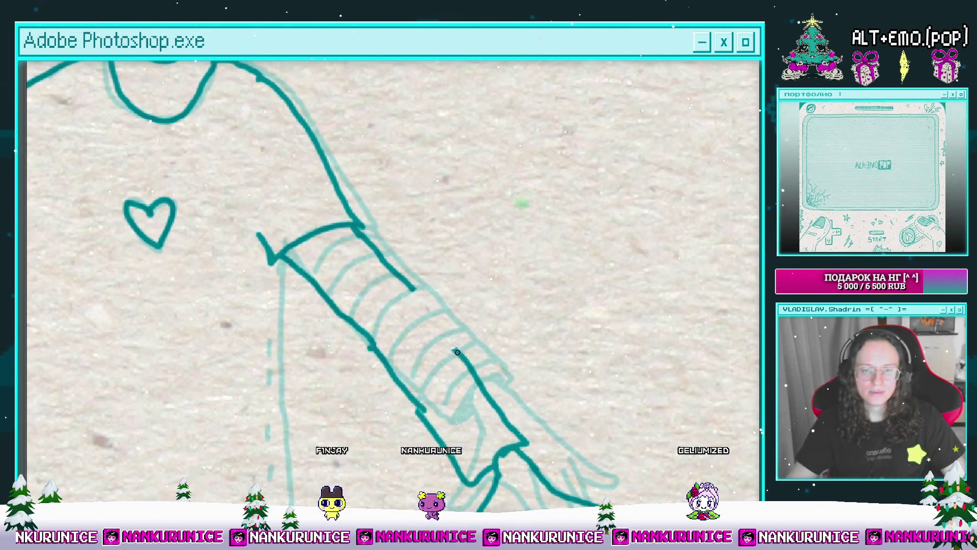
pyautogui.scroll(-3, 413, 288)
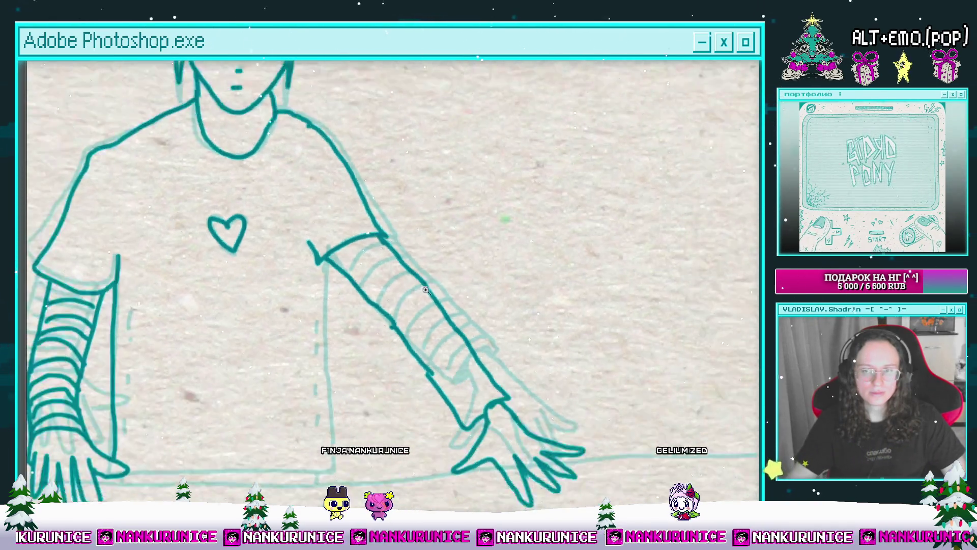
pyautogui.scroll(3, 400, 201)
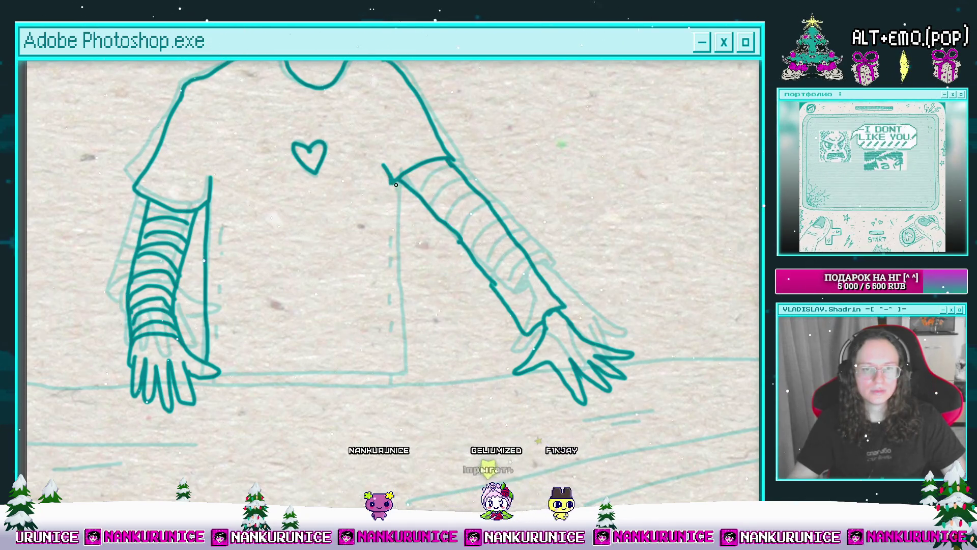
pyautogui.moveTo(409, 366)
pyautogui.mouseDown()
pyautogui.moveTo(456, 301)
pyautogui.moveTo(541, 316)
pyautogui.mouseUp()
pyautogui.scroll(2, 456, 301)
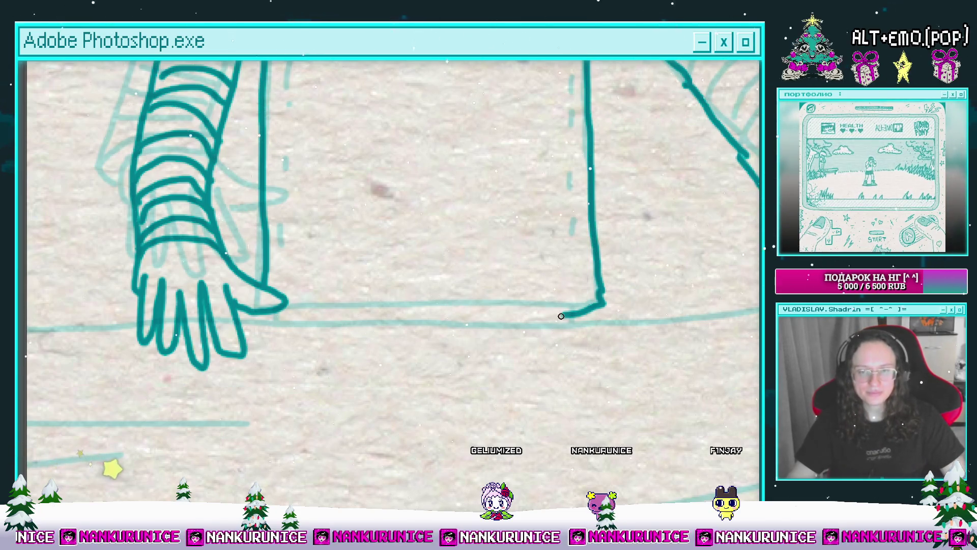
# Ink the waterline left to the left hand, then undo the dark horizon strokes.
pyautogui.moveTo(522, 318); pyautogui.dragTo(277, 320)
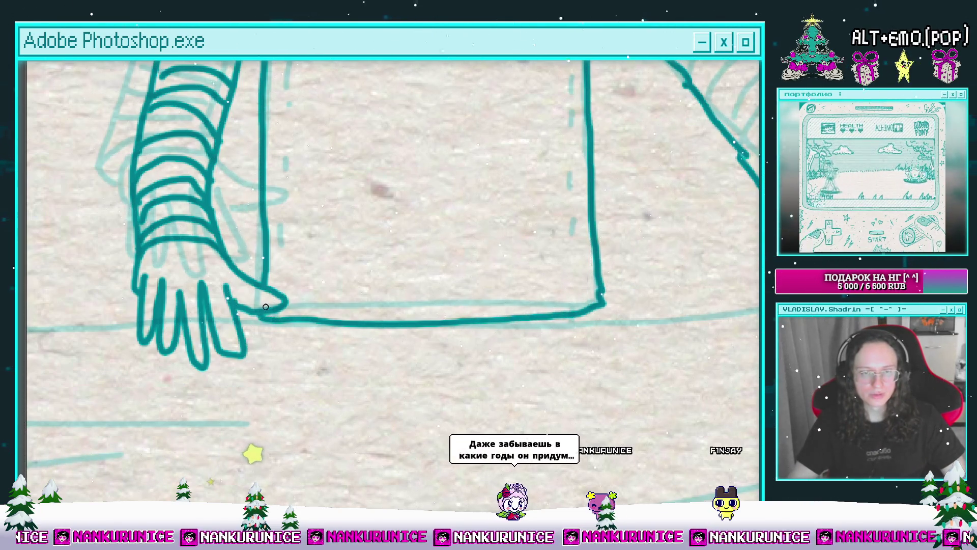
pyautogui.scroll(-6, 266, 307)
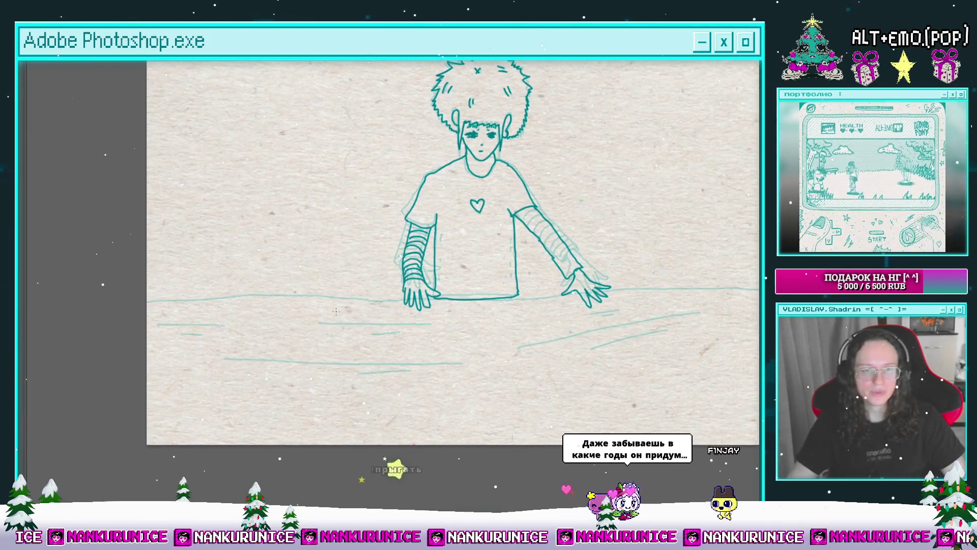
pyautogui.hotkey('ctrl', 'z')
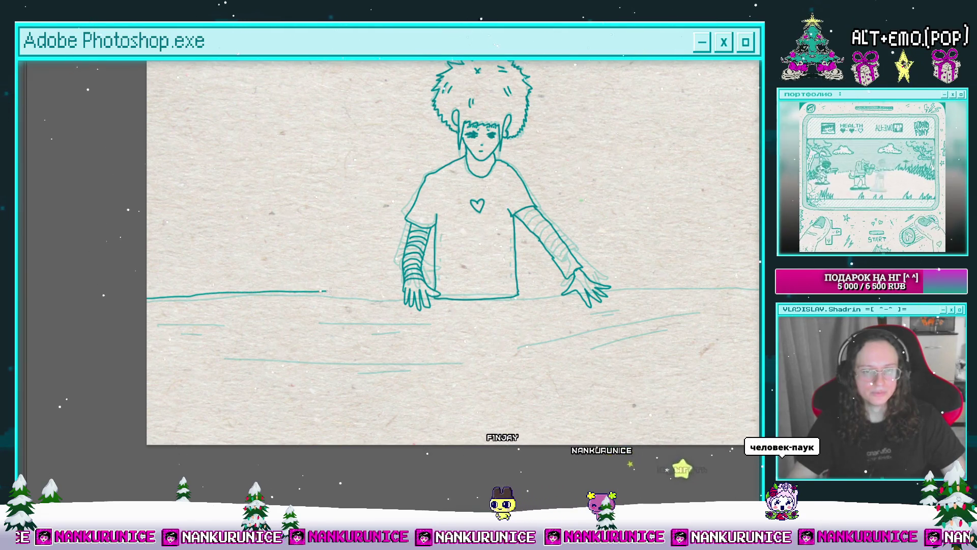
pyautogui.hotkey('ctrl', 'z')
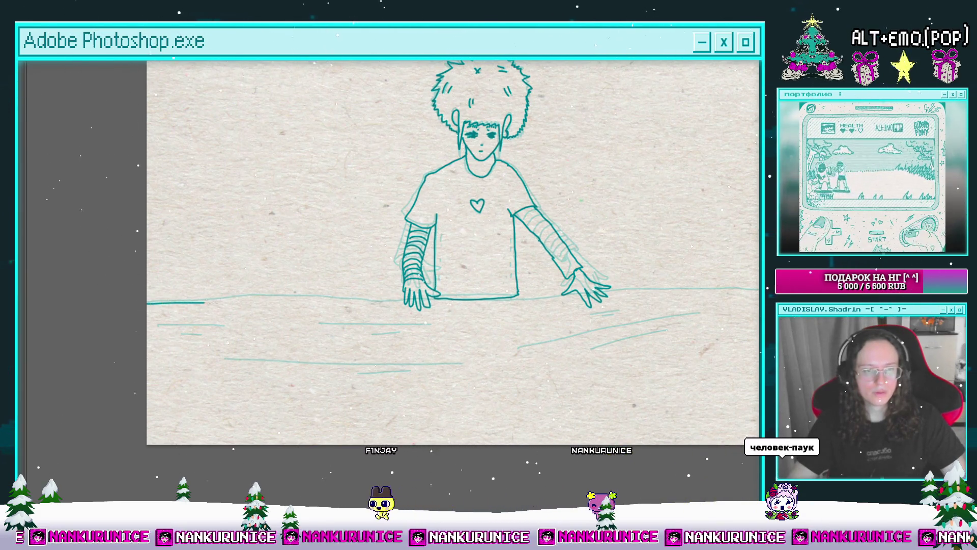
# Extend the waterline rightward past the right hand to the right canvas edge.
pyautogui.moveTo(425, 298); pyautogui.dragTo(341, 298)
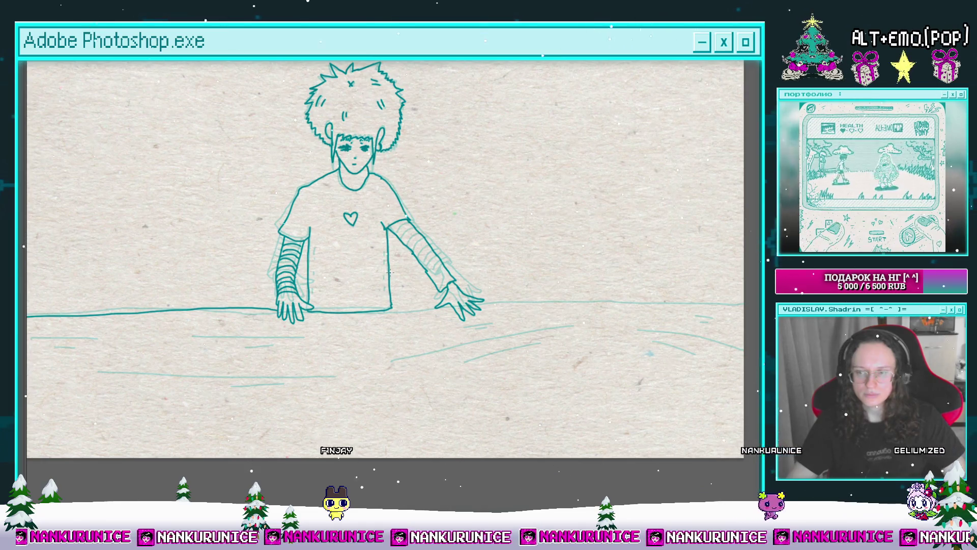
pyautogui.click(418, 295)
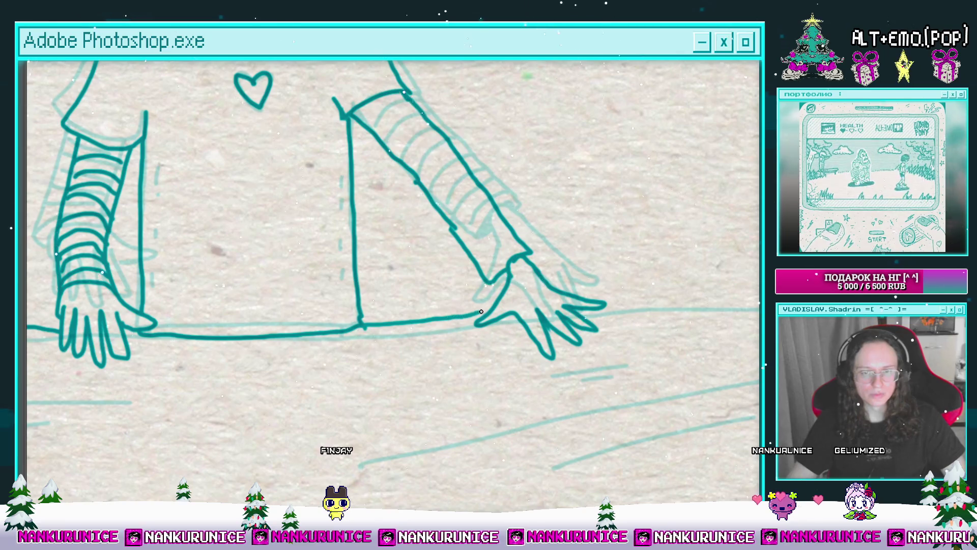
pyautogui.scroll(-5, 555, 283)
pyautogui.moveTo(546, 288); pyautogui.dragTo(387, 327)
pyautogui.scroll(2, 358, 327)
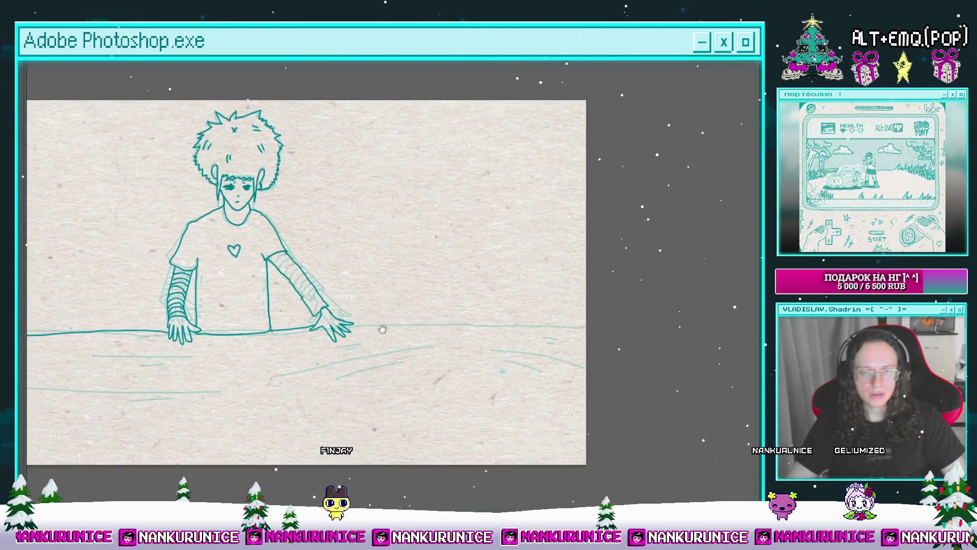
pyautogui.scroll(4, 358, 327)
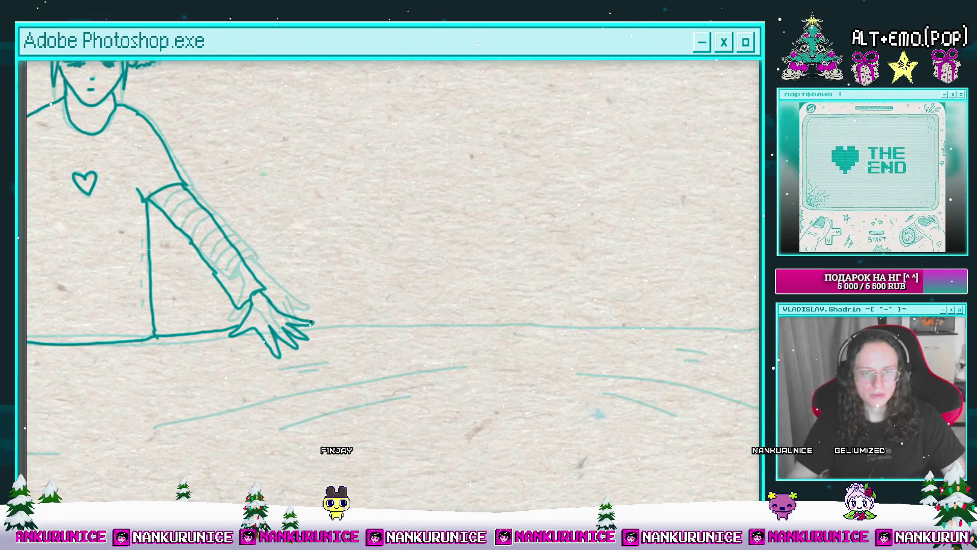
pyautogui.moveTo(570, 308); pyautogui.dragTo(651, 307)
pyautogui.moveTo(326, 335); pyautogui.dragTo(238, 318)
pyautogui.hotkey('ctrl', 'z')
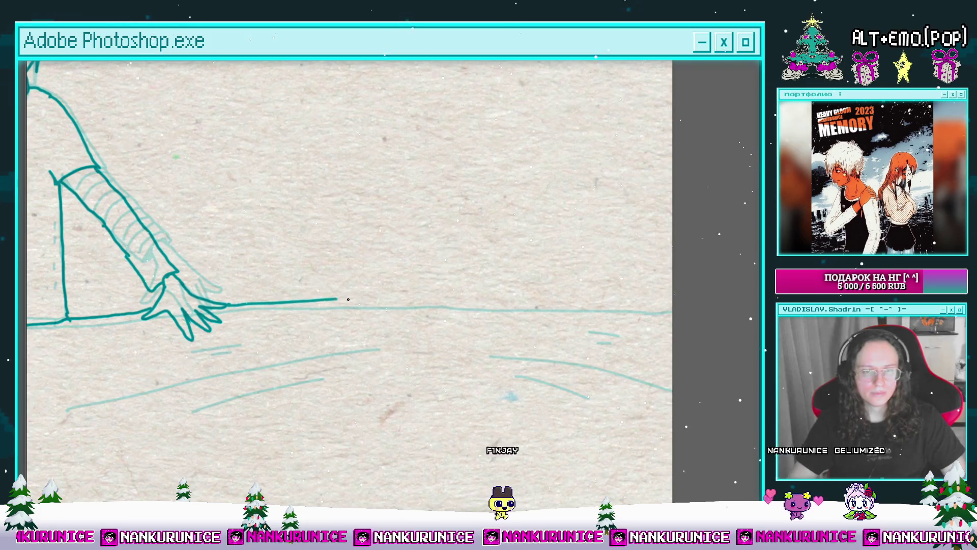
pyautogui.moveTo(499, 301); pyautogui.dragTo(672, 294)
# Remove a short stray stroke and work across the water below the character.
pyautogui.scroll(-2, 667, 285)
pyautogui.moveTo(360, 369)
pyautogui.mouseDown()
pyautogui.moveTo(461, 310)
pyautogui.moveTo(650, 282)
pyautogui.mouseUp()
pyautogui.hotkey('ctrl', 'z')
pyautogui.moveTo(556, 305)
pyautogui.mouseDown()
pyautogui.moveTo(424, 328)
pyautogui.moveTo(433, 334)
pyautogui.mouseUp()
pyautogui.hscroll(-3, 356, 321)
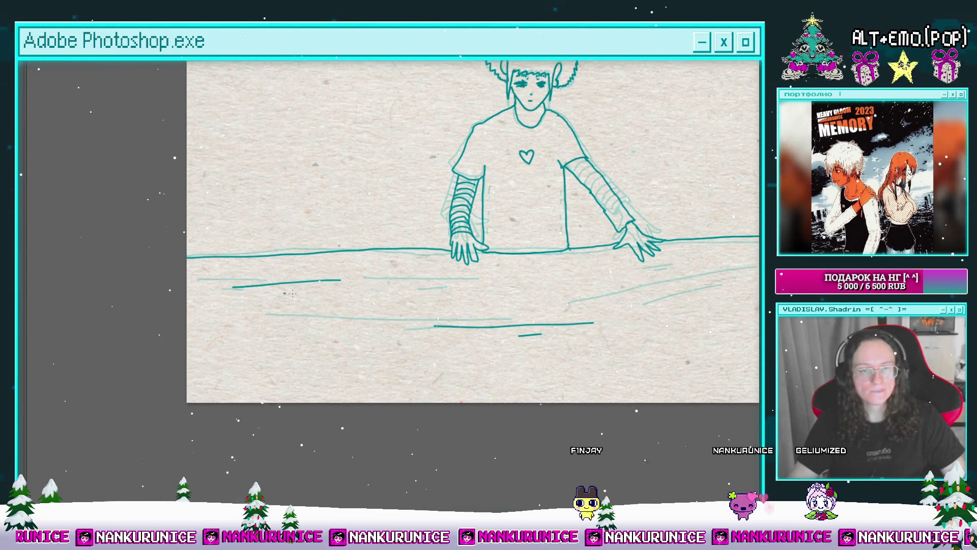
pyautogui.moveTo(407, 291); pyautogui.dragTo(313, 309)
pyautogui.moveTo(523, 305); pyautogui.dragTo(298, 328)
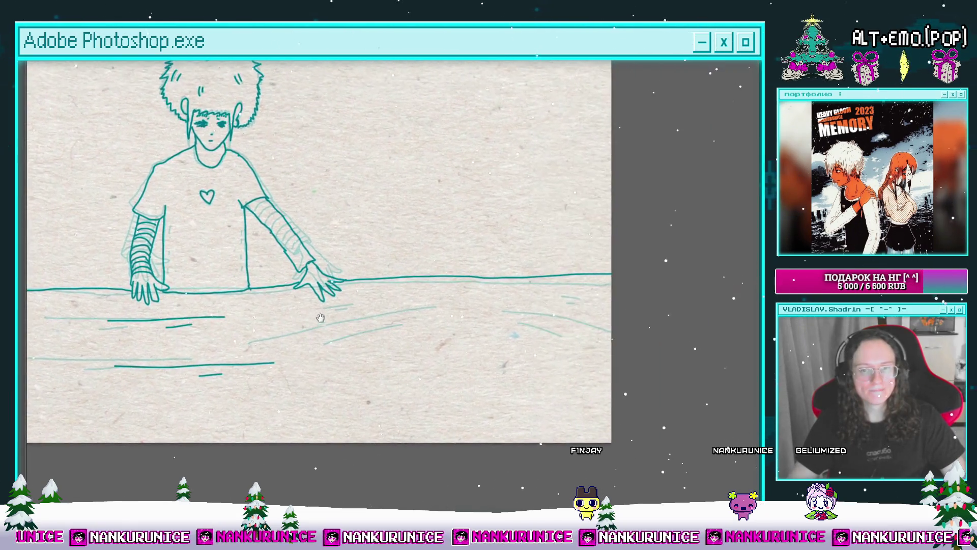
pyautogui.moveTo(538, 322); pyautogui.dragTo(495, 332)
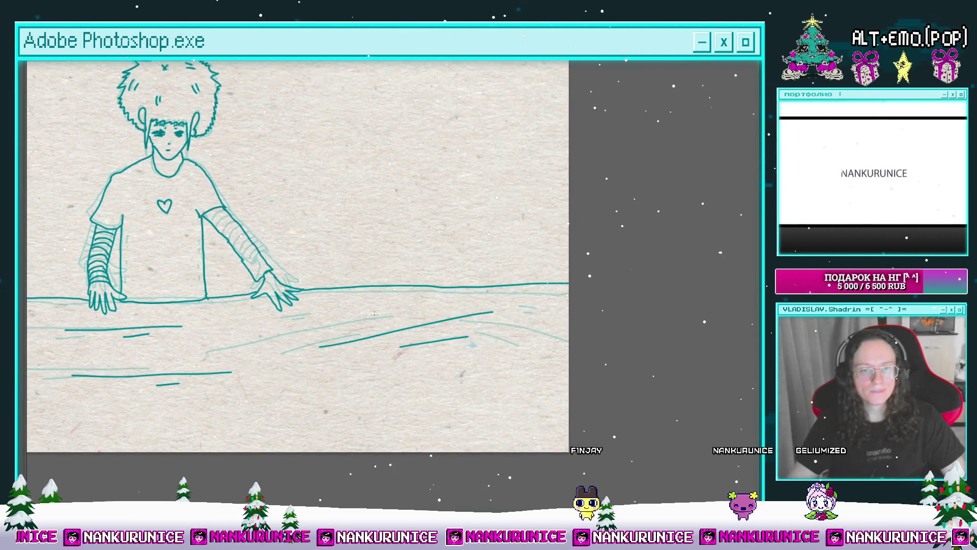
pyautogui.scroll(-2, 574, 313)
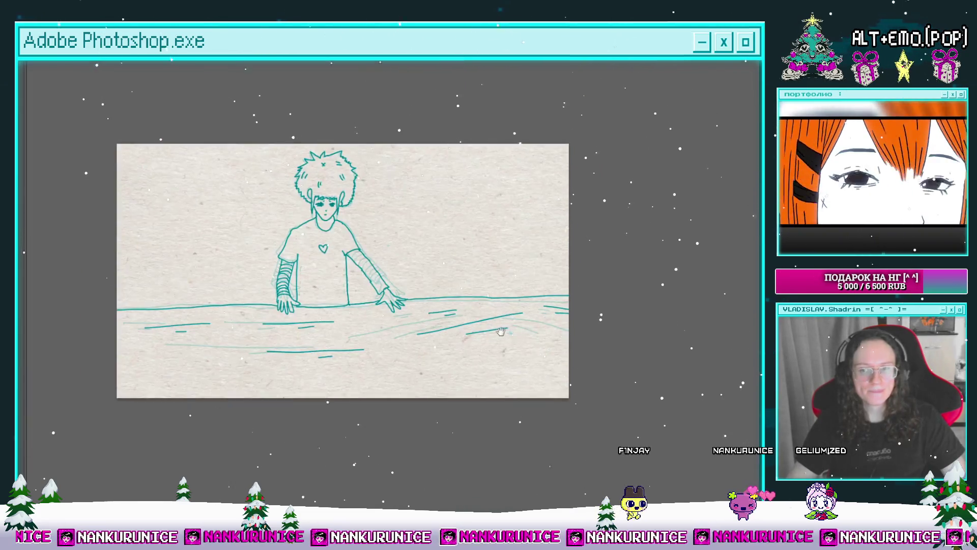
# Centre the drawing, show the panels and timeline, then play and stop the animation.
pyautogui.moveTo(465, 298); pyautogui.dragTo(494, 301)
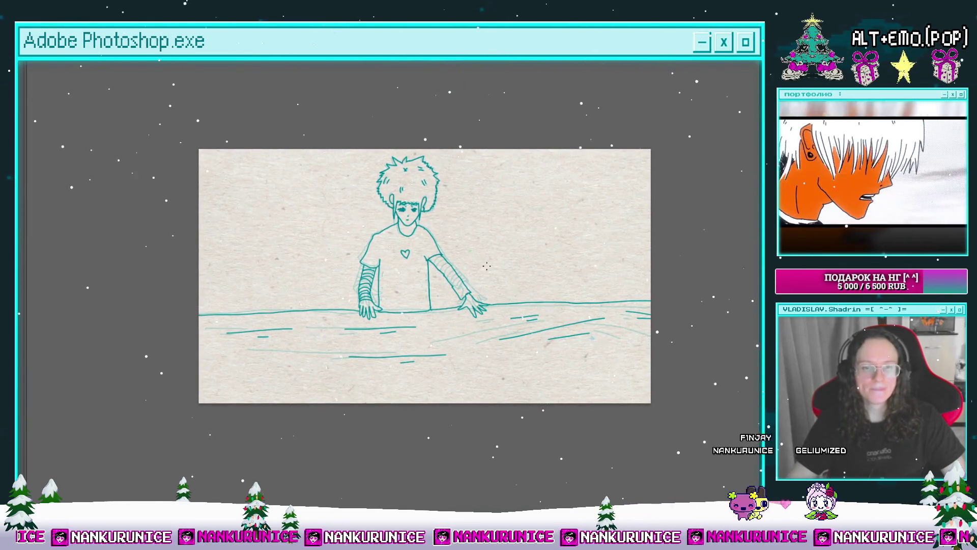
pyautogui.press('Tab')
pyautogui.scroll(5, 376, 246)
pyautogui.press('space')
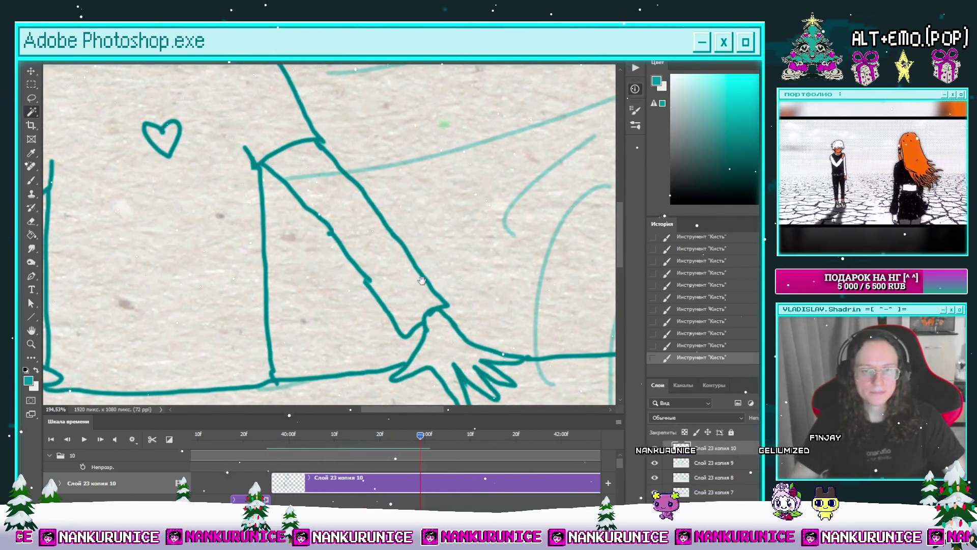
pyautogui.press('space')
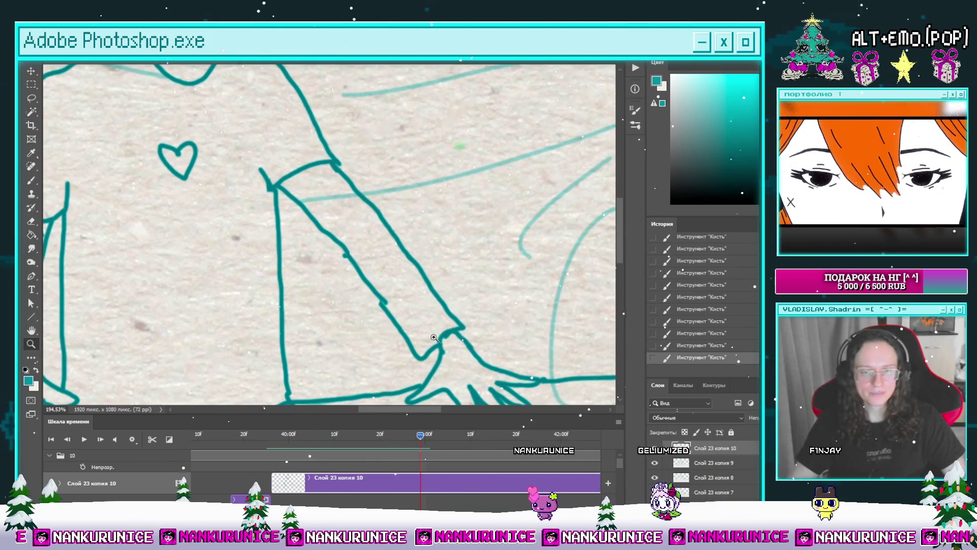
# Return to the Brush and inspect the striped right forearm and the whole figure.
pyautogui.scroll(1, 453, 284)
pyautogui.press('b')
pyautogui.moveTo(410, 328); pyautogui.dragTo(420, 368)
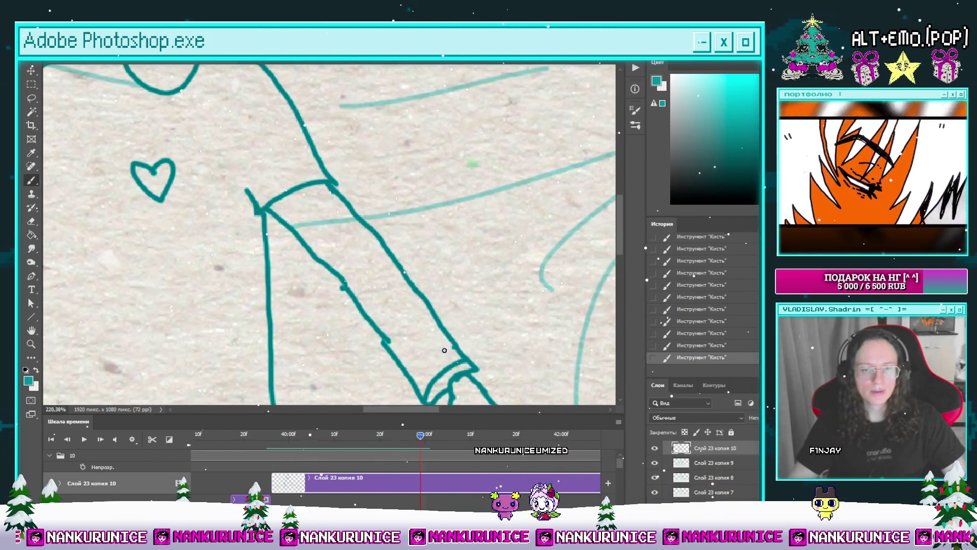
pyautogui.moveTo(430, 314); pyautogui.dragTo(441, 325)
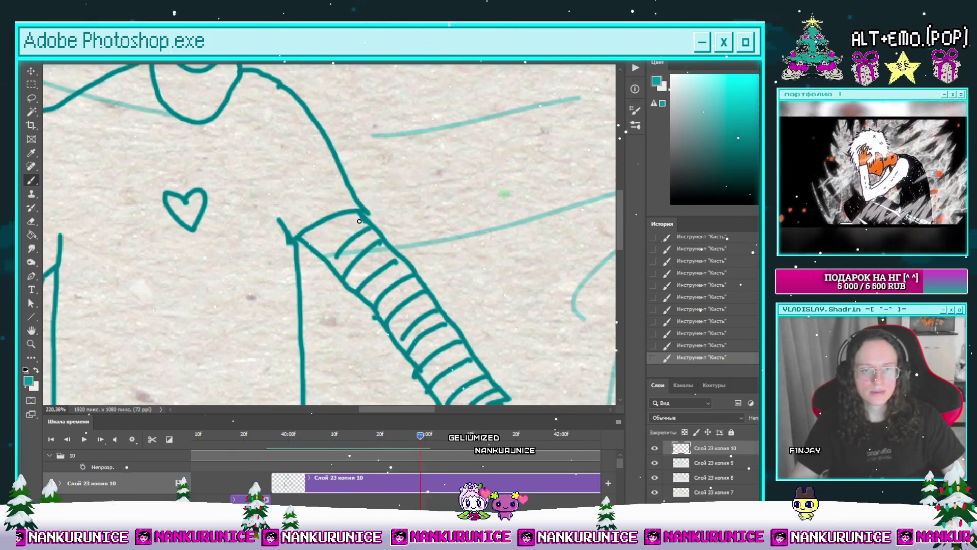
pyautogui.moveTo(407, 213)
pyautogui.mouseDown()
pyautogui.moveTo(357, 214)
pyautogui.moveTo(381, 252)
pyautogui.mouseUp()
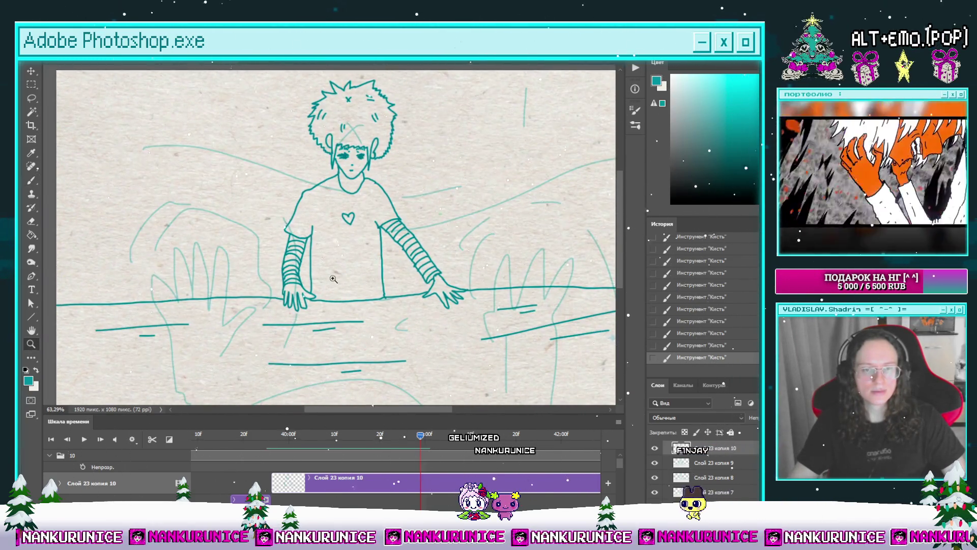
pyautogui.click(338, 280)
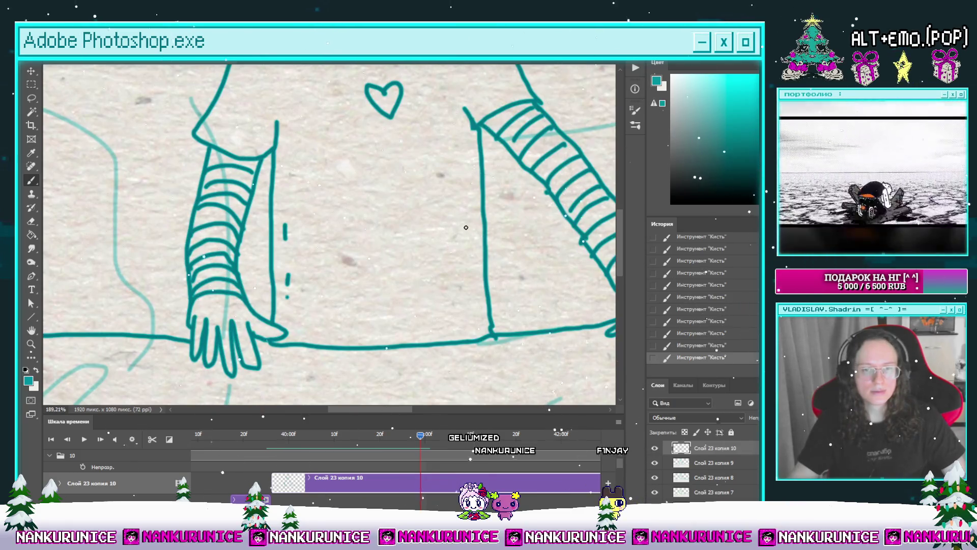
pyautogui.moveTo(474, 290); pyautogui.dragTo(445, 249)
# Paste the inked content as Слой 24 and merge it into Слой 23 копия 10.
pyautogui.press('w')
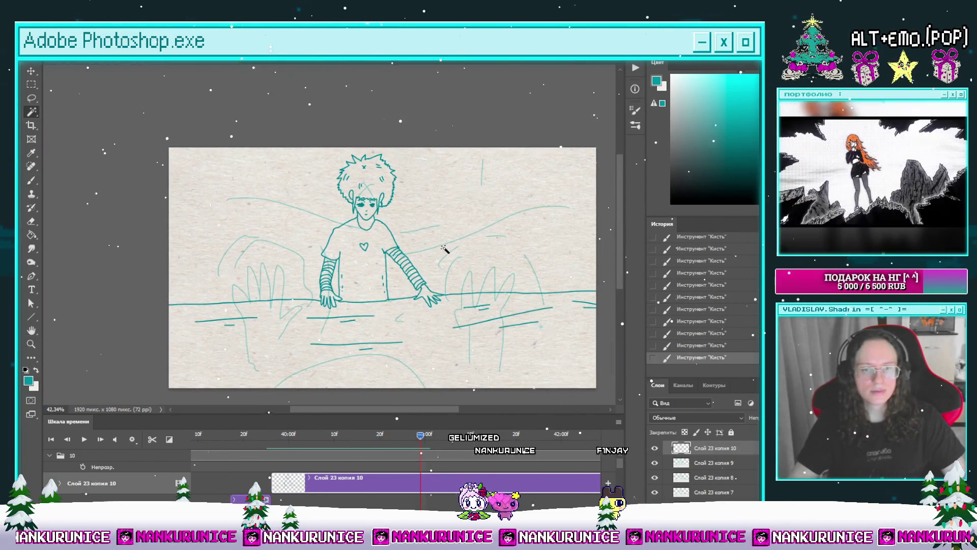
pyautogui.hotkey('ctrl', 'shift', 'i')
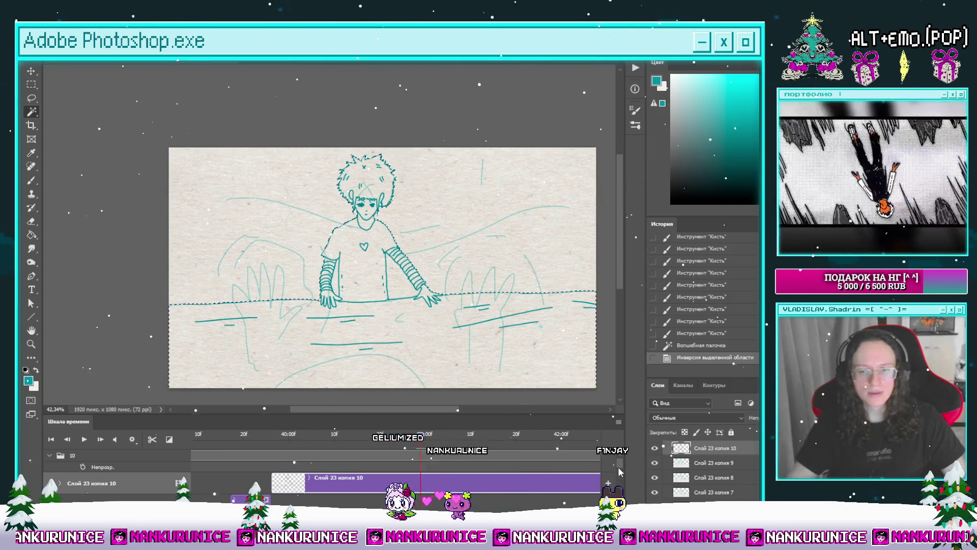
pyautogui.scroll(-3, 357, 474)
pyautogui.hotkey('ctrl', 'v')
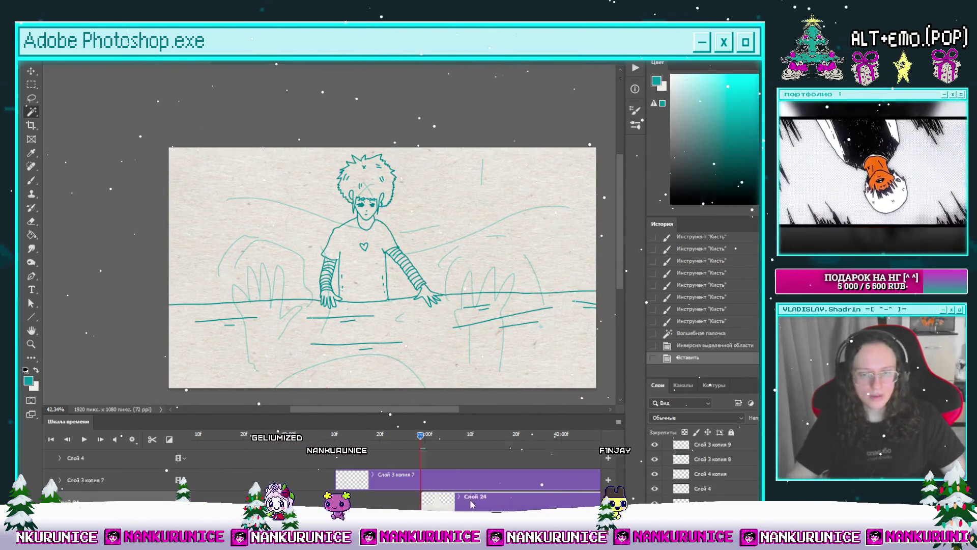
pyautogui.scroll(5, 466, 488)
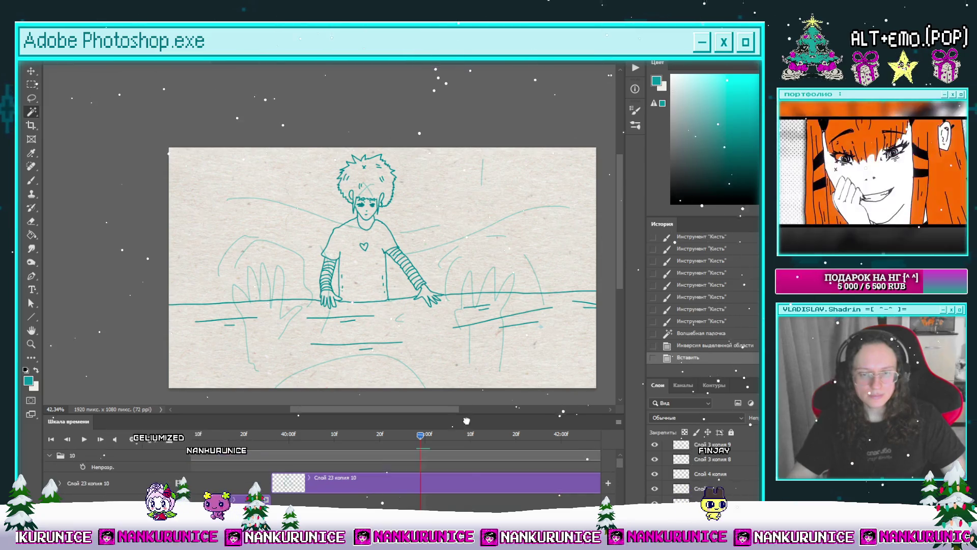
pyautogui.moveTo(704, 489); pyautogui.dragTo(665, 437)
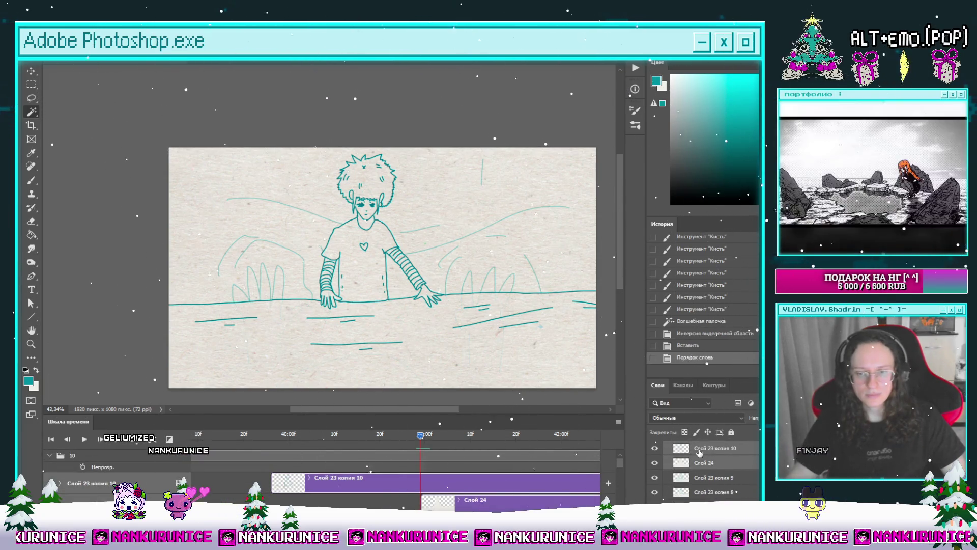
pyautogui.hotkey('ctrl', 'e')
# Magic Wand and delete the two enclosed paper gaps beside the arms, then deselect.
pyautogui.moveTo(407, 242); pyautogui.dragTo(459, 243)
pyautogui.click(399, 328)
pyautogui.press('Delete')
pyautogui.click(247, 326)
pyautogui.press('Delete')
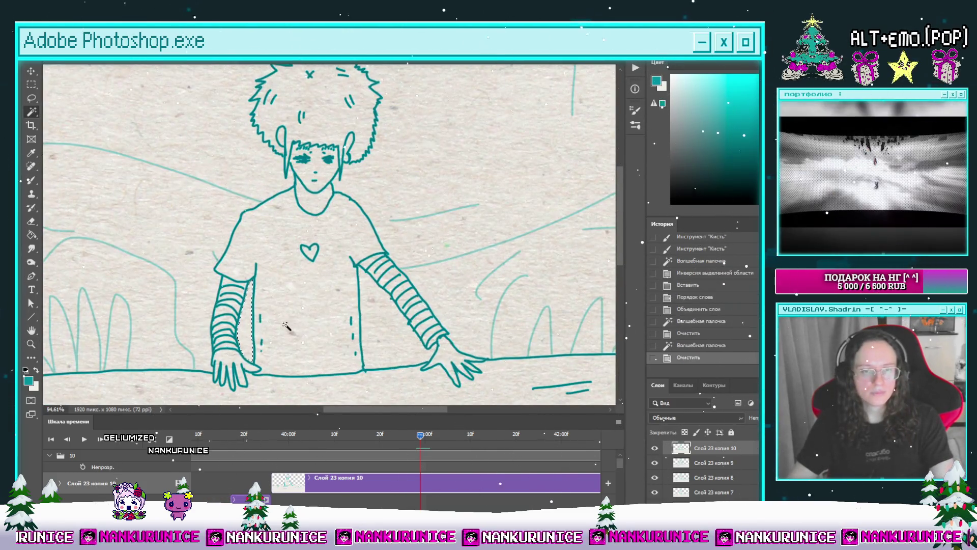
pyautogui.hotkey('ctrl', 'd')
pyautogui.scroll(-5, 392, 221)
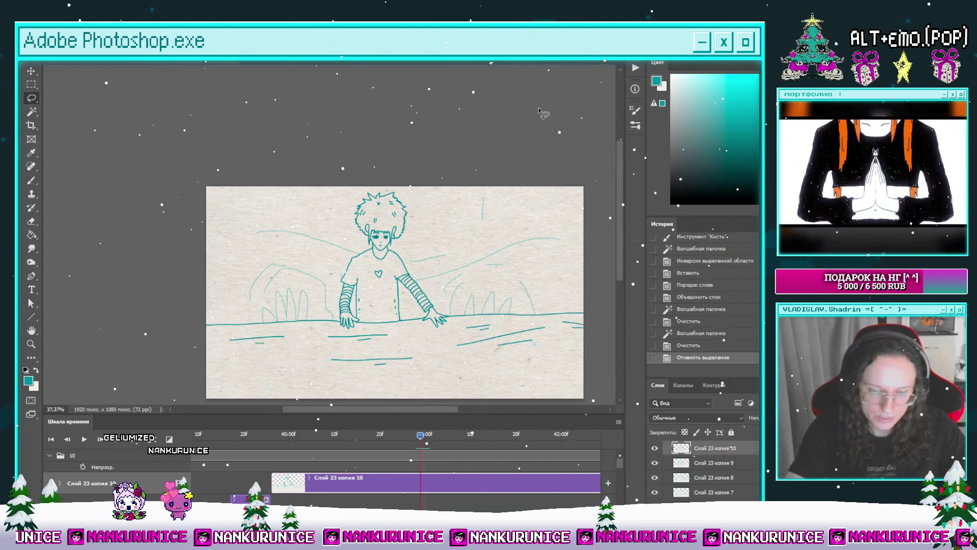
# Step the playhead to the cut frame, split the character clip, and delete the trailing part.
pyautogui.click(265, 434)
pyautogui.moveTo(265, 436); pyautogui.dragTo(334, 460)
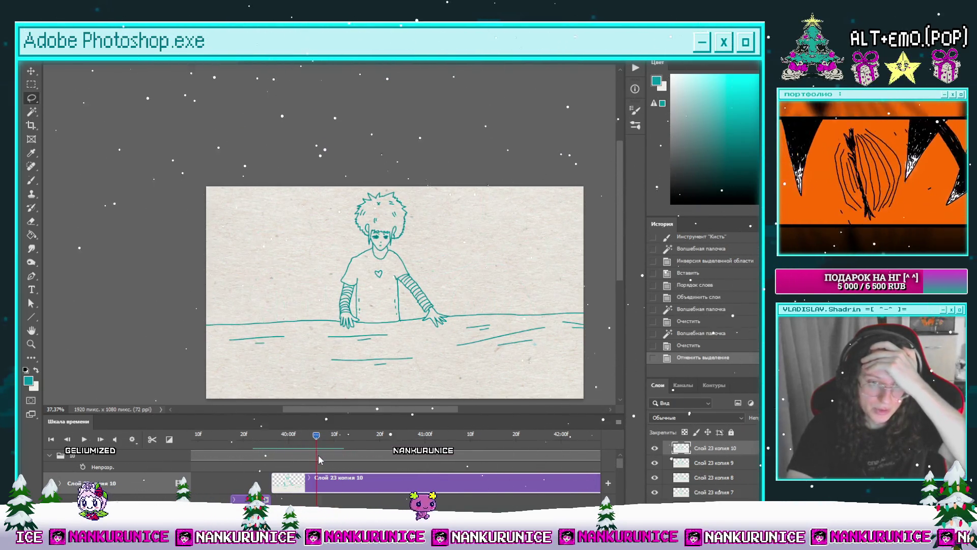
pyautogui.click(100, 441)
pyautogui.click(67, 440)
pyautogui.click(68, 440)
pyautogui.click(68, 440)
pyautogui.click(68, 440)
pyautogui.click(68, 440)
pyautogui.click(151, 441)
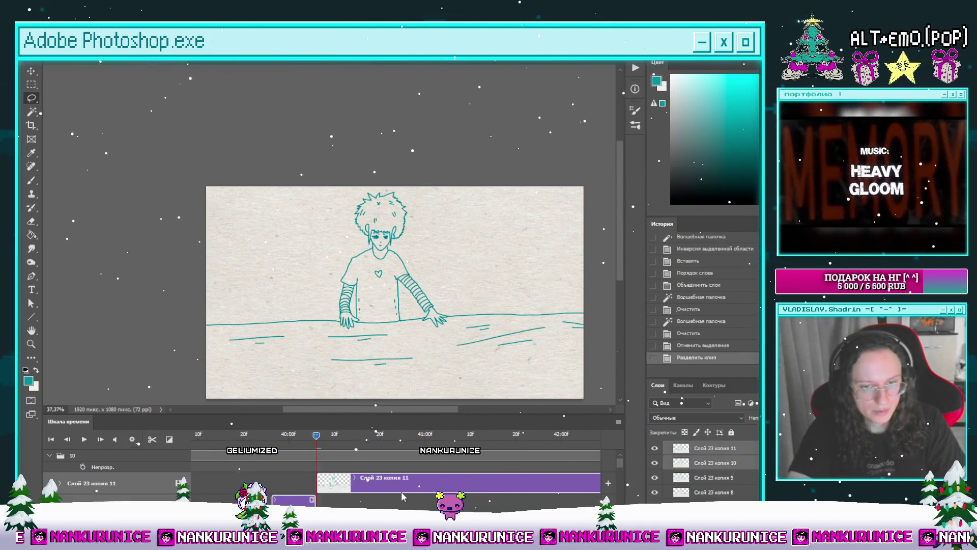
pyautogui.press('Delete')
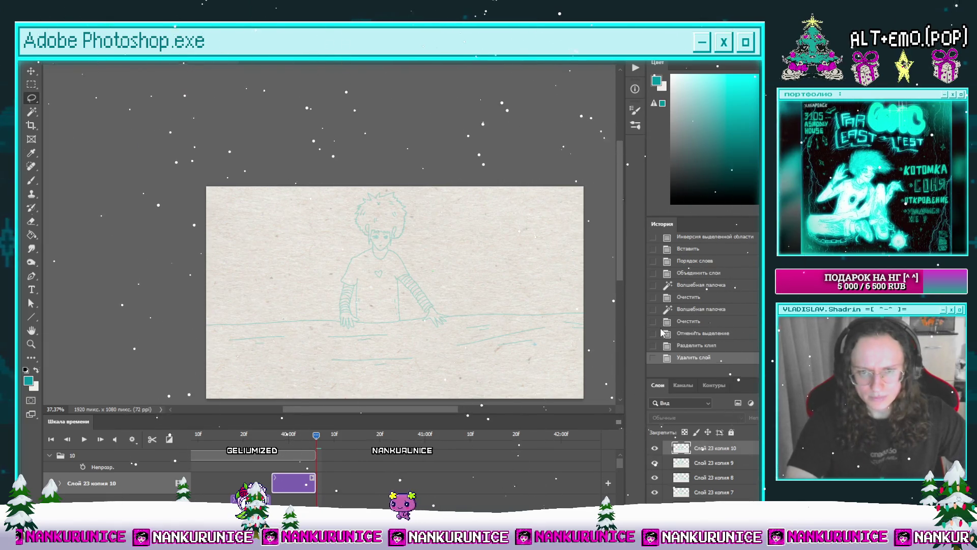
# Scrub the timeline back to earlier frames around 36:13f.
pyautogui.click(316, 433)
pyautogui.moveTo(311, 430)
pyautogui.mouseDown()
pyautogui.moveTo(259, 453)
pyautogui.moveTo(175, 466)
pyautogui.moveTo(374, 466)
pyautogui.moveTo(176, 468)
pyautogui.moveTo(289, 461)
pyautogui.mouseUp()
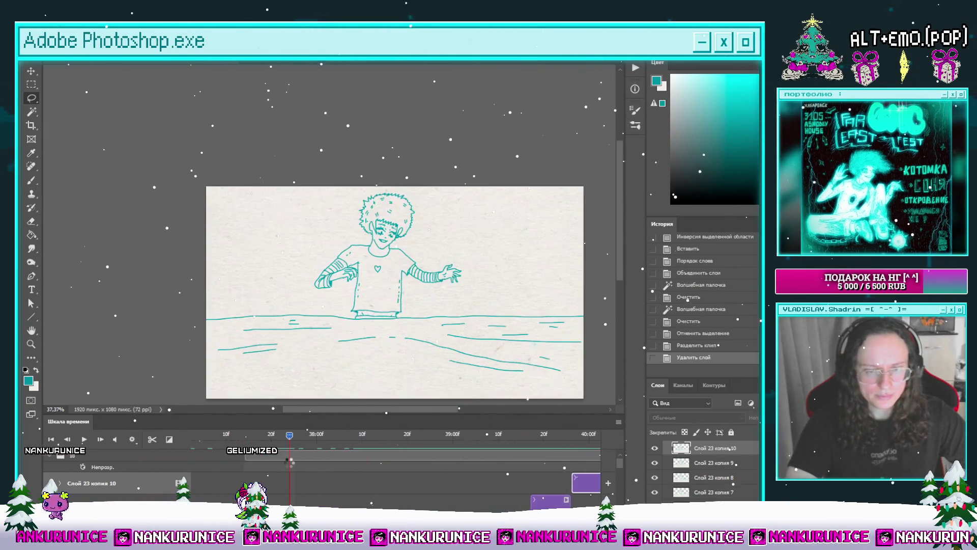
pyautogui.moveTo(59, 458)
pyautogui.mouseDown()
pyautogui.moveTo(298, 441)
pyautogui.moveTo(66, 462)
pyautogui.mouseUp()
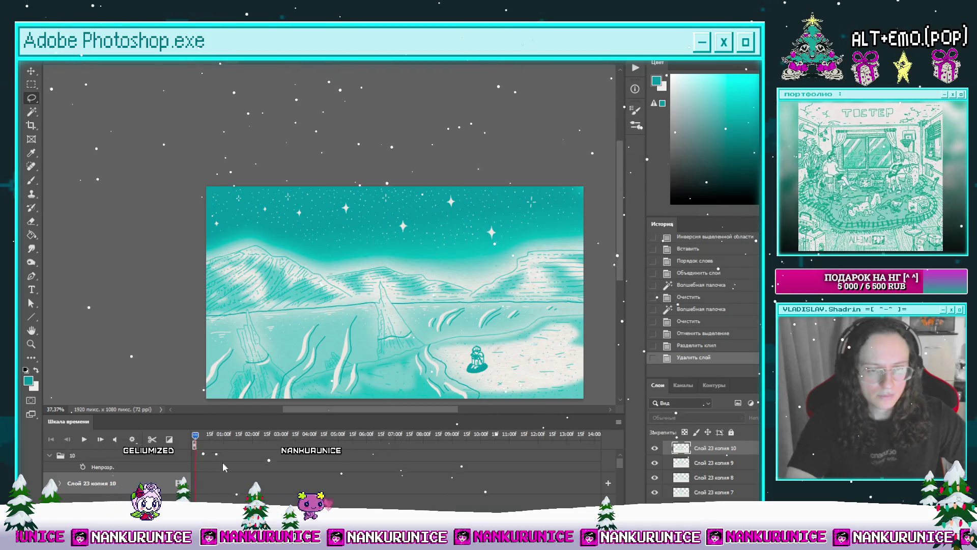
# Preview the opening frames up to 02:00f and collapse the раскадровка group.
pyautogui.click(208, 437)
pyautogui.moveTo(209, 441); pyautogui.dragTo(281, 442)
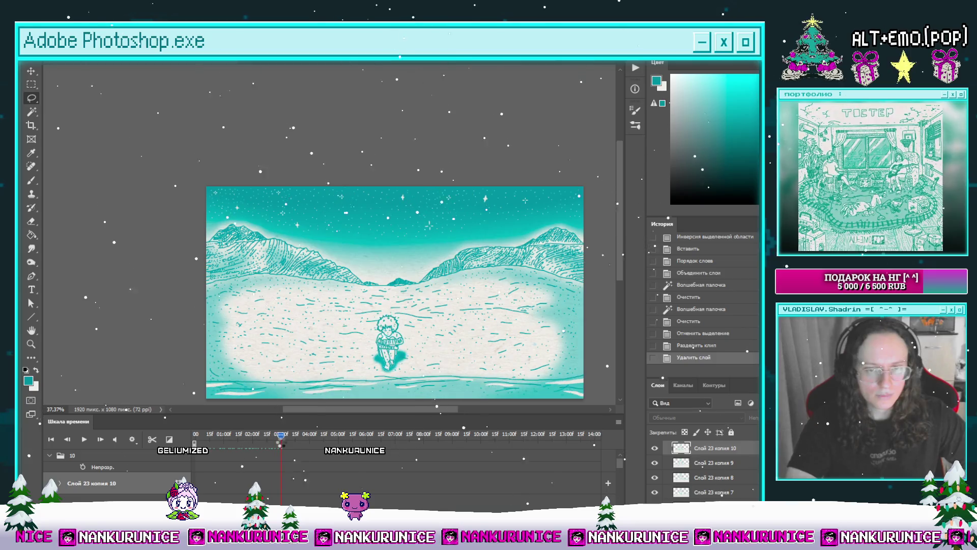
pyautogui.scroll(-5, 292, 477)
pyautogui.scroll(5, 293, 478)
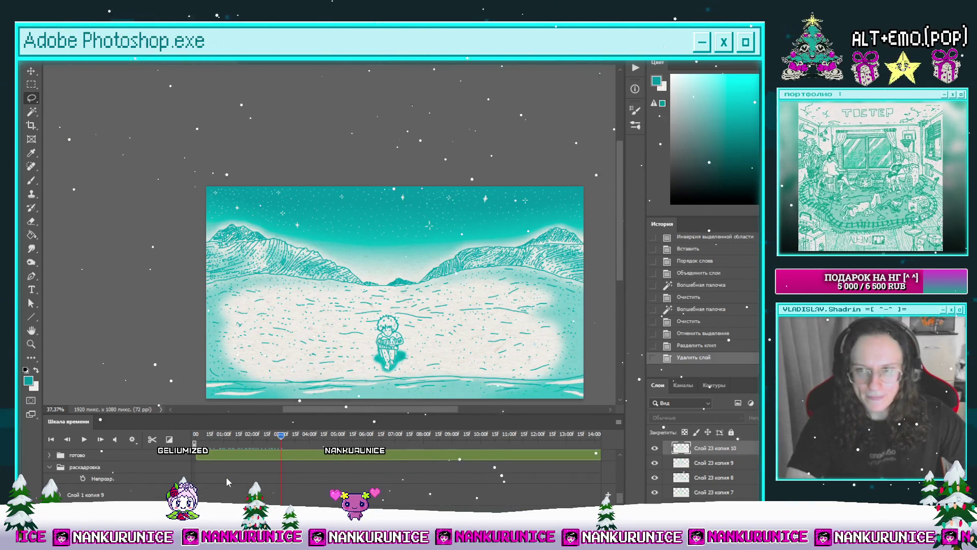
pyautogui.click(50, 467)
# Duplicate the фон landscape layer with Ctrl+J and drag фон копия 6 to the top track.
pyautogui.scroll(-3, 287, 490)
pyautogui.scroll(-5, 287, 491)
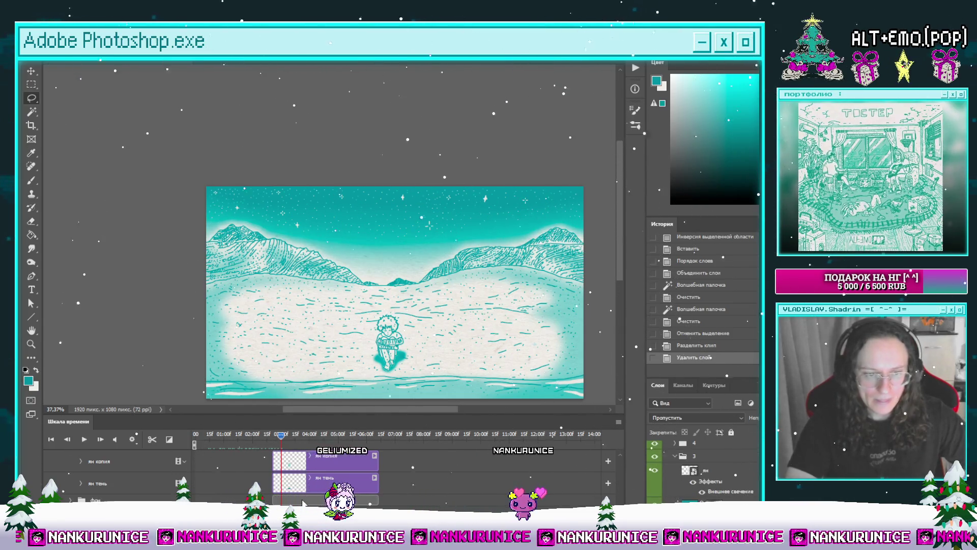
pyautogui.scroll(-3, 675, 469)
pyautogui.scroll(-2, 674, 469)
pyautogui.click(655, 493)
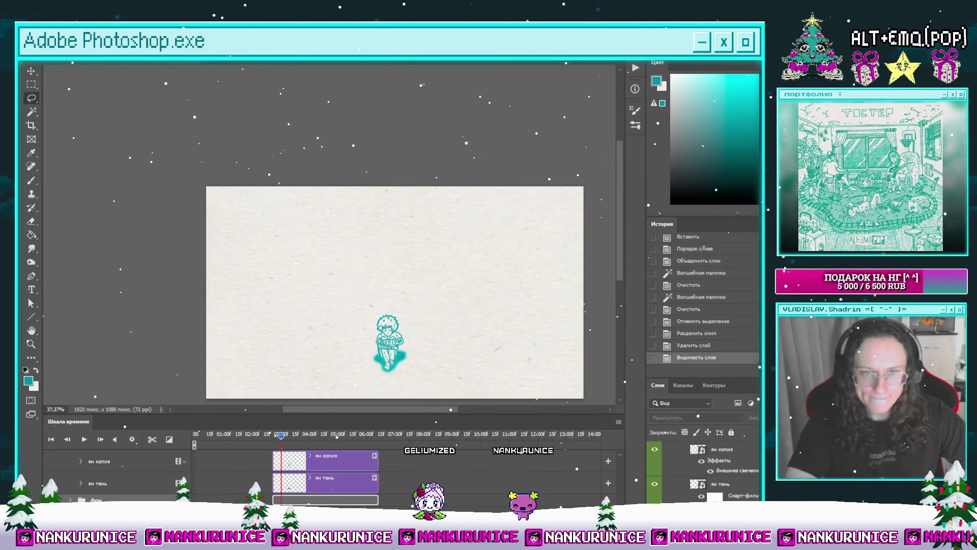
pyautogui.click(655, 493)
pyautogui.hotkey('ctrl', 'j')
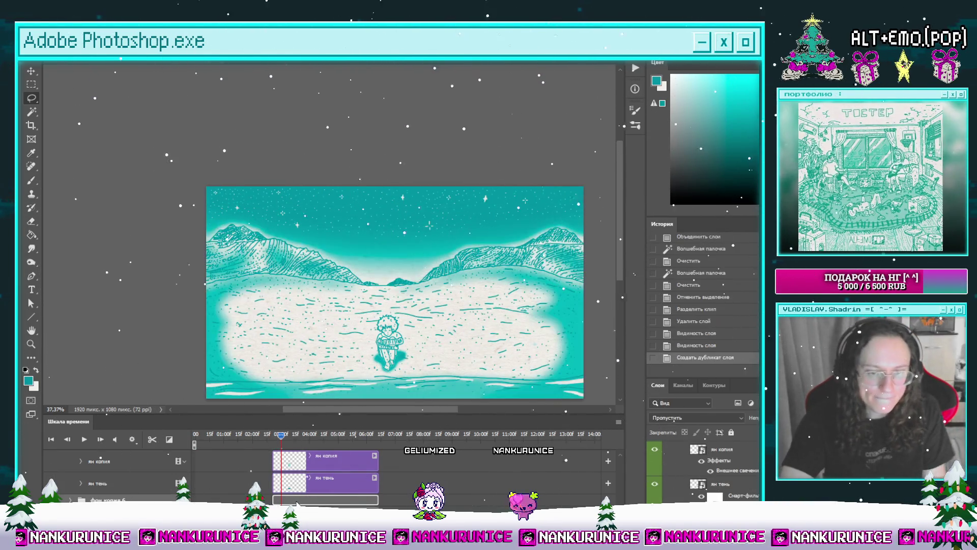
pyautogui.scroll(-5, 313, 503)
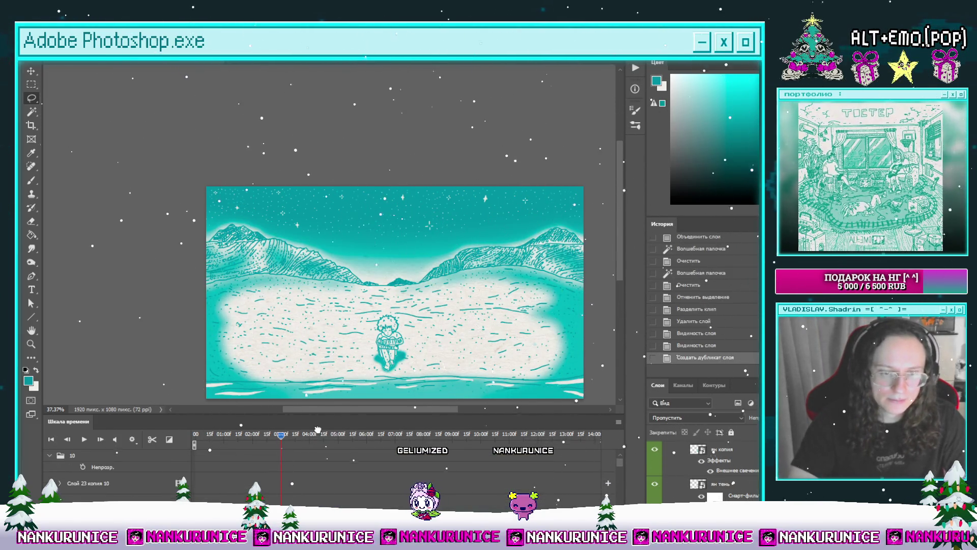
pyautogui.moveTo(317, 453); pyautogui.dragTo(321, 457)
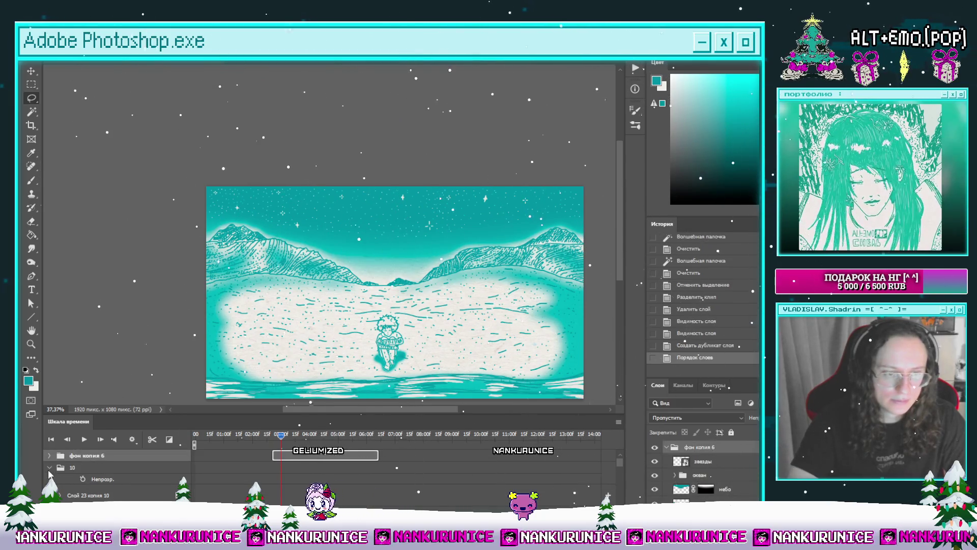
# Start the фон копия 6 clip near 38:00 under group 10, then group and ungroup it.
pyautogui.click(49, 468)
pyautogui.press('space')
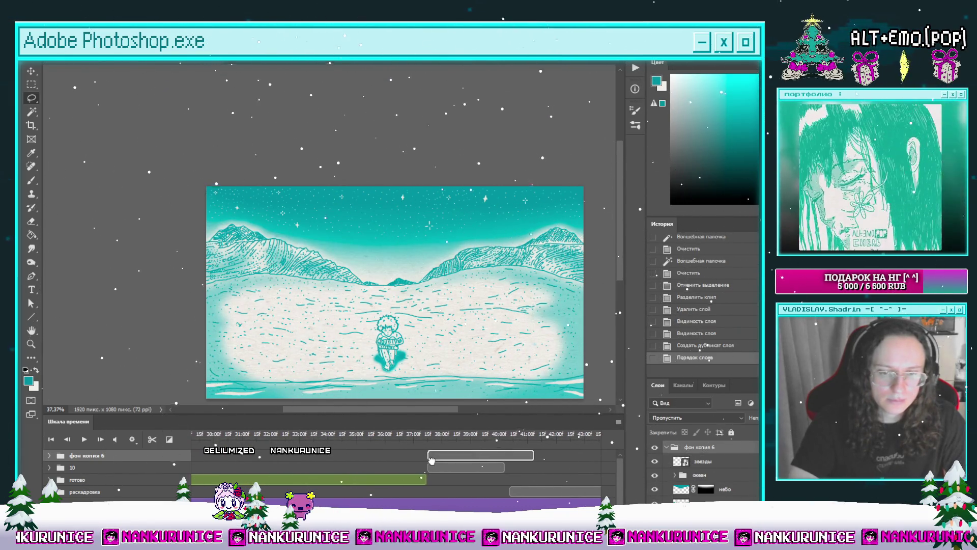
pyautogui.moveTo(431, 460); pyautogui.dragTo(433, 458)
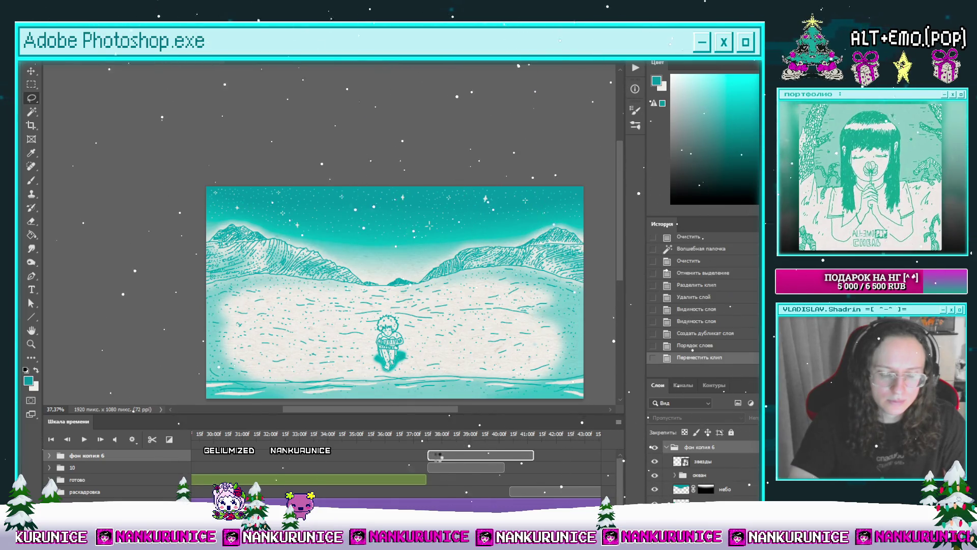
pyautogui.click(439, 461)
pyautogui.moveTo(437, 478); pyautogui.dragTo(439, 474)
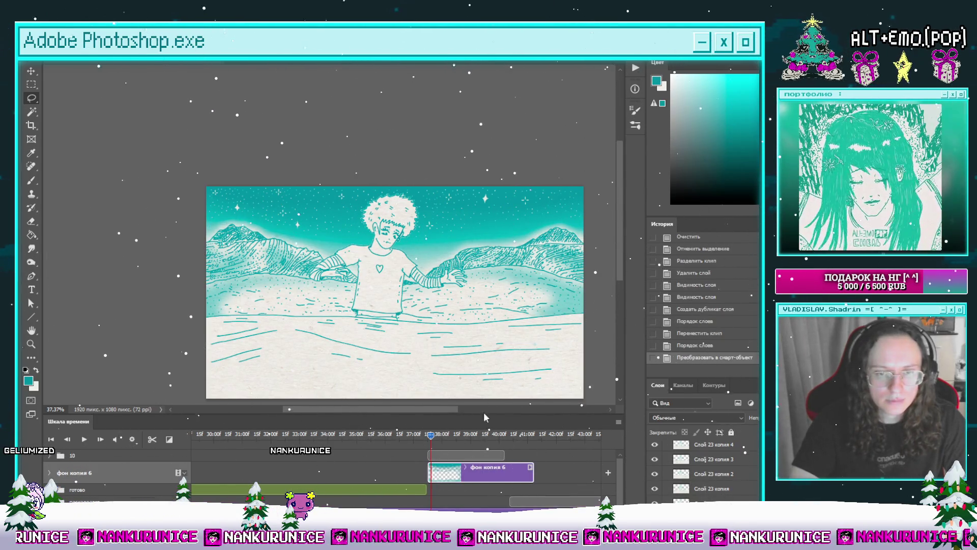
pyautogui.hotkey('ctrl', 'g')
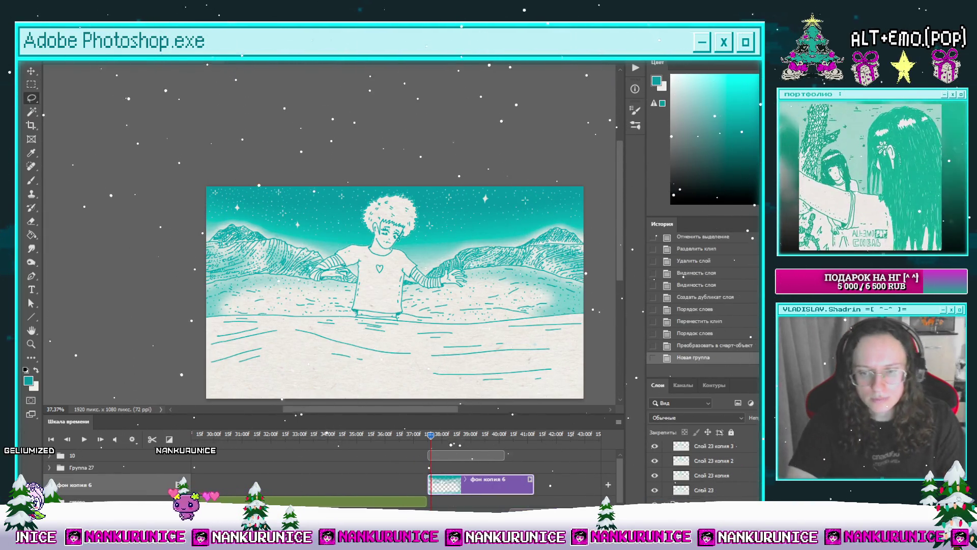
pyautogui.hotkey('ctrl', 'shift', 'g')
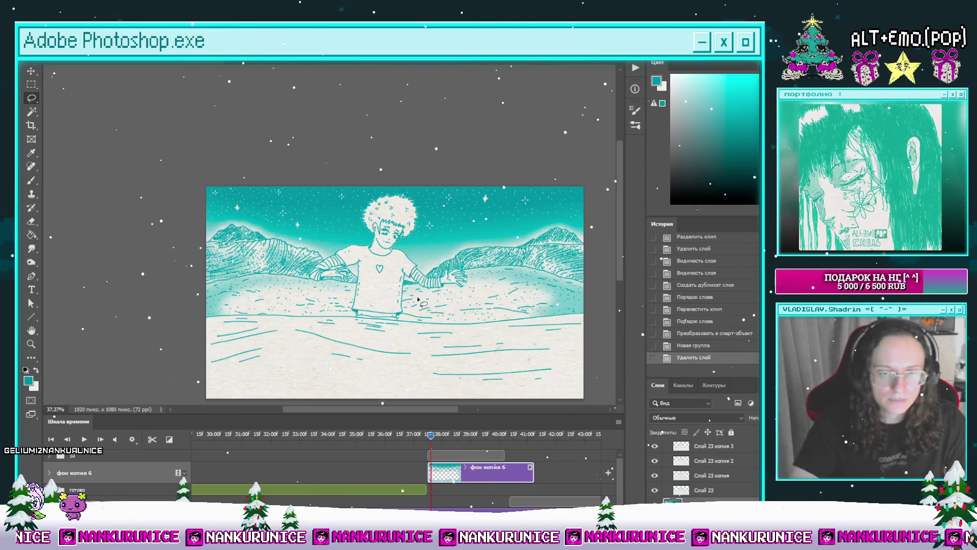
pyautogui.hotkey('ctrl', 't')
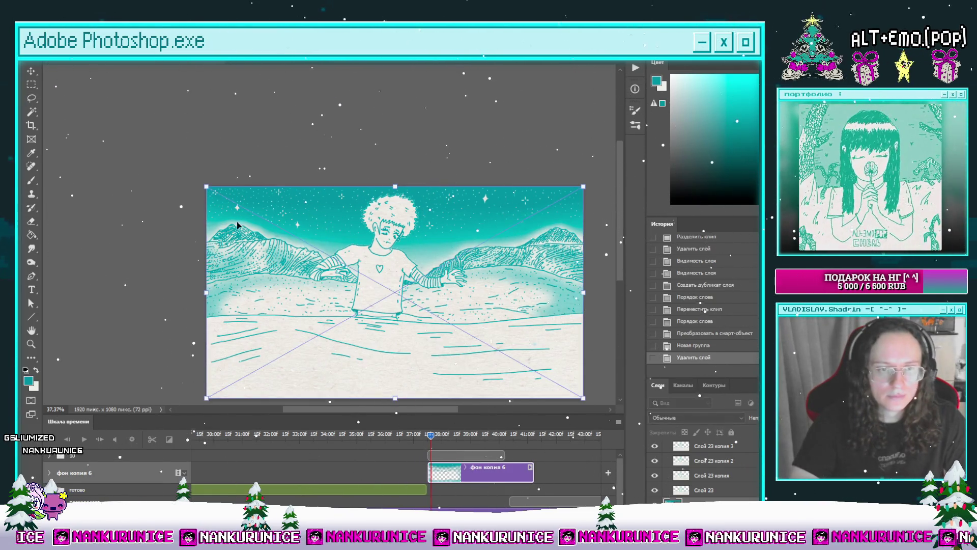
# Scale and stretch the фон копия 6 landscape across the canvas width and apply the transform.
pyautogui.moveTo(211, 189); pyautogui.dragTo(179, 167)
pyautogui.moveTo(412, 288); pyautogui.dragTo(429, 290)
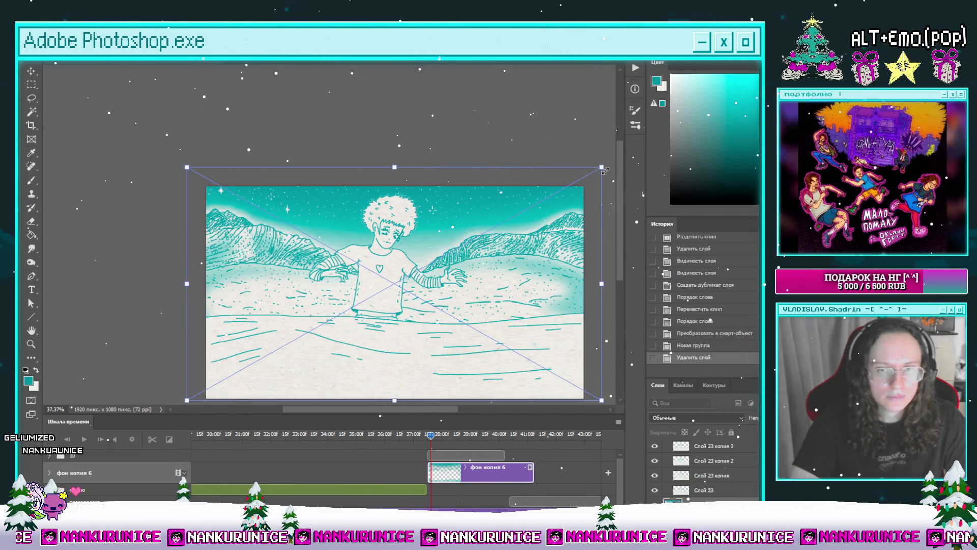
pyautogui.moveTo(602, 167); pyautogui.dragTo(547, 199)
pyautogui.moveTo(494, 257); pyautogui.dragTo(529, 260)
pyautogui.hotkey('shift', 'Left')
pyautogui.hotkey('shift', 'Left')
pyautogui.hotkey('shift', 'Left')
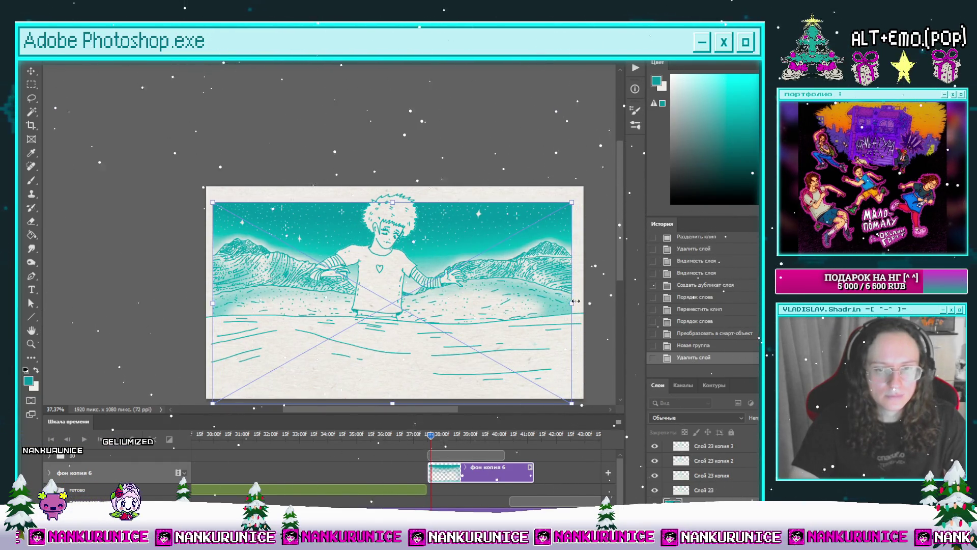
pyautogui.moveTo(577, 304)
pyautogui.mouseDown()
pyautogui.moveTo(585, 304)
pyautogui.moveTo(549, 315)
pyautogui.moveTo(587, 303)
pyautogui.moveTo(551, 298)
pyautogui.mouseUp()
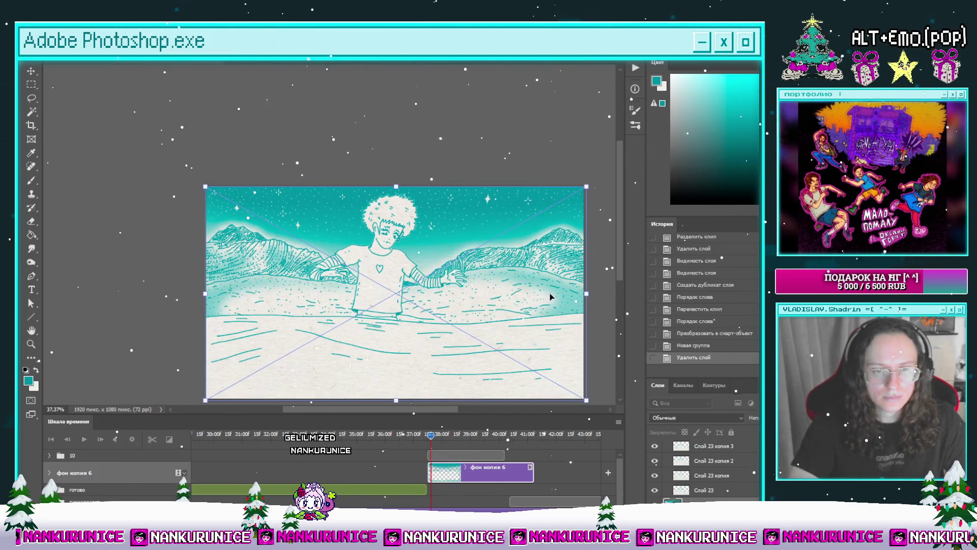
pyautogui.press('Return')
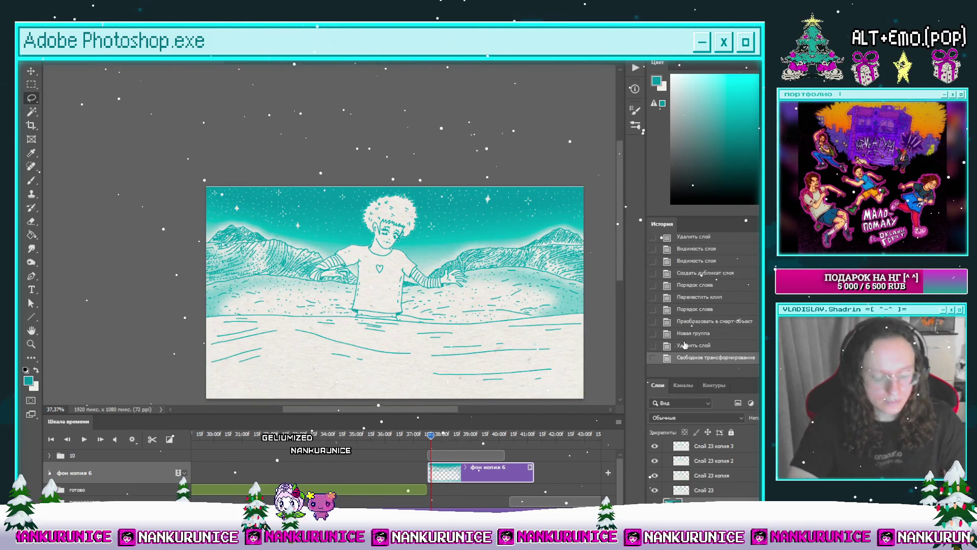
# Nudge the landscape up slightly and trim its clip end to match the character's frame.
pyautogui.hotkey('ctrl', 'a')
pyautogui.press('v')
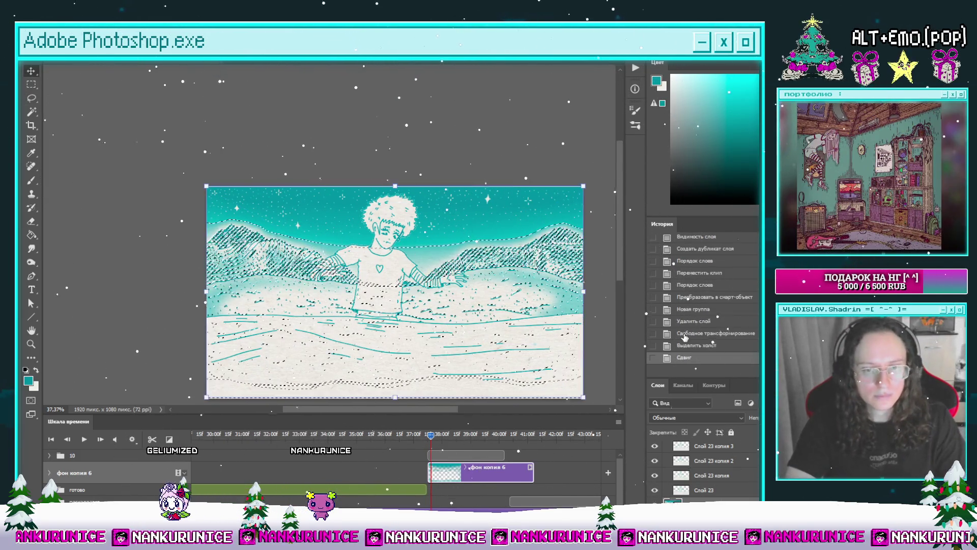
pyautogui.press('Up')
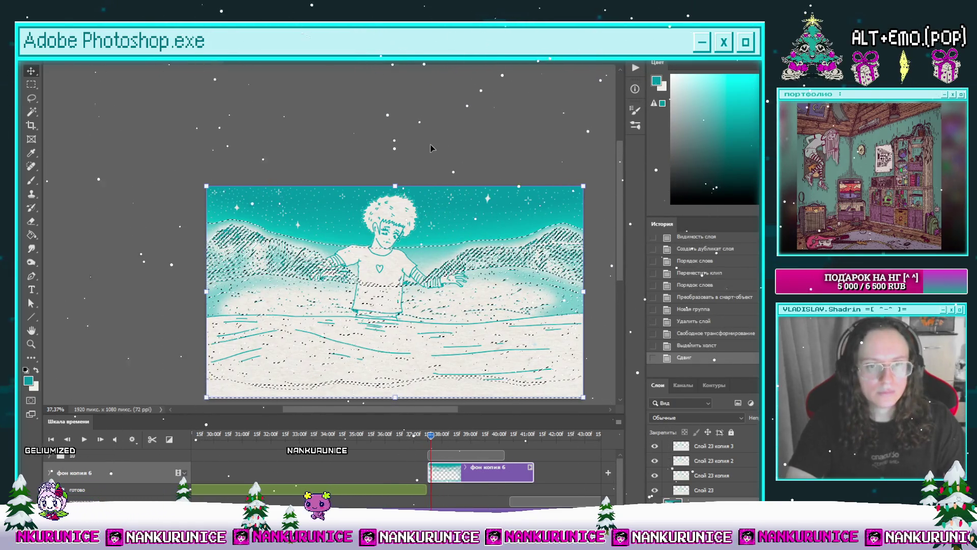
pyautogui.hotkey('ctrl', 'd')
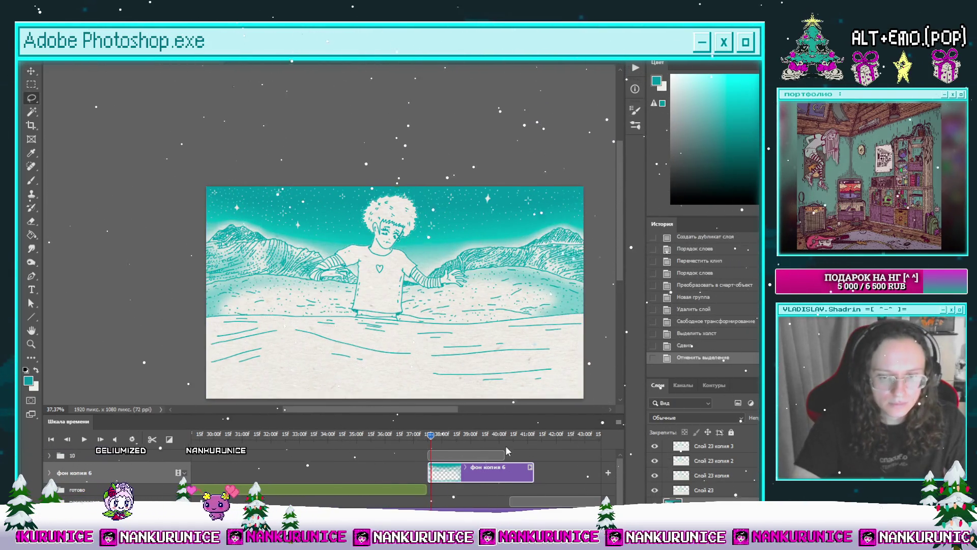
pyautogui.moveTo(501, 474); pyautogui.dragTo(504, 474)
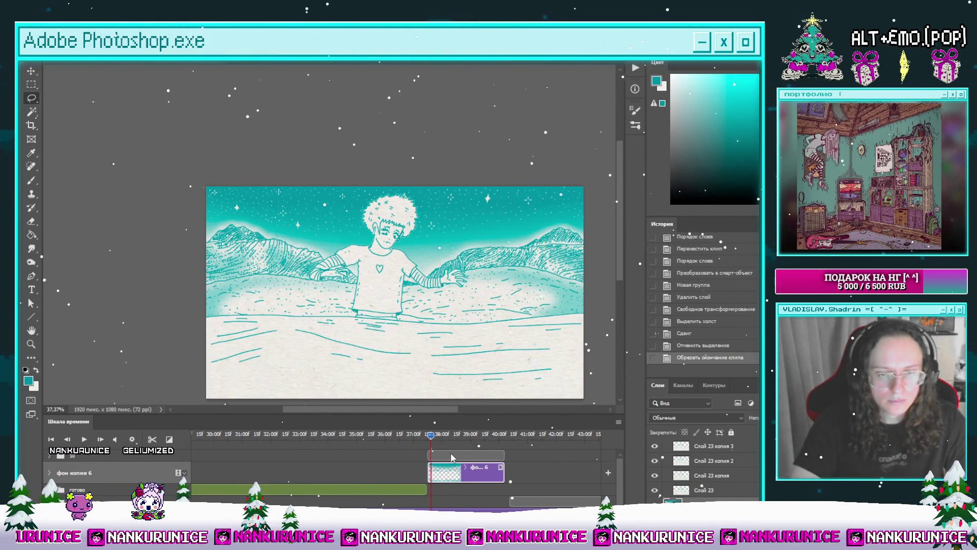
pyautogui.click(451, 457)
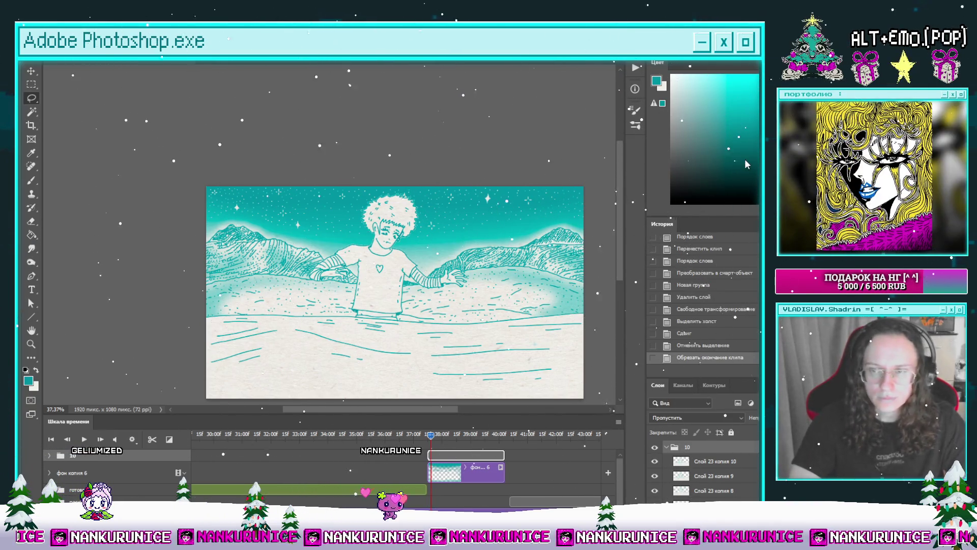
# Make a smart-object copy of group 10 with Outer Glow, placed beneath the original.
pyautogui.press('F2')
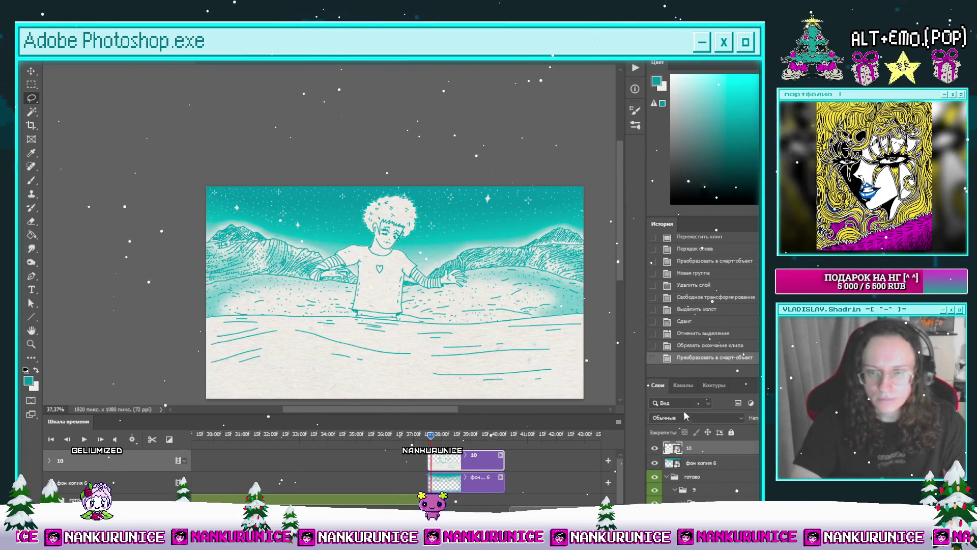
pyautogui.click(692, 346)
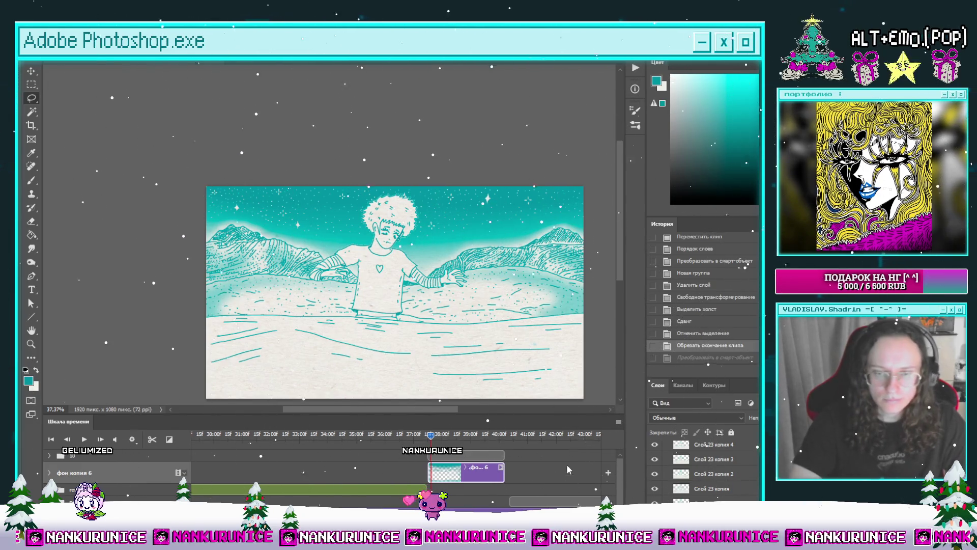
pyautogui.click(456, 456)
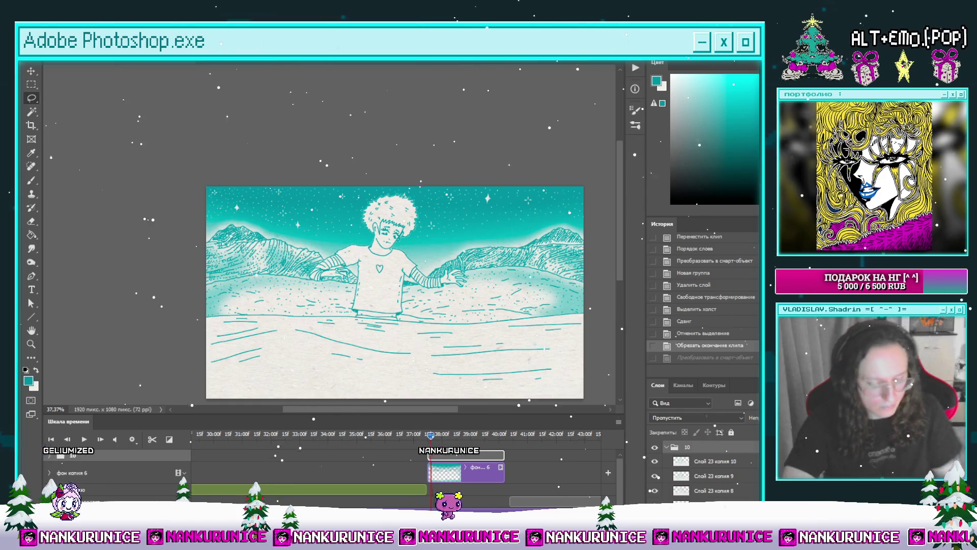
pyautogui.hotkey('ctrl', 'j')
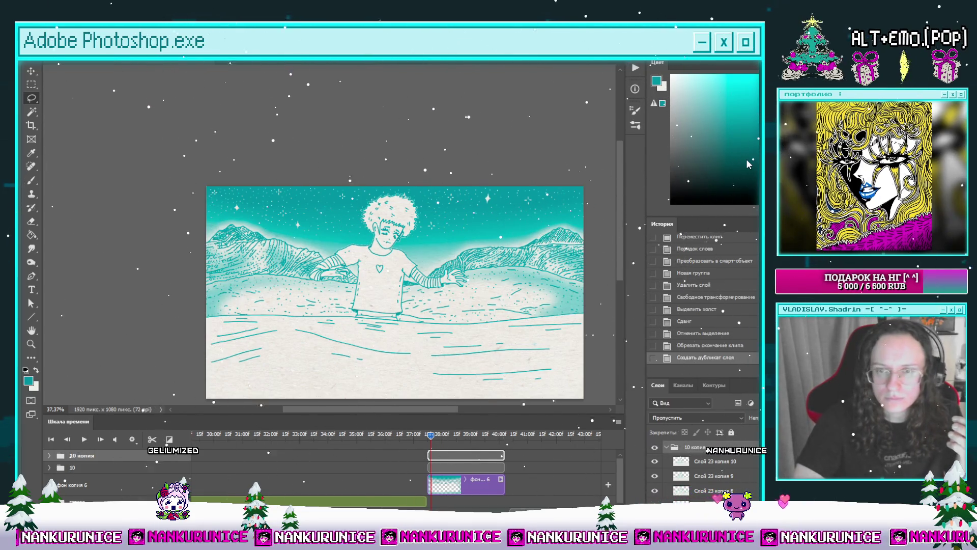
pyautogui.hotkey('ctrl', 'alt', 's')
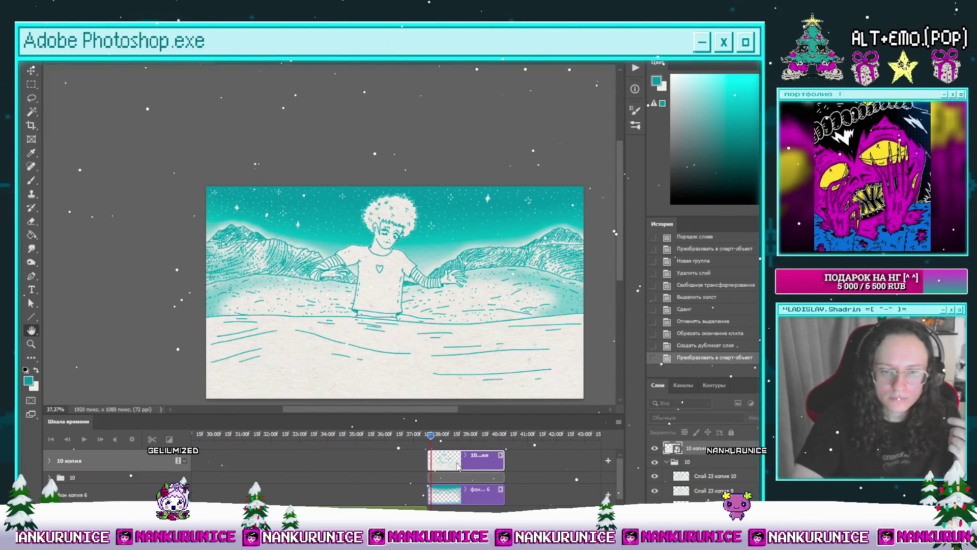
pyautogui.press('Return')
pyautogui.moveTo(447, 478); pyautogui.dragTo(446, 463)
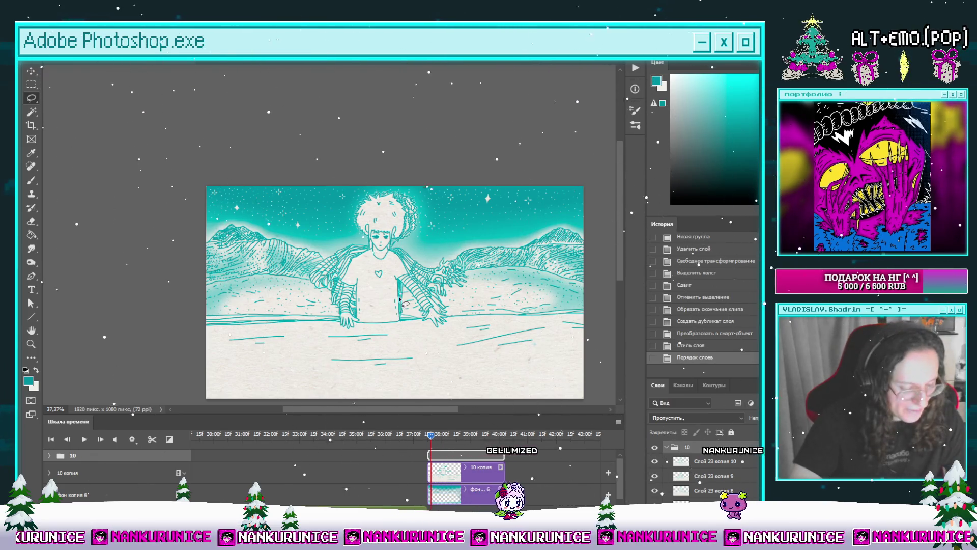
# Zoom in on the character and hide all panels for a full-screen preview.
pyautogui.click(400, 259)
pyautogui.click(391, 248)
pyautogui.press('Tab')
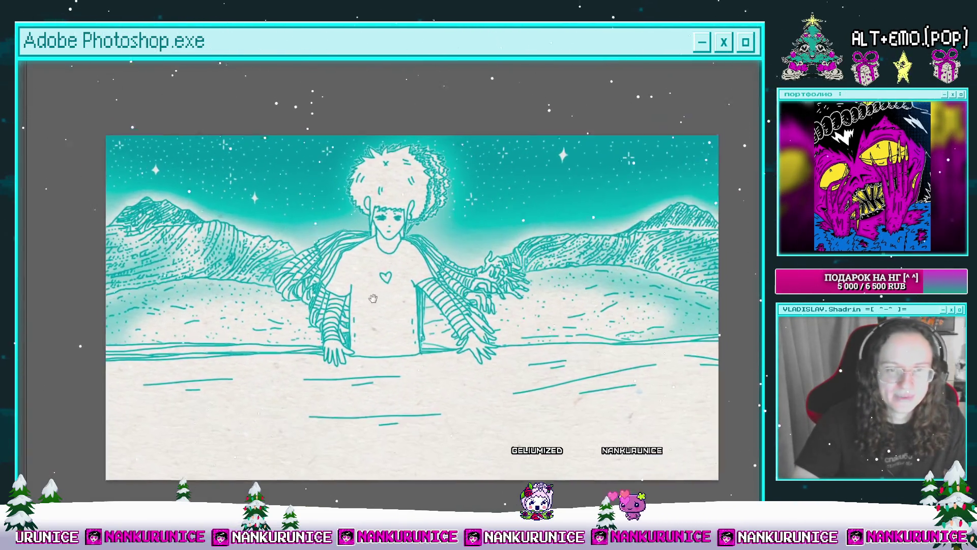
# Zoom and pan around the figure, exit full screen, and scrub the timeline slightly forward.
pyautogui.click(406, 283)
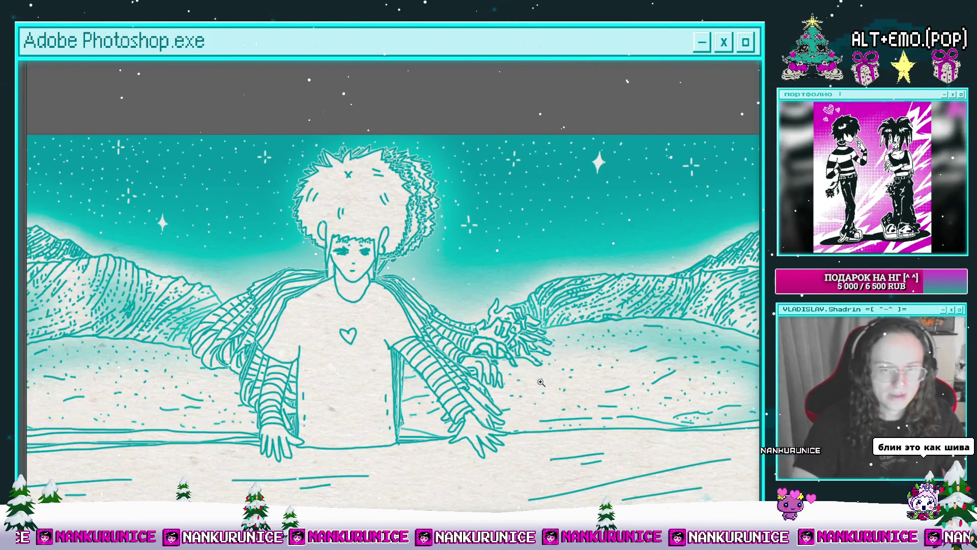
pyautogui.keyDown('alt'); pyautogui.click(521, 374); pyautogui.keyUp('alt')
pyautogui.moveTo(520, 388); pyautogui.dragTo(494, 343)
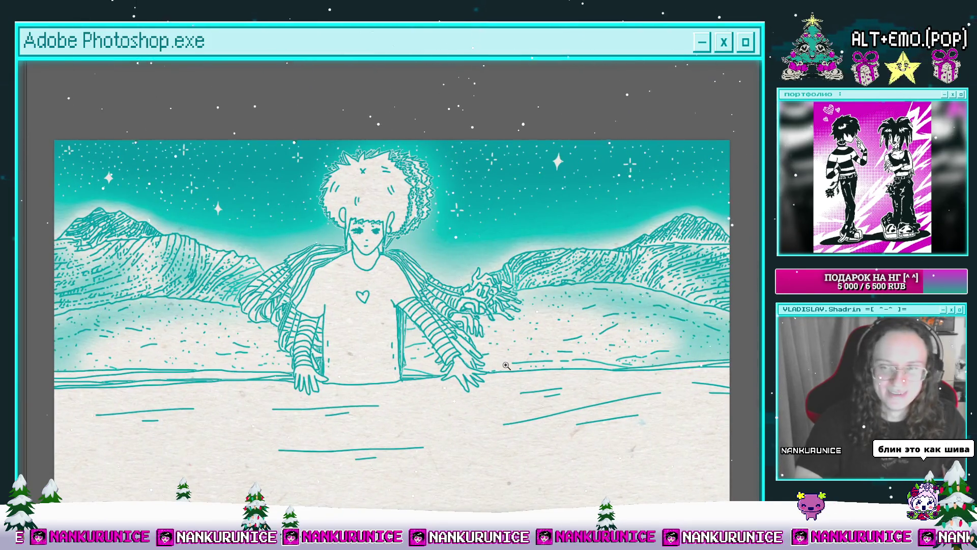
pyautogui.press('f')
pyautogui.moveTo(429, 436)
pyautogui.mouseDown()
pyautogui.moveTo(504, 436)
pyautogui.moveTo(433, 437)
pyautogui.mouseUp()
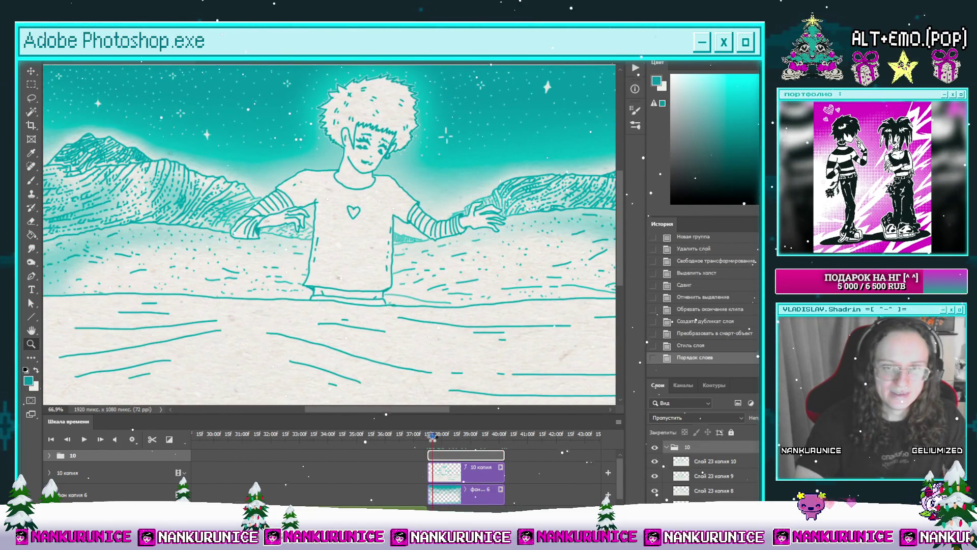
# Select фон копия 6 and move it a few pixels up and to the left.
pyautogui.moveTo(500, 202); pyautogui.dragTo(455, 214)
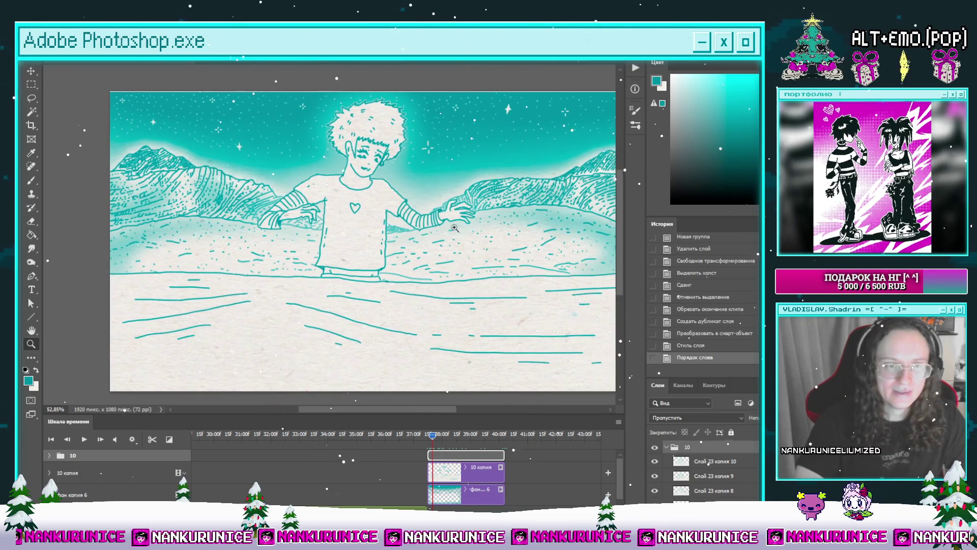
pyautogui.click(482, 490)
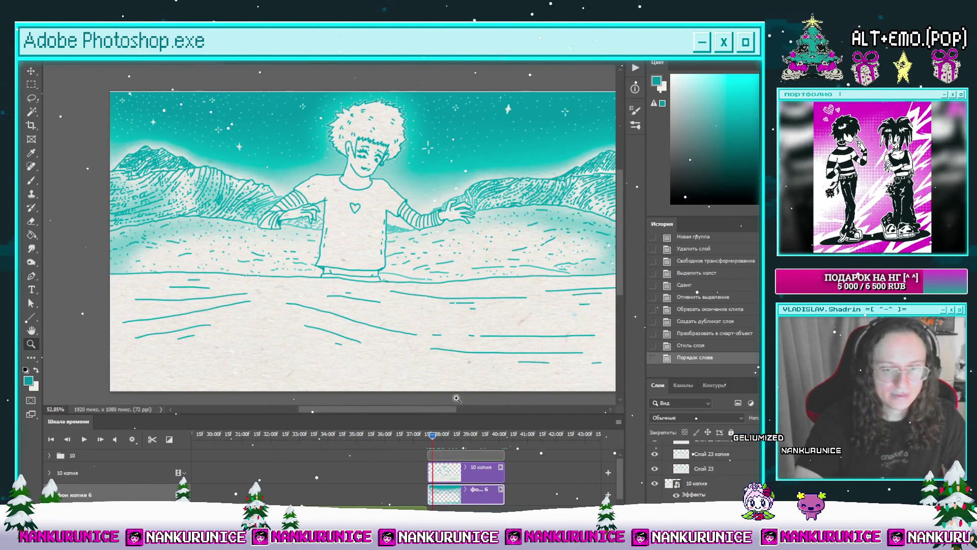
pyautogui.moveTo(436, 441)
pyautogui.mouseDown()
pyautogui.moveTo(484, 436)
pyautogui.moveTo(410, 436)
pyautogui.moveTo(478, 436)
pyautogui.mouseUp()
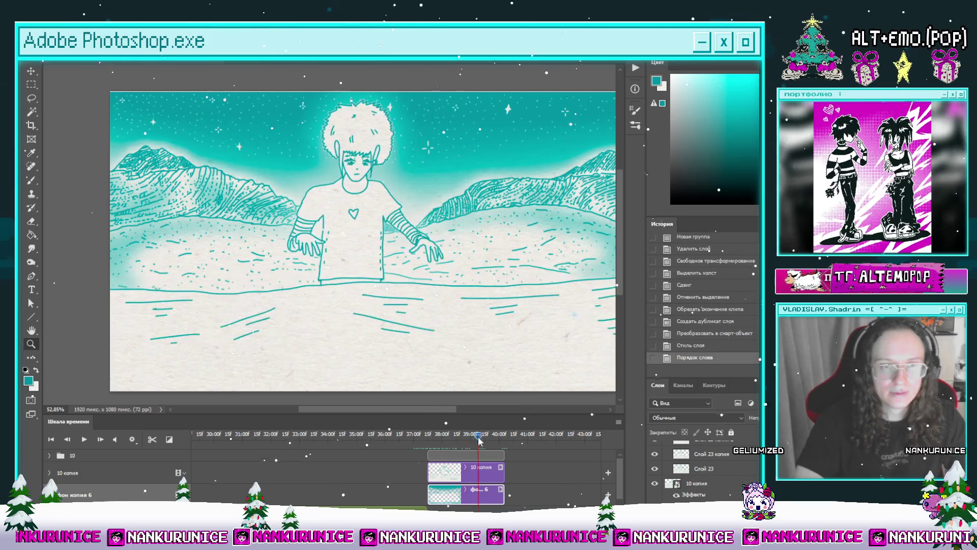
pyautogui.press('v')
pyautogui.moveTo(462, 304); pyautogui.dragTo(458, 300)
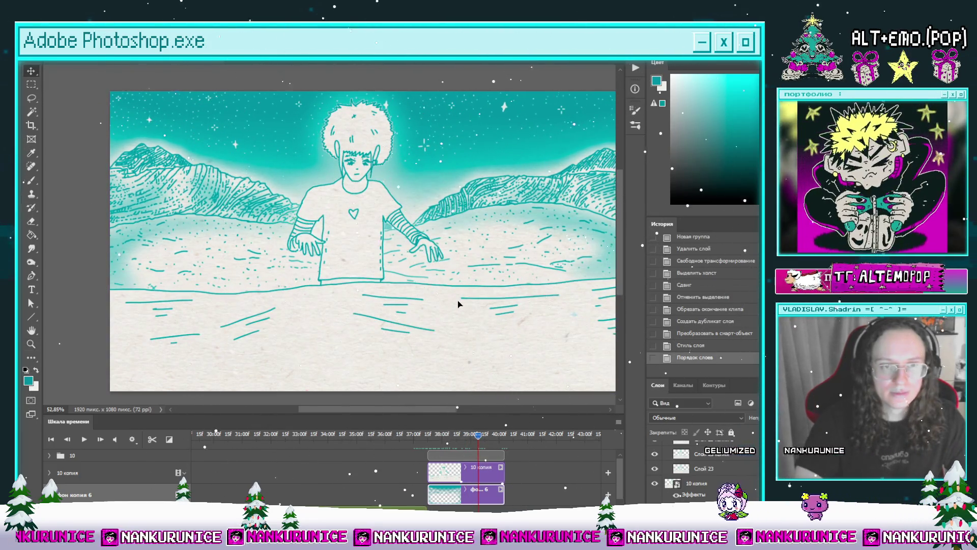
# Scrub back to group 10 and toggle the glowing 10 копия copy off and on to compare.
pyautogui.scroll(-2, 476, 295)
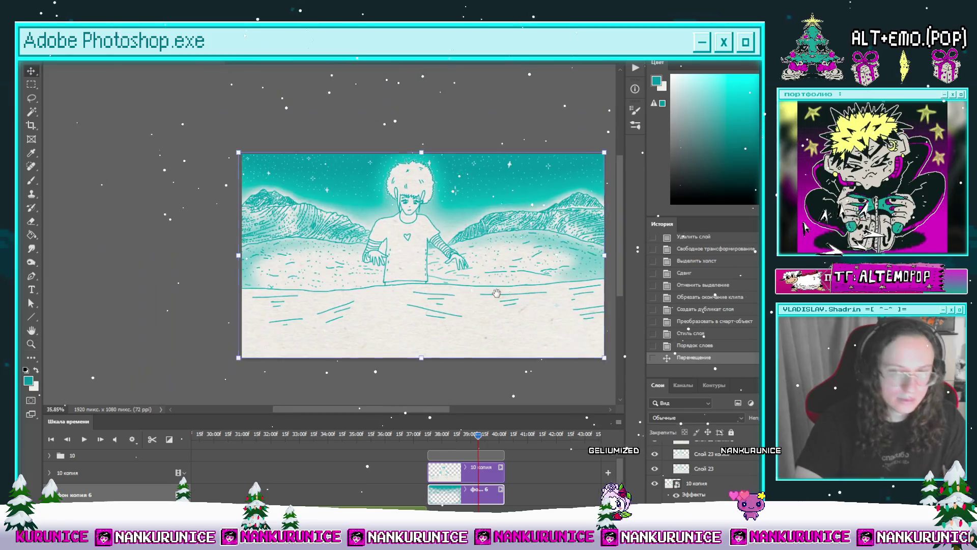
pyautogui.moveTo(478, 437); pyautogui.dragTo(455, 436)
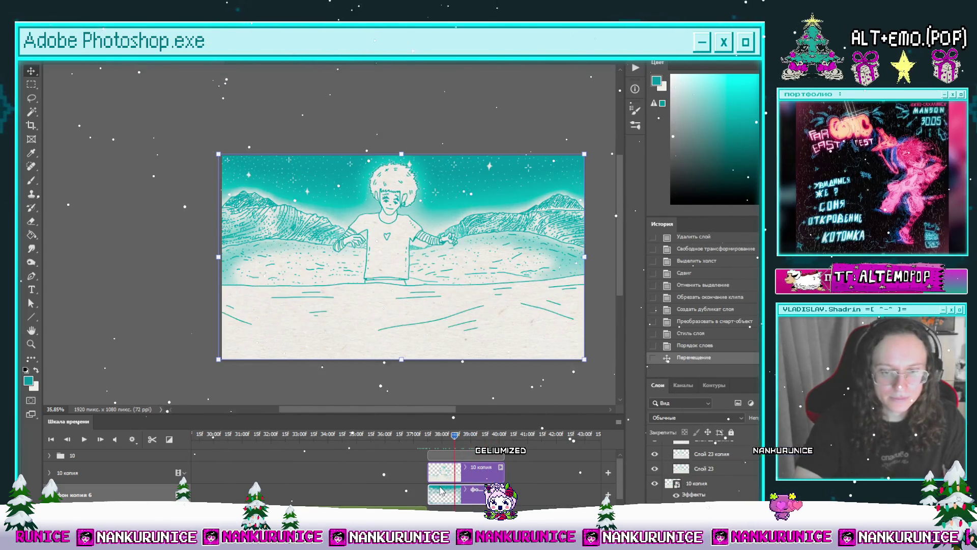
pyautogui.click(117, 455)
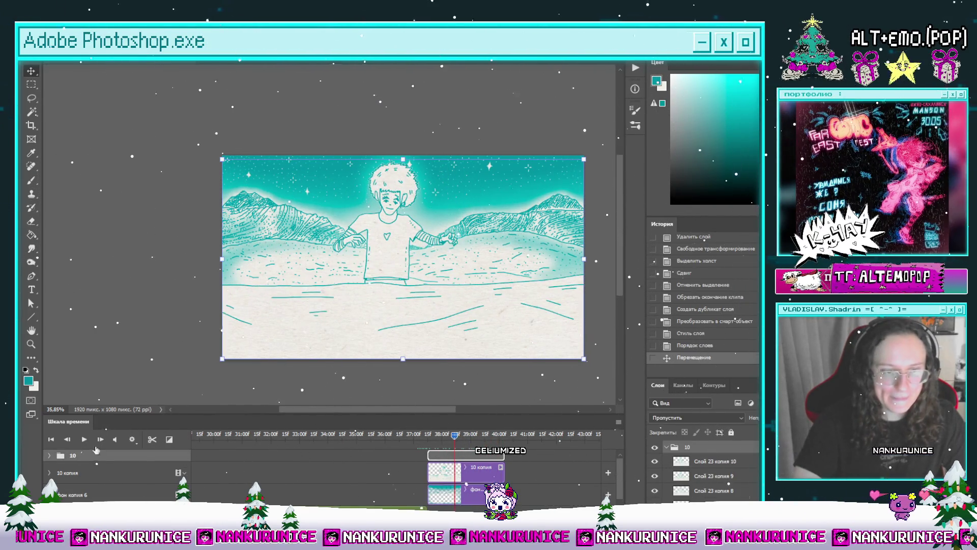
pyautogui.click(666, 447)
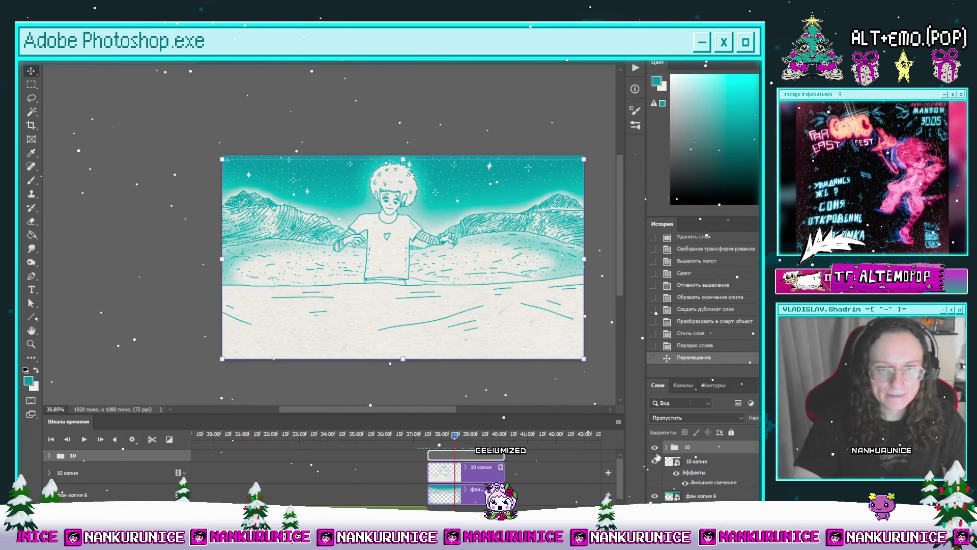
pyautogui.click(655, 461)
pyautogui.click(655, 461)
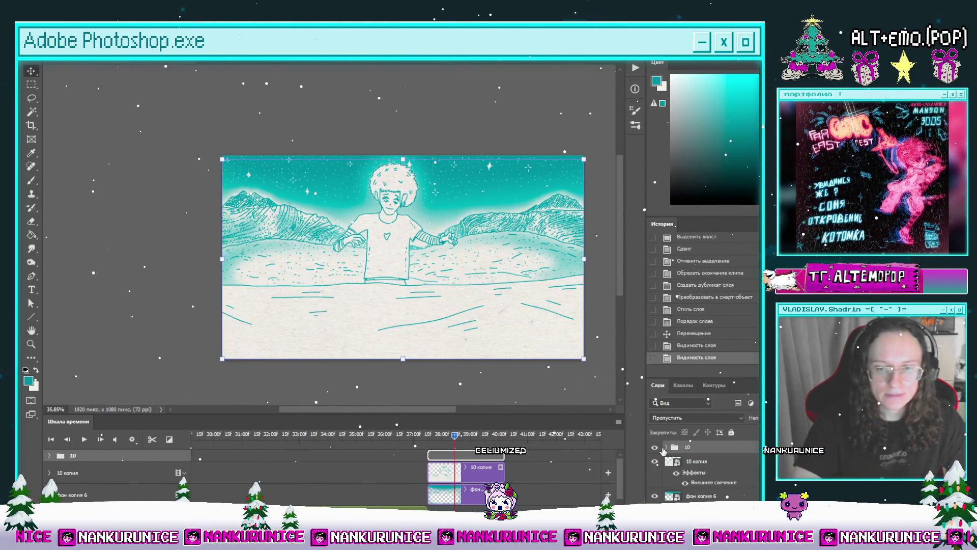
pyautogui.scroll(3, 471, 313)
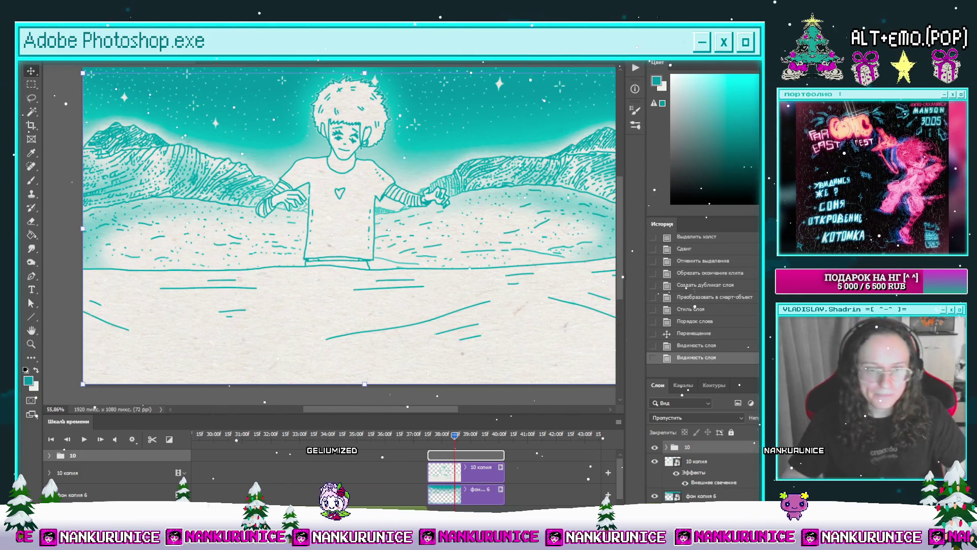
pyautogui.click(49, 455)
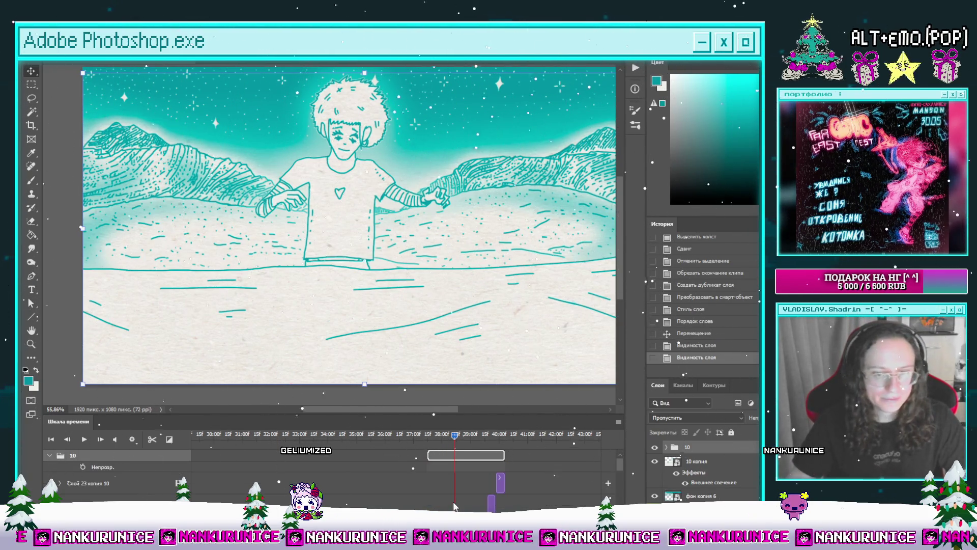
# Test group 10 as a smart object with a teal Color Overlay, then revert it to a group.
pyautogui.scroll(-1, 452, 477)
pyautogui.scroll(1, 451, 471)
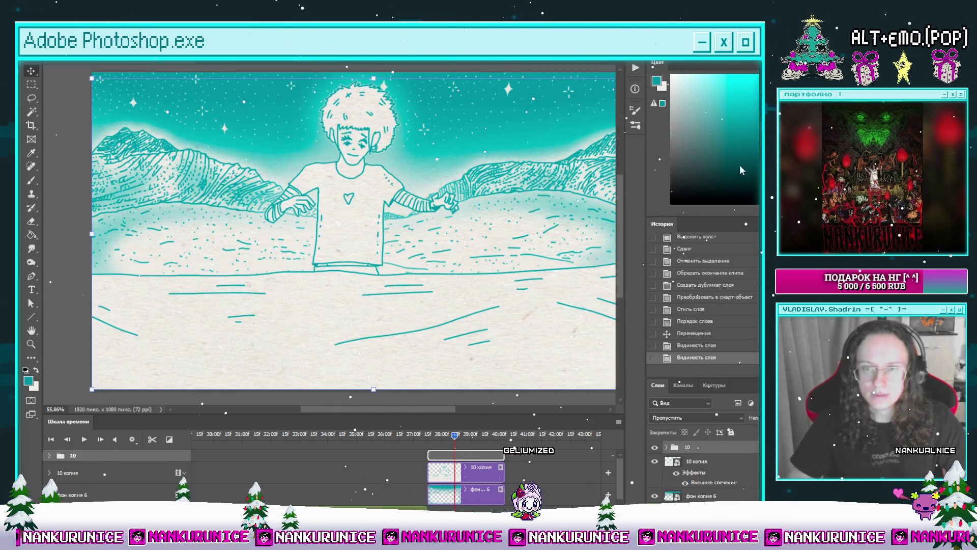
pyautogui.hotkey('ctrl', 'alt', 'shift', 's')
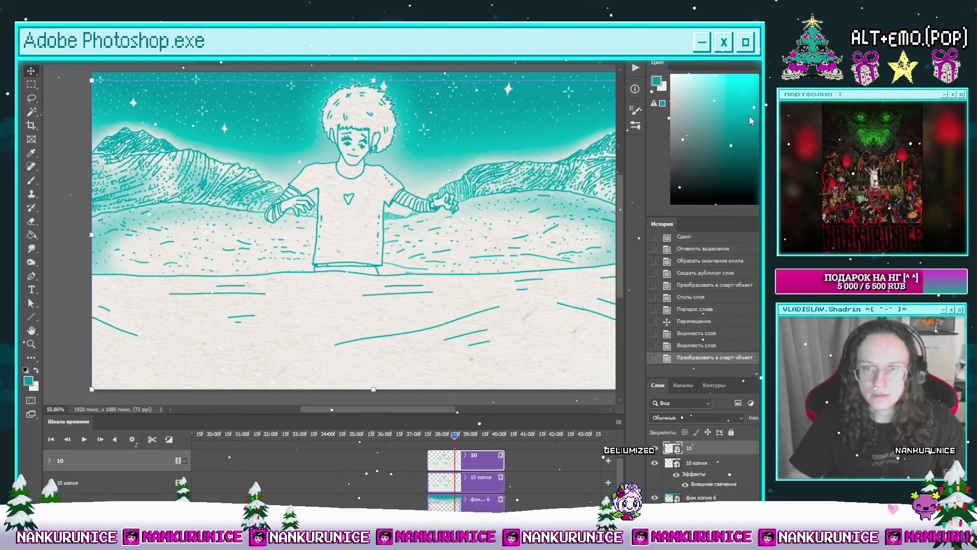
pyautogui.press('space')
pyautogui.press('F2')
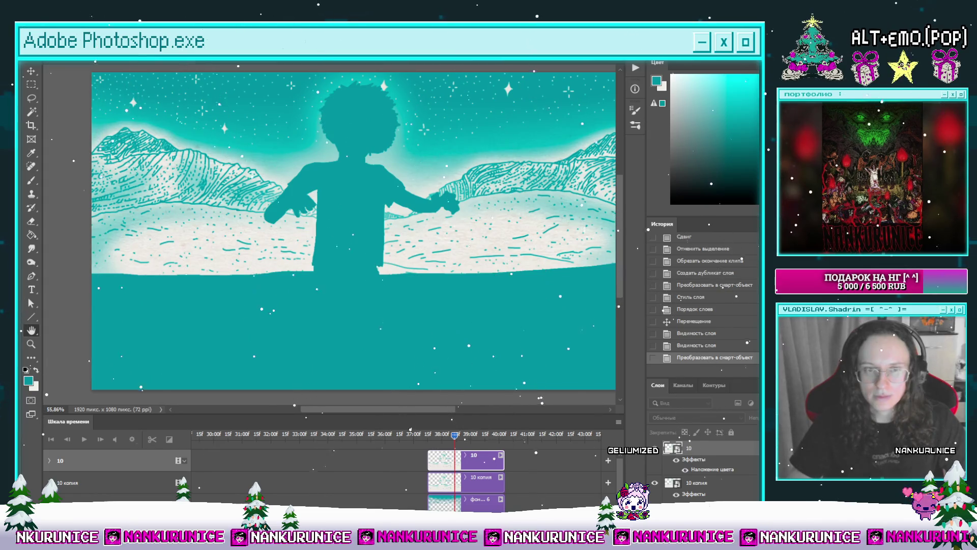
pyautogui.hotkey('ctrl', 'z')
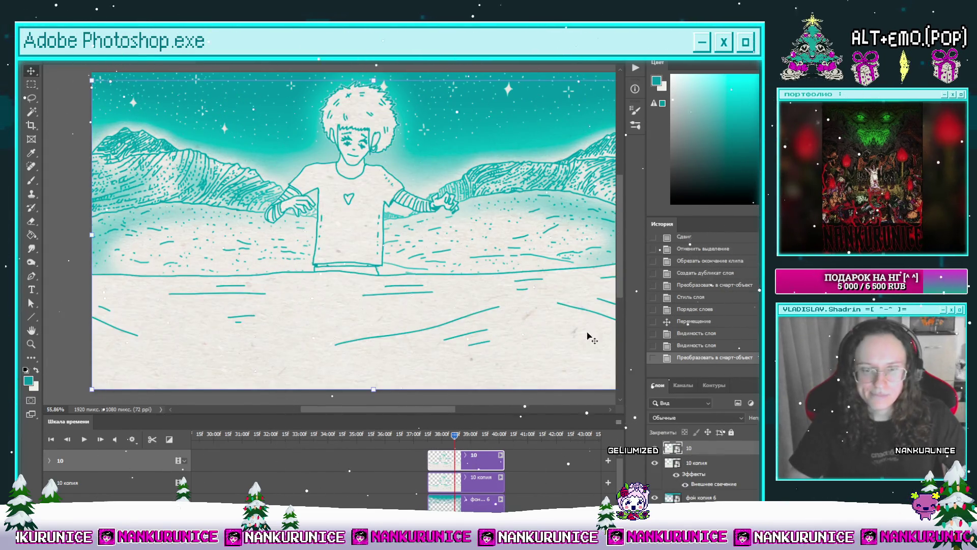
pyautogui.click(722, 349)
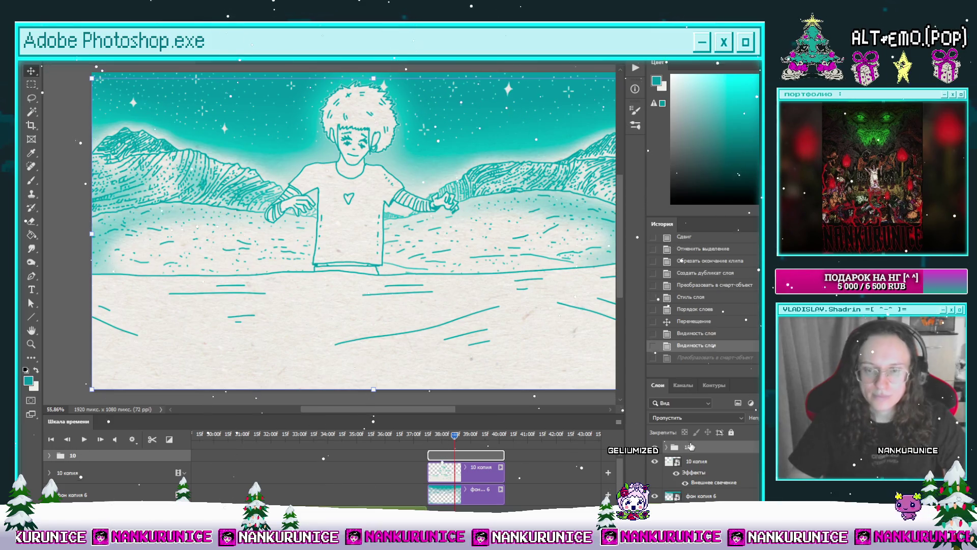
pyautogui.press('space')
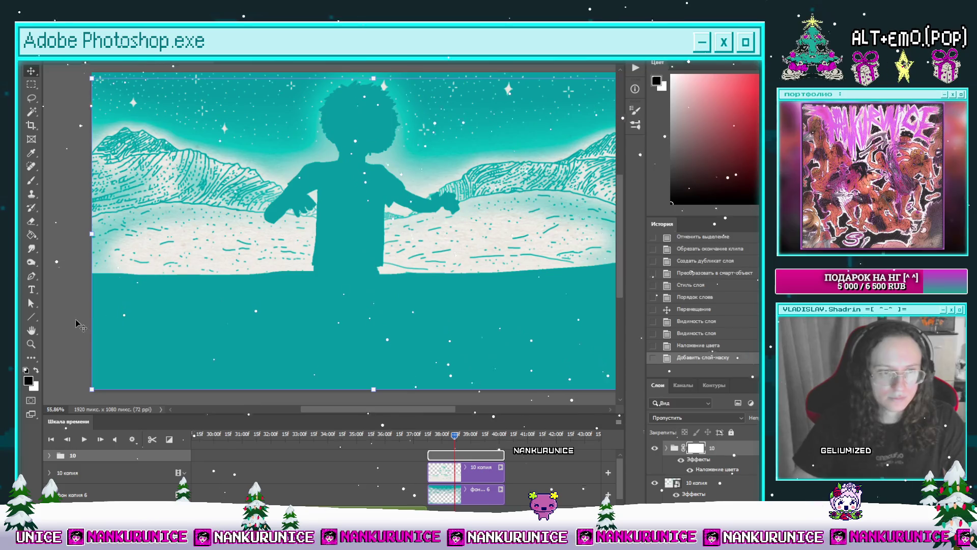
pyautogui.click(30, 235)
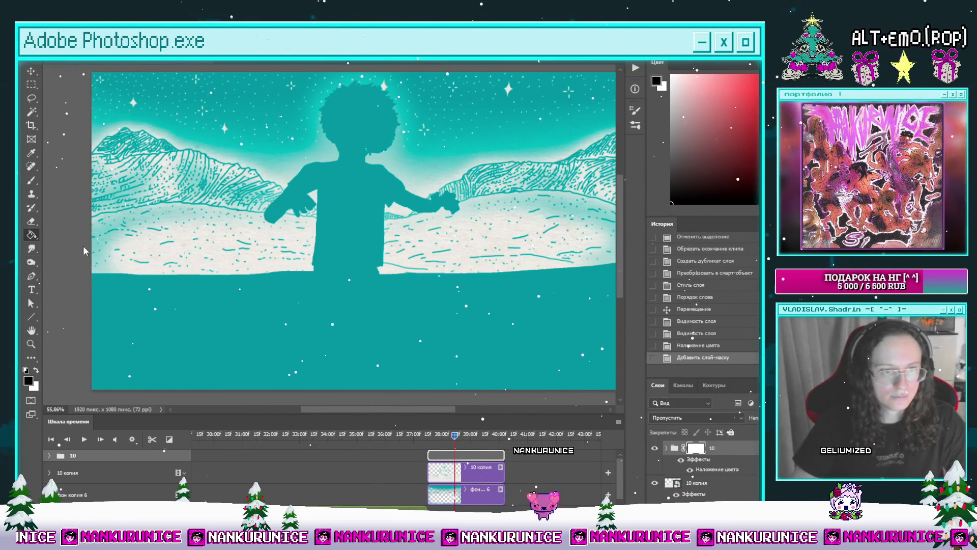
# Draw a gradient on group 10's mask fading the teal overlay out above the waterline.
pyautogui.hotkey('shift', 'g')
pyautogui.moveTo(342, 281)
pyautogui.mouseDown()
pyautogui.moveTo(342, 350)
pyautogui.moveTo(340, 328)
pyautogui.mouseUp()
pyautogui.moveTo(342, 284)
pyautogui.mouseDown()
pyautogui.moveTo(338, 196)
pyautogui.moveTo(341, 253)
pyautogui.mouseUp()
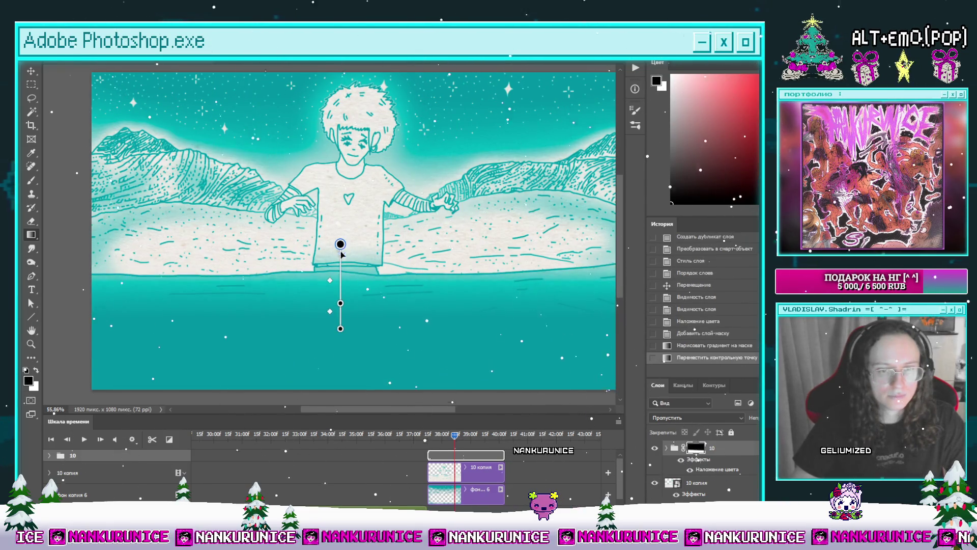
pyautogui.moveTo(340, 328); pyautogui.dragTo(341, 321)
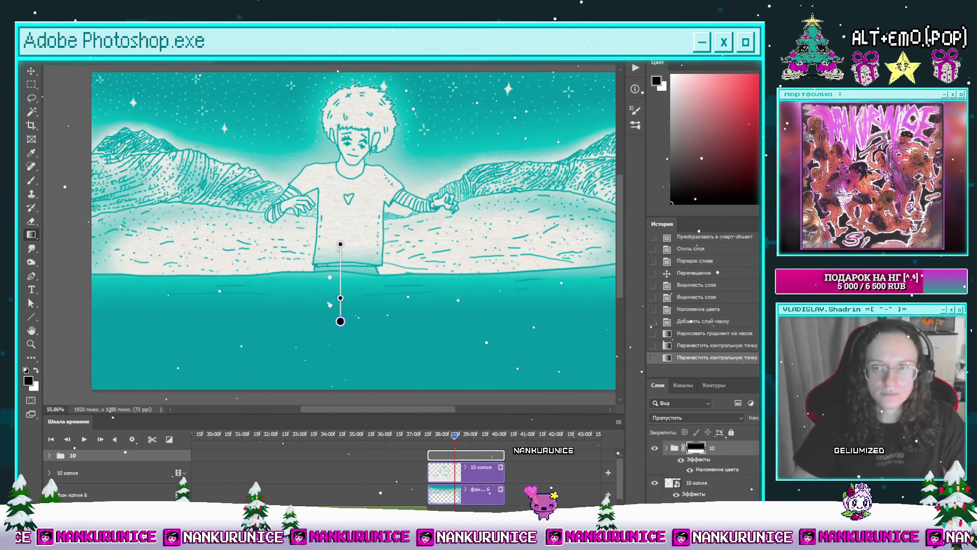
# Select group 10's gradient mask and change the layer's fill opacity.
pyautogui.click(50, 455)
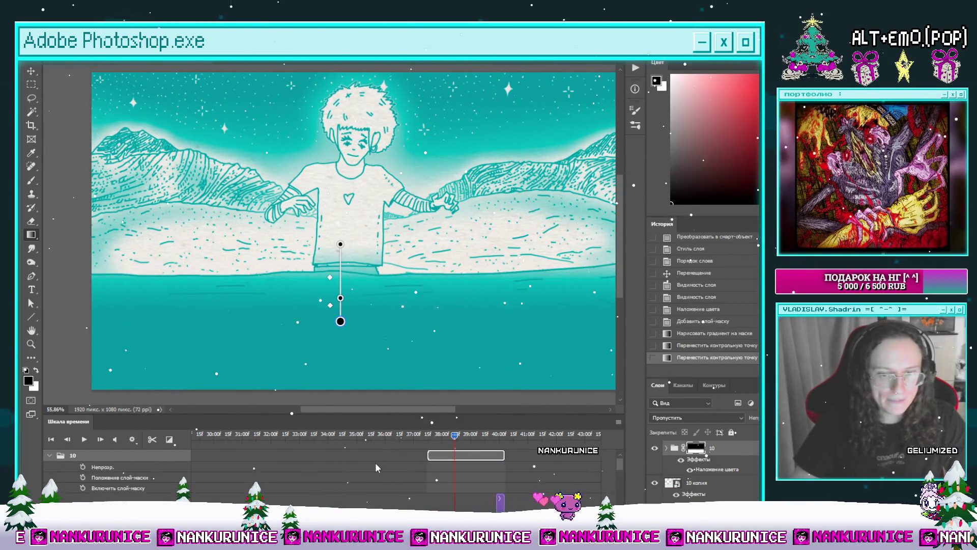
pyautogui.scroll(-3, 377, 466)
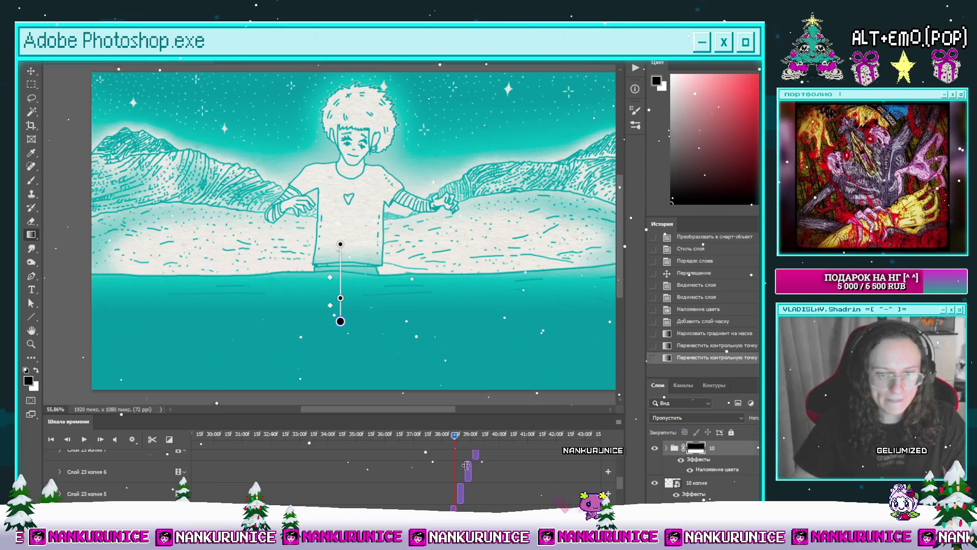
pyautogui.click(427, 436)
pyautogui.click(429, 494)
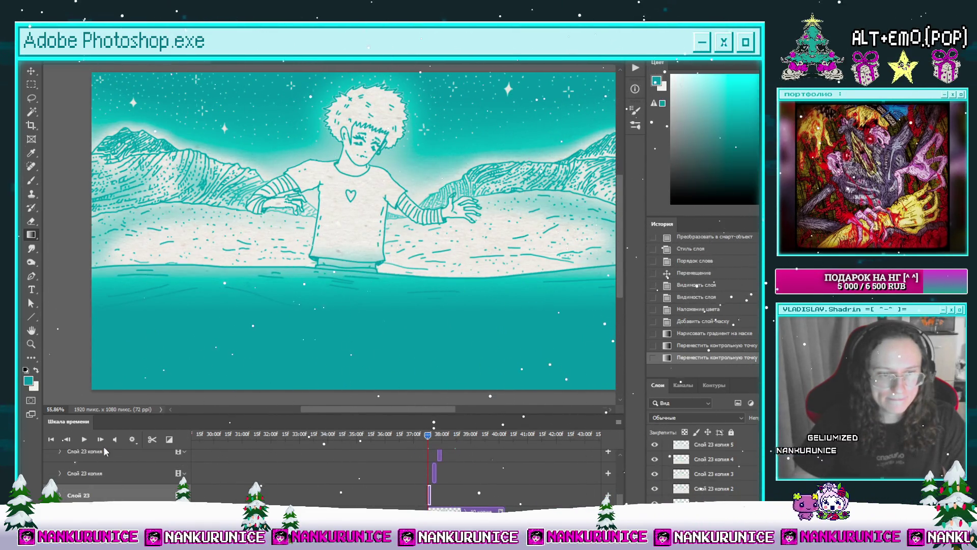
pyautogui.scroll(3, 458, 481)
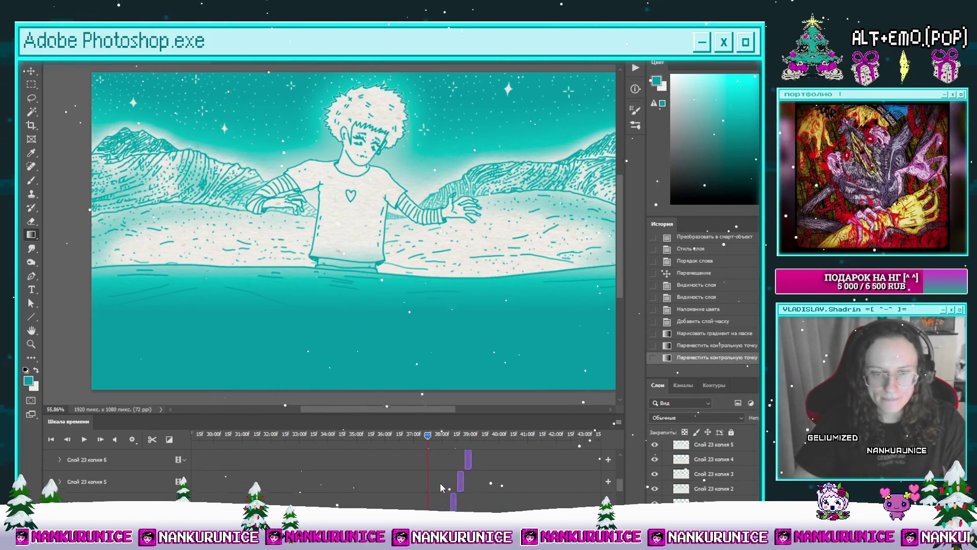
pyautogui.scroll(3, 439, 482)
pyautogui.click(466, 456)
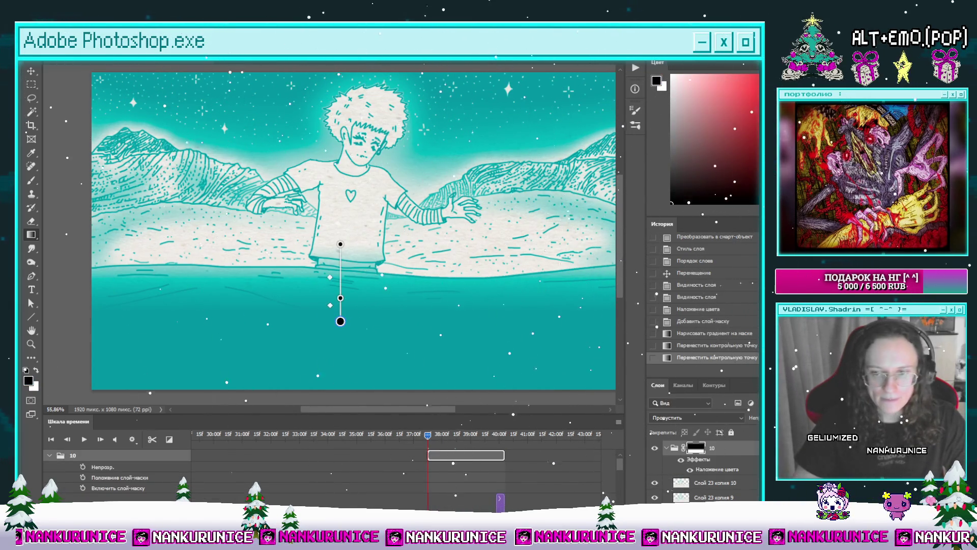
pyautogui.hotkey('shift', '0')
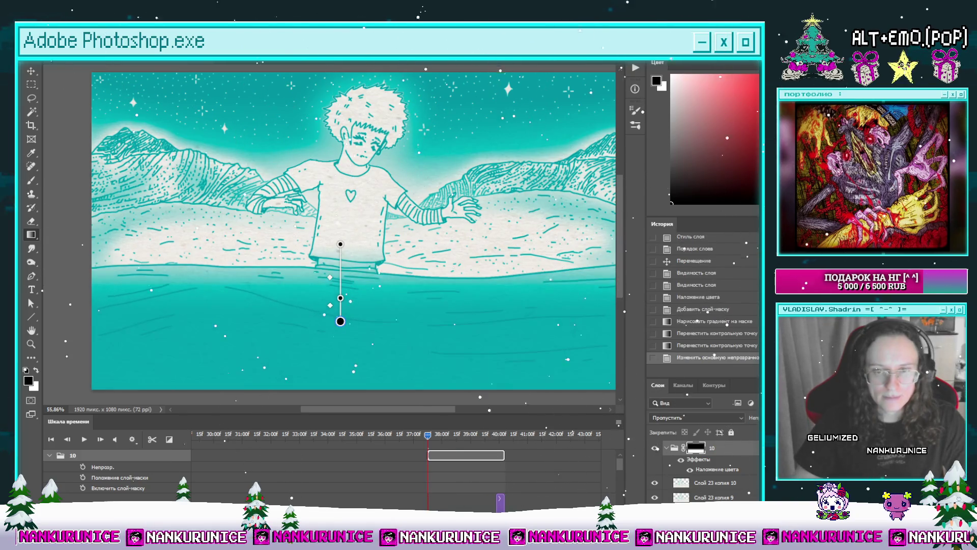
# Select the water strokes on Слой 23 with the Magic Wand, ready to paint.
pyautogui.scroll(-3, 462, 480)
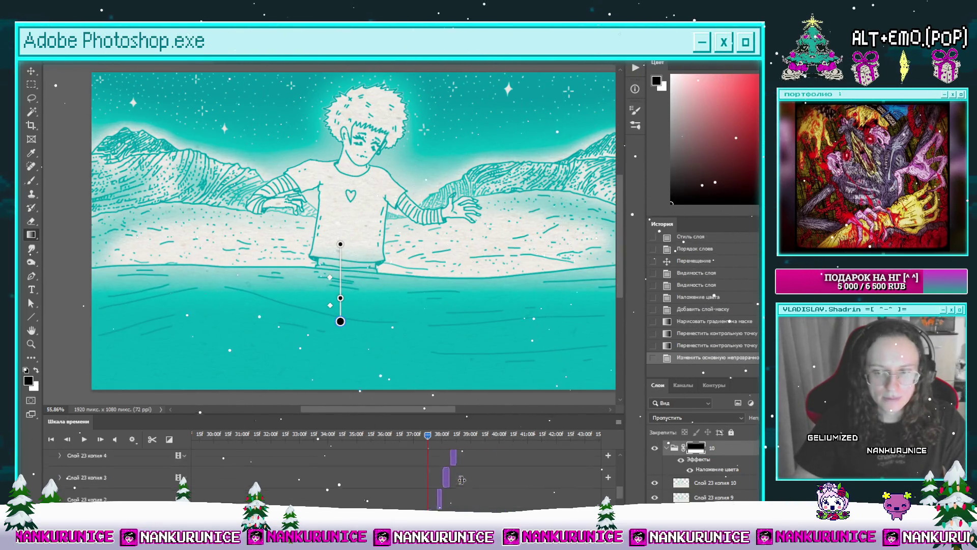
pyautogui.scroll(-4, 433, 481)
pyautogui.click(144, 480)
pyautogui.press('w')
pyautogui.click(344, 356)
pyautogui.press('b')
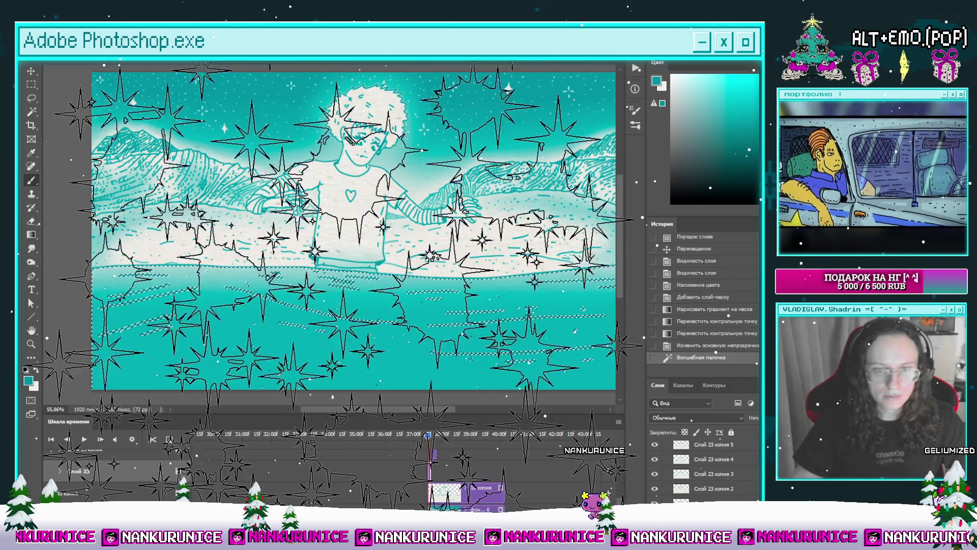
# Paint over the selected water area with the swapped colour, then deselect.
pyautogui.press('x')
pyautogui.click(420, 342)
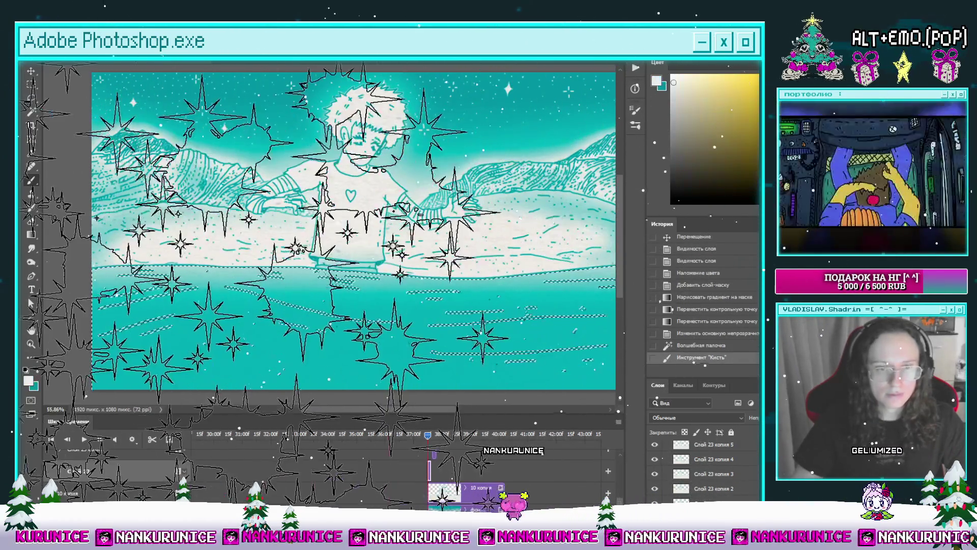
pyautogui.click(420, 343)
pyautogui.click(422, 341)
pyautogui.hotkey('ctrl', 'd')
# Reselect the water strokes and paint two long strokes inside the selection.
pyautogui.press('l')
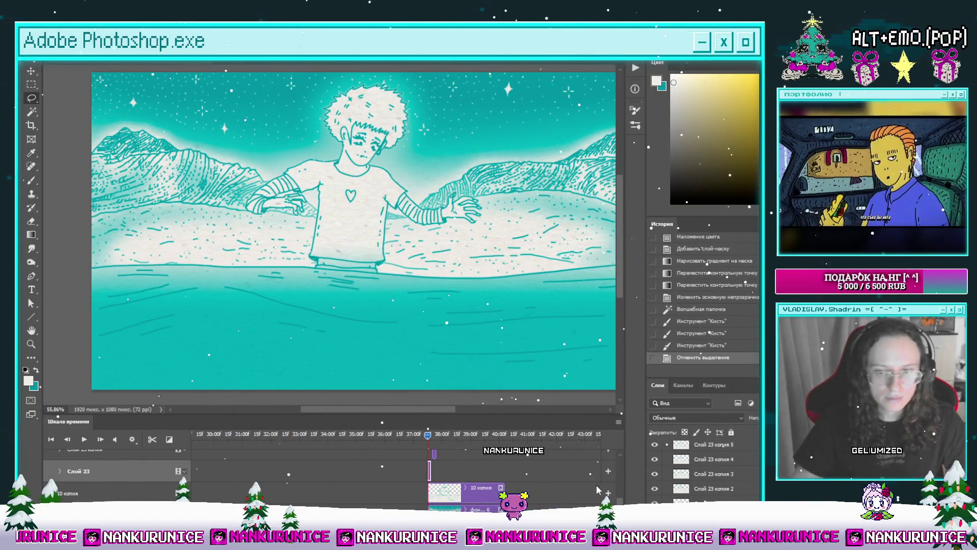
pyautogui.hotkey('ctrl', ',')
pyautogui.hotkey('ctrl', ',')
pyautogui.press('w')
pyautogui.click(351, 352)
pyautogui.press('b')
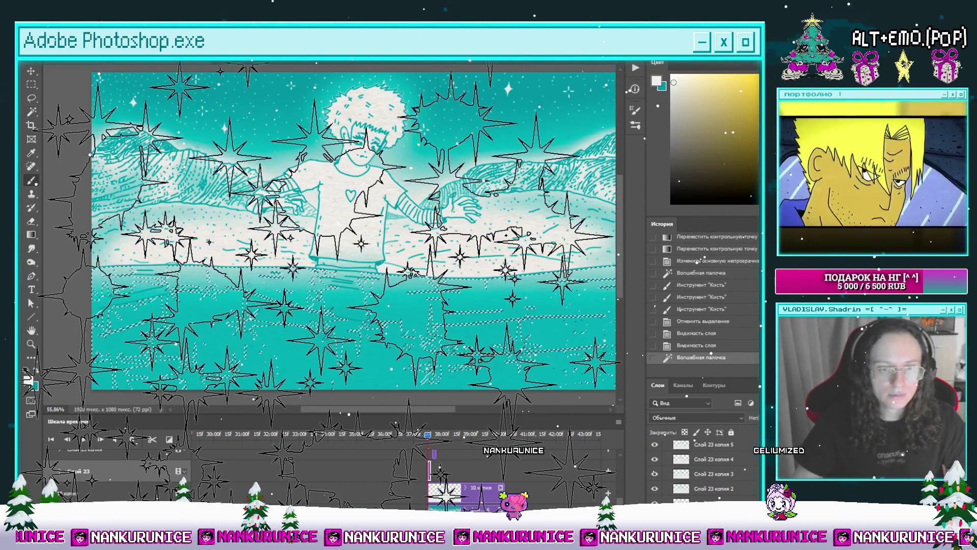
pyautogui.moveTo(213, 305)
pyautogui.mouseDown()
pyautogui.moveTo(357, 331)
pyautogui.moveTo(453, 309)
pyautogui.mouseUp()
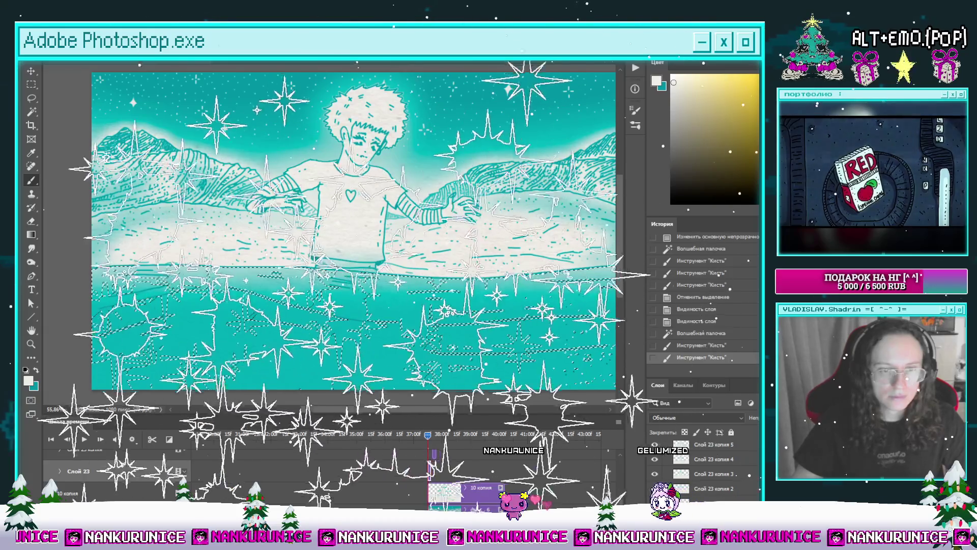
pyautogui.moveTo(423, 352)
pyautogui.mouseDown()
pyautogui.moveTo(499, 349)
pyautogui.moveTo(527, 359)
pyautogui.moveTo(606, 349)
pyautogui.mouseUp()
pyautogui.press('l')
pyautogui.hotkey('ctrl', 'd')
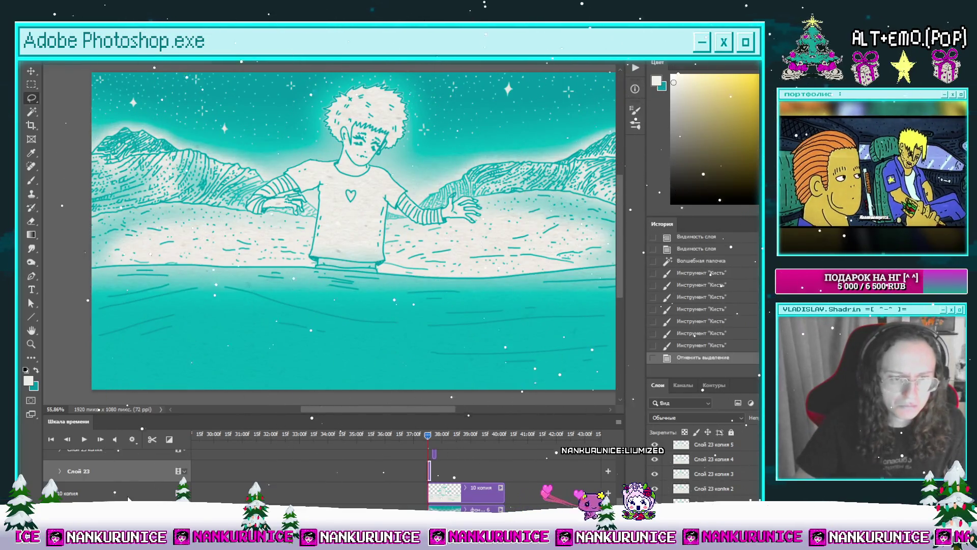
# Check the character drawing's visibility, then paint more strokes on the water in Слой 23.
pyautogui.click(128, 496)
pyautogui.click(656, 497)
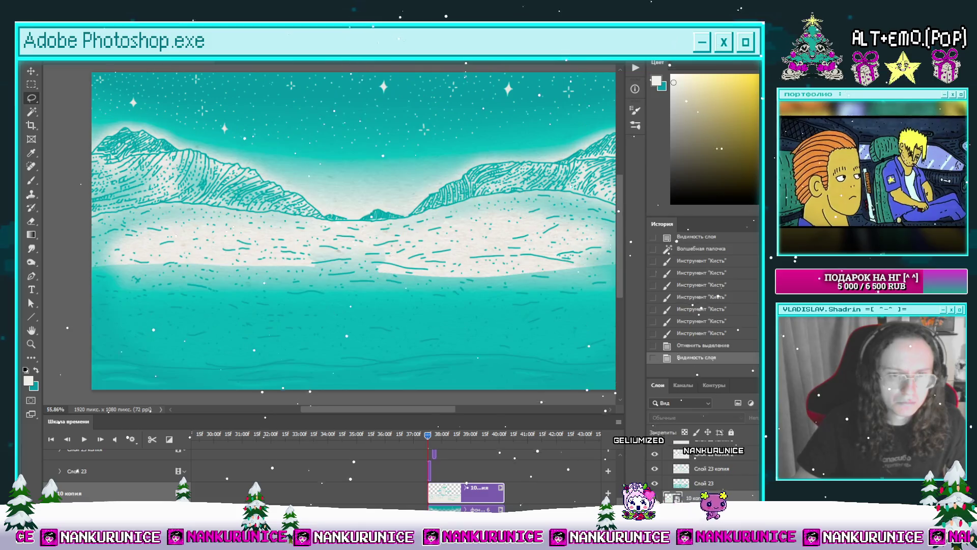
pyautogui.click(655, 497)
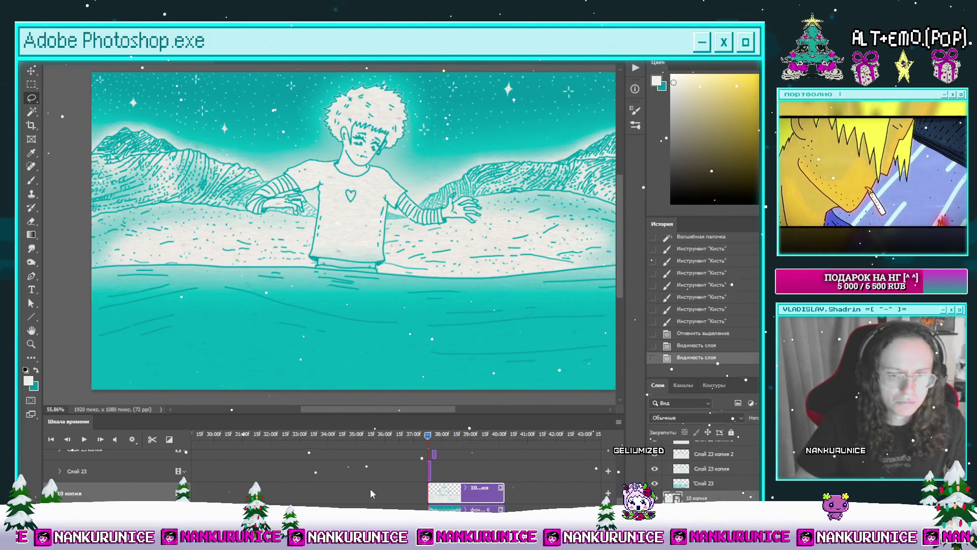
pyautogui.click(144, 475)
pyautogui.press('b')
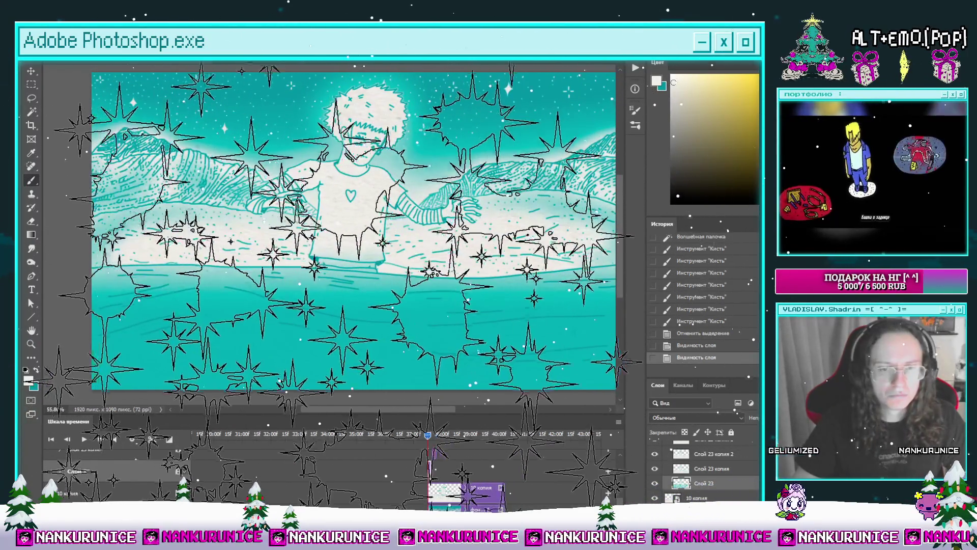
pyautogui.moveTo(356, 143); pyautogui.dragTo(384, 147)
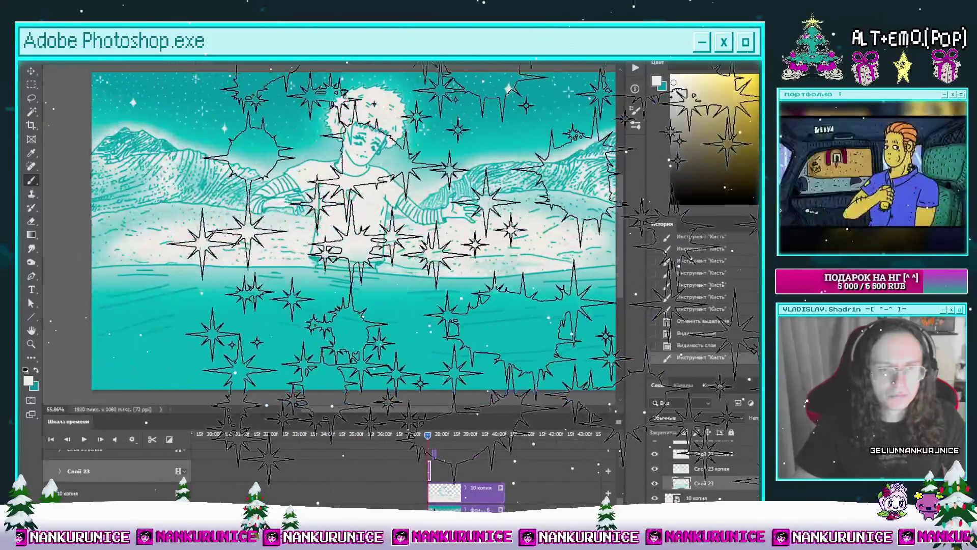
# Paint faint strokes near the waterline, then step through History to restore the brushed state.
pyautogui.press('l')
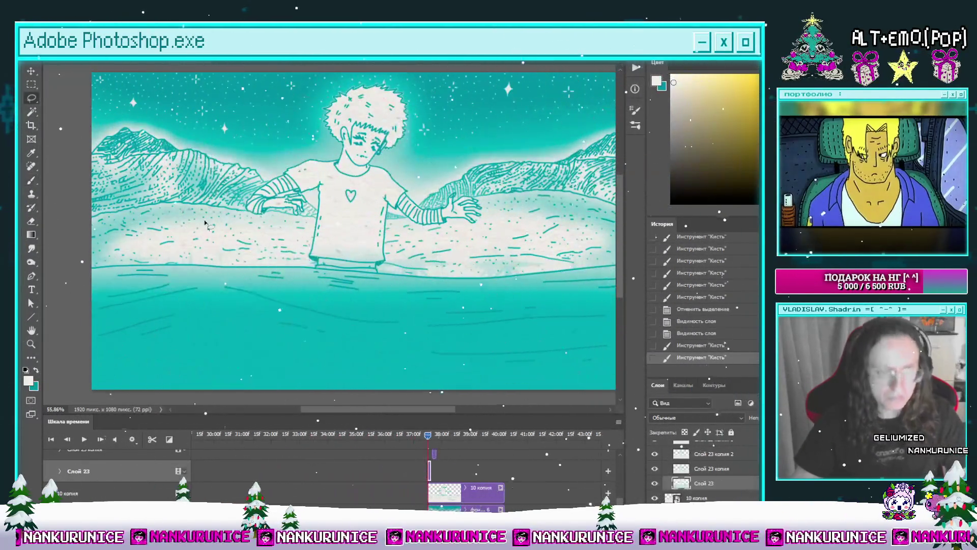
pyautogui.press('b')
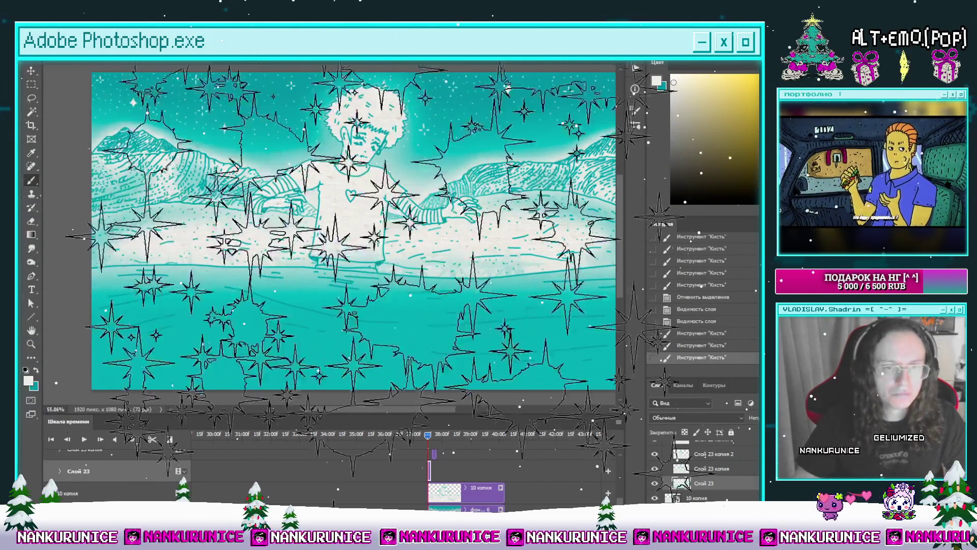
pyautogui.moveTo(417, 267); pyautogui.dragTo(489, 270)
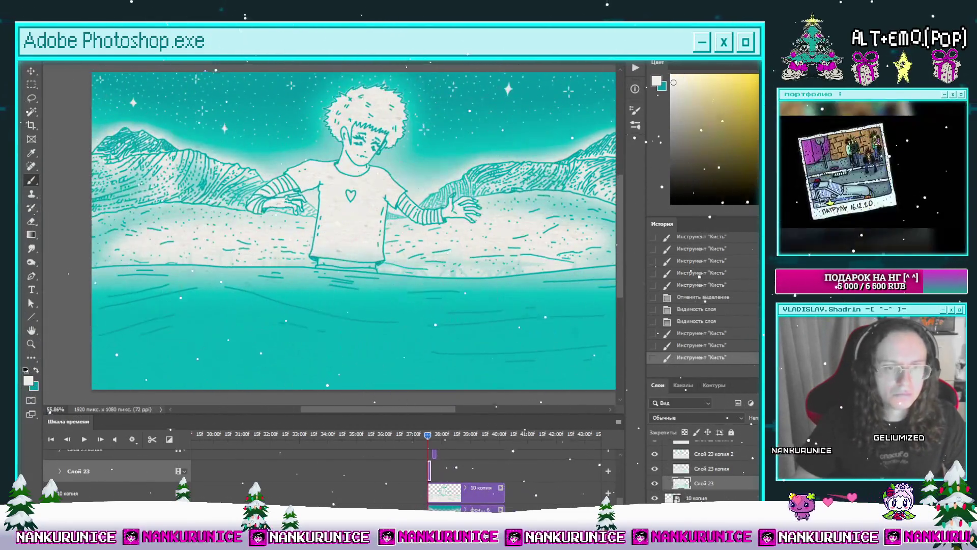
pyautogui.click(684, 345)
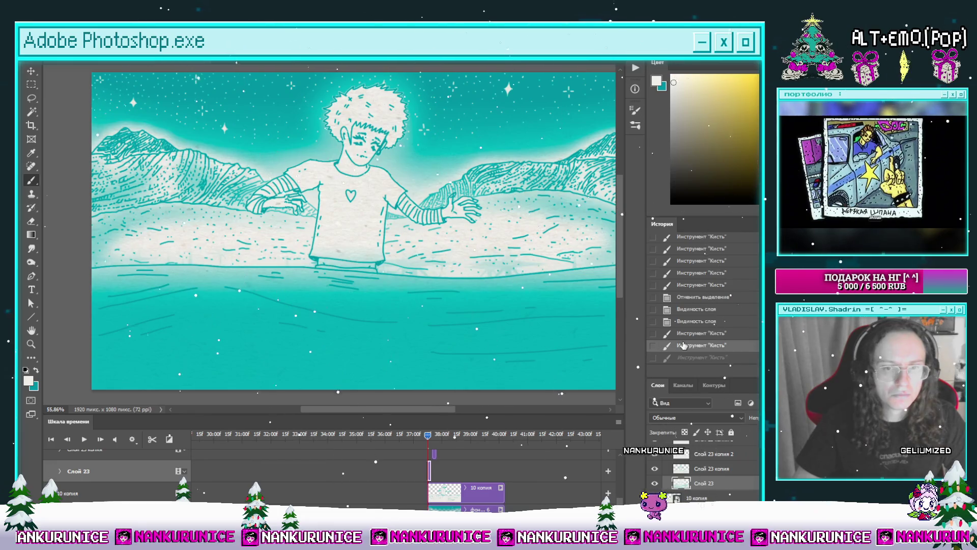
pyautogui.click(694, 334)
pyautogui.click(697, 322)
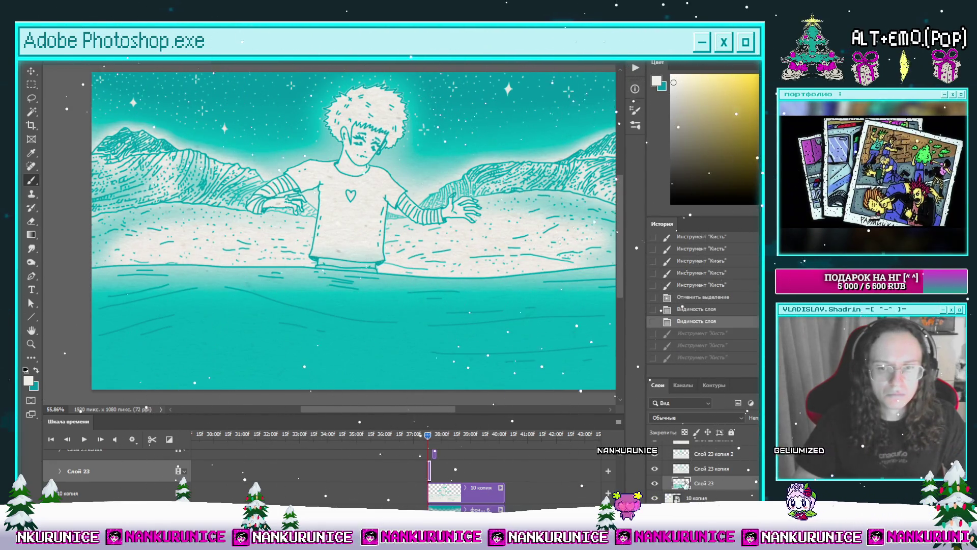
pyautogui.keyDown('ctrl'); pyautogui.click(752, 468); pyautogui.keyUp('ctrl')
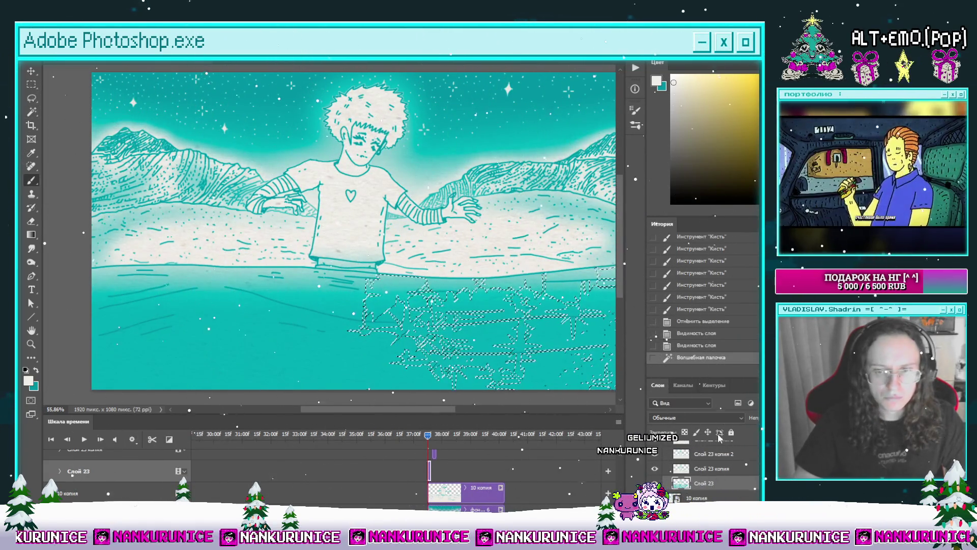
pyautogui.scroll(-3, 715, 325)
pyautogui.click(714, 324)
pyautogui.click(703, 318)
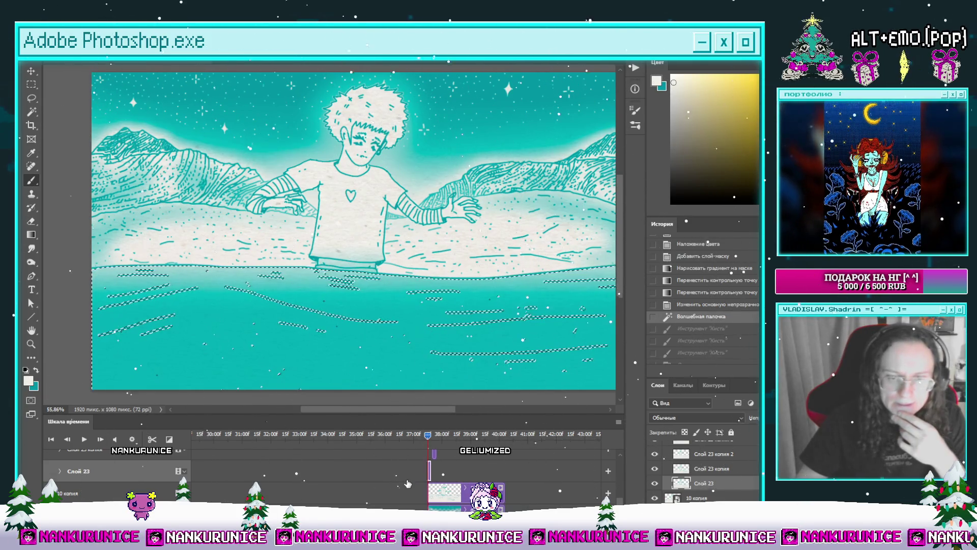
pyautogui.hotkey('ctrl', 'shift', 'z')
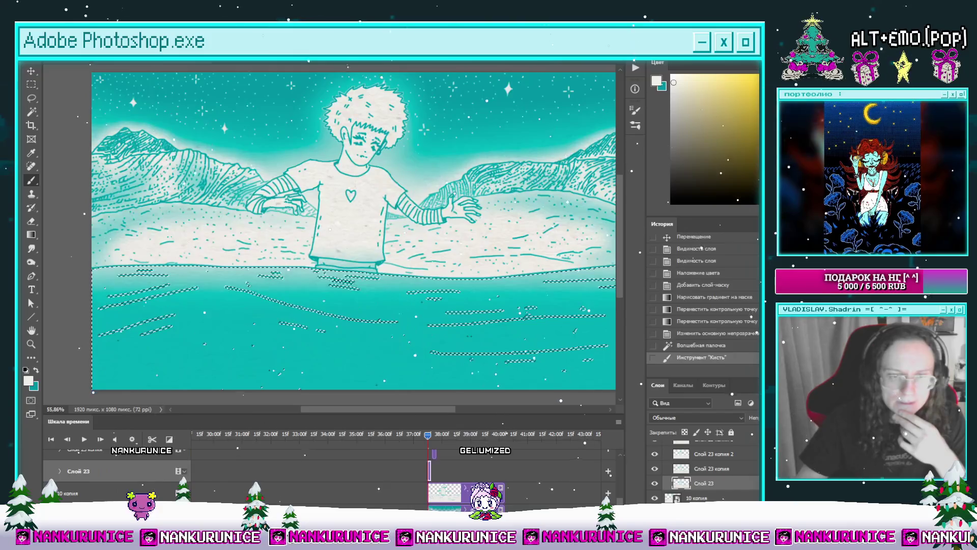
# Test white paint on the water with the overlay off, undo it, and re-enable layer 10's teal overlay.
pyautogui.click(701, 345)
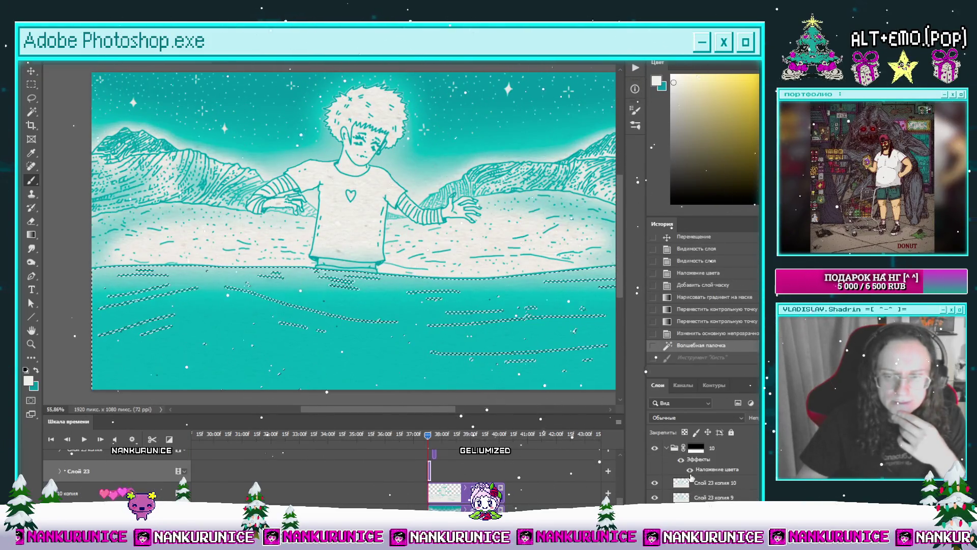
pyautogui.click(683, 465)
pyautogui.click(351, 331)
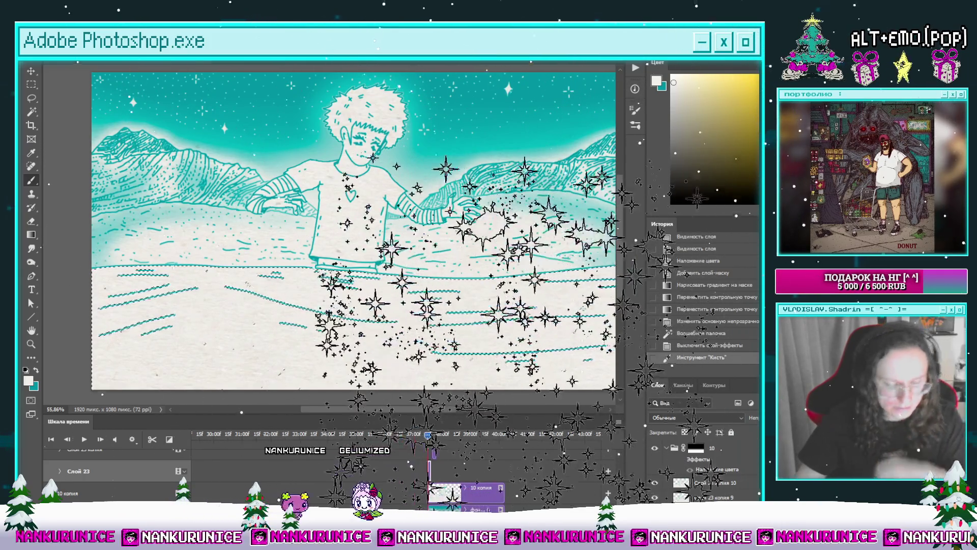
pyautogui.press('x')
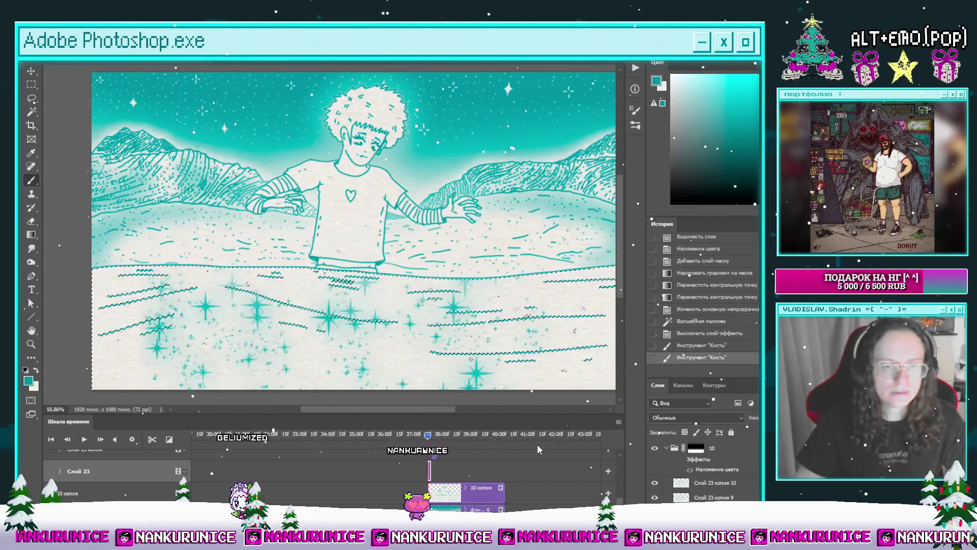
pyautogui.hotkey('ctrl', 'z')
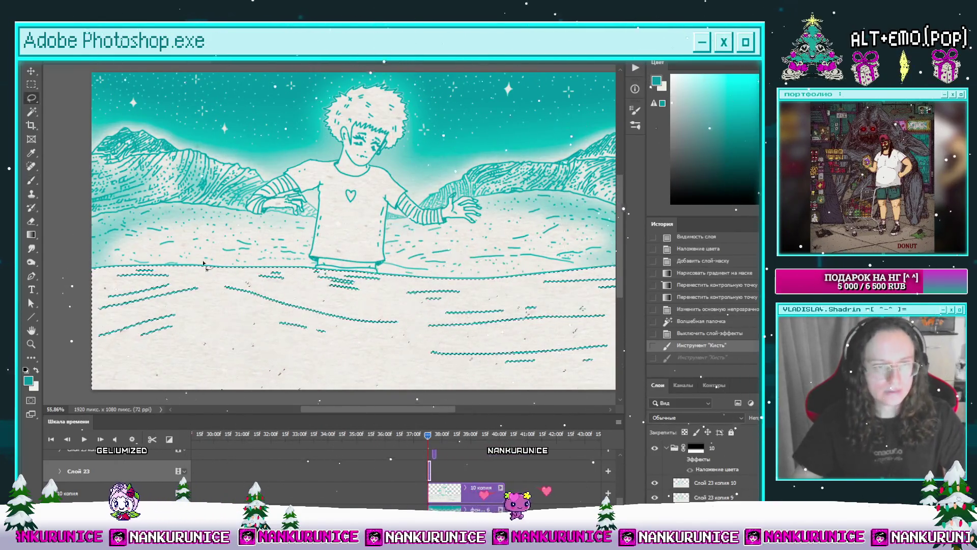
pyautogui.press('l')
pyautogui.hotkey('ctrl', 'd')
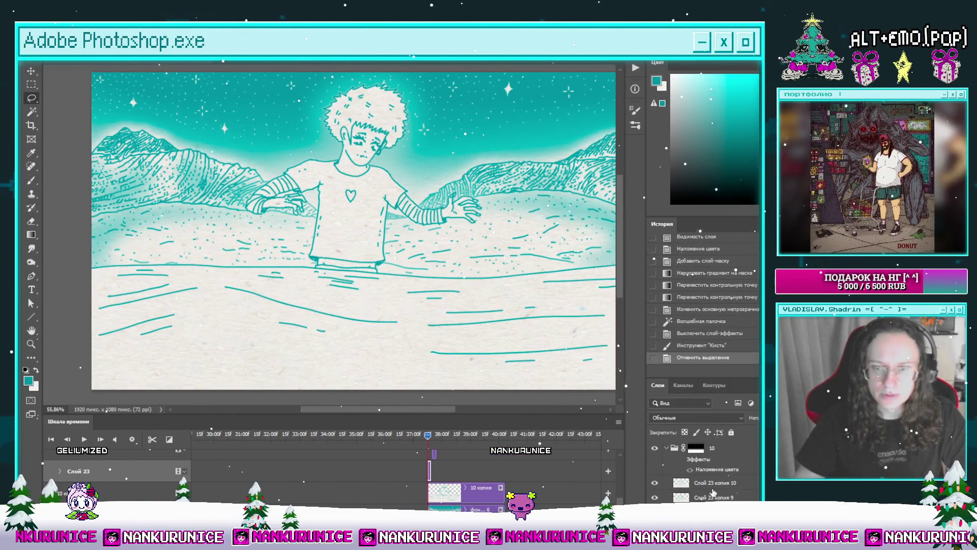
pyautogui.click(681, 461)
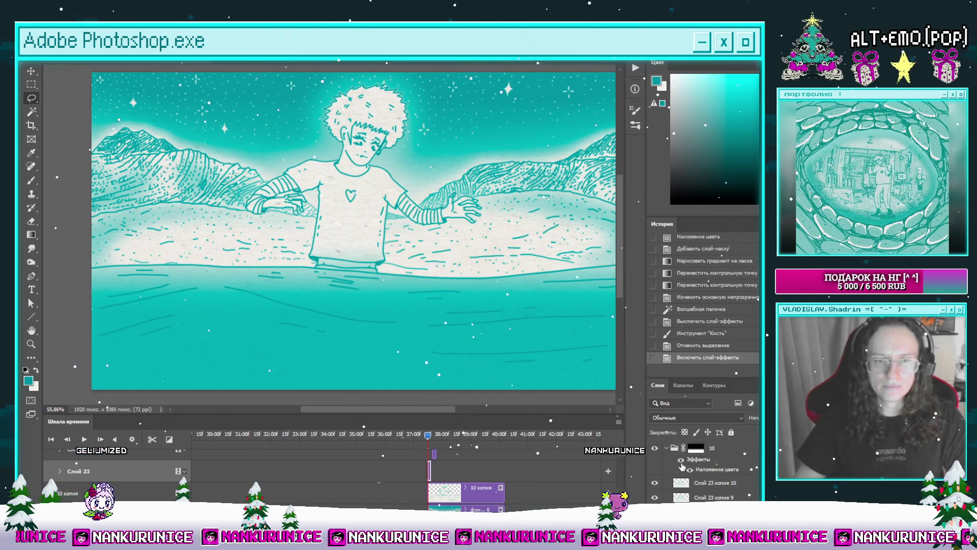
pyautogui.click(696, 448)
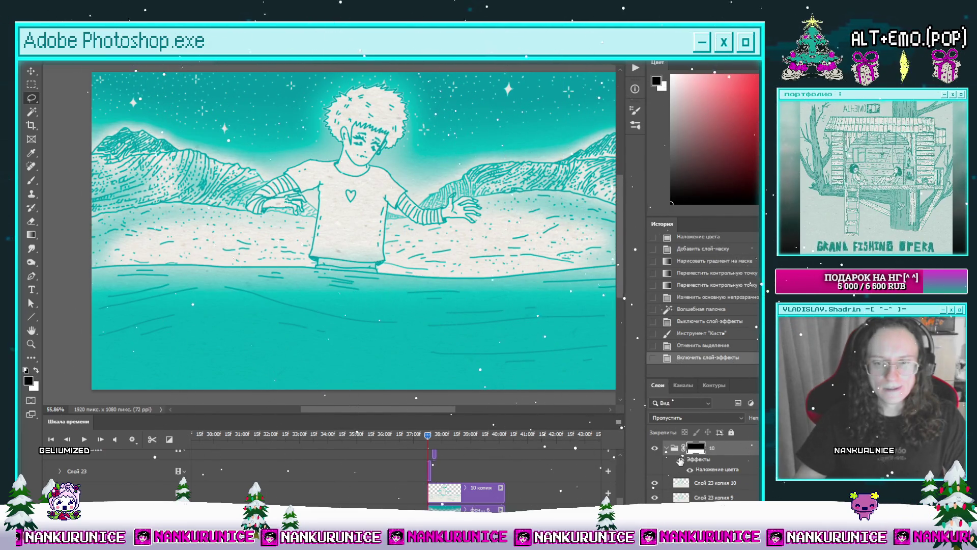
# Turn off the group's teal overlay and run the teal overlay action on Слой 23.
pyautogui.scroll(-2, 682, 468)
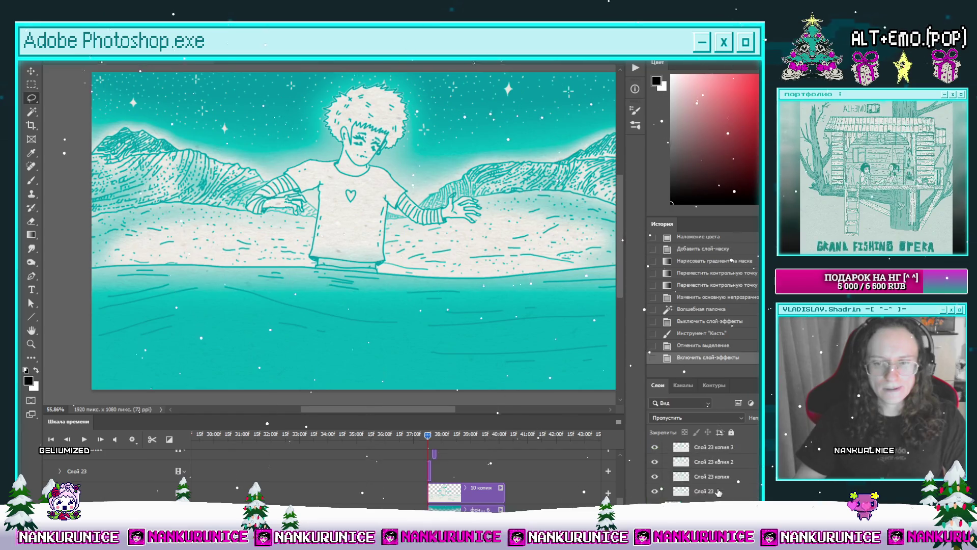
pyautogui.scroll(2, 718, 492)
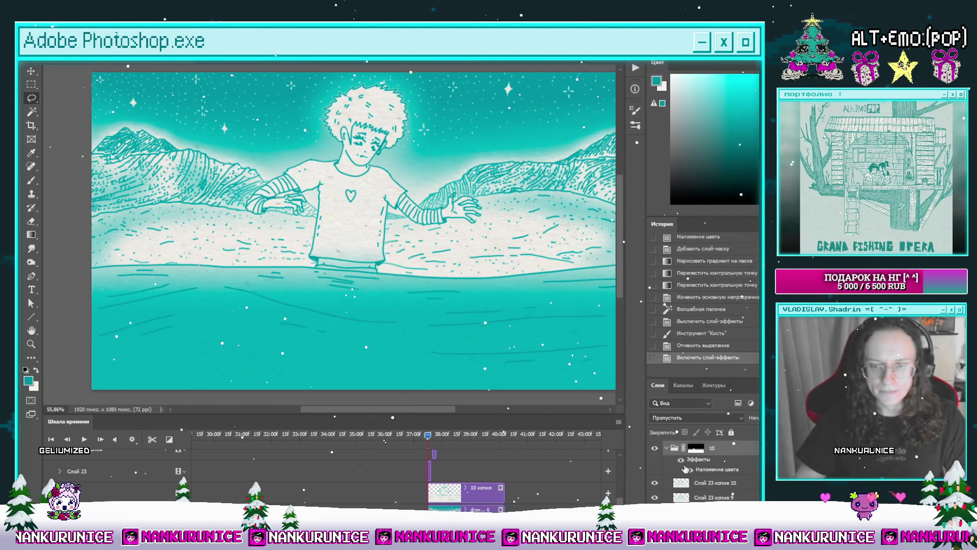
pyautogui.click(682, 460)
pyautogui.scroll(-5, 708, 483)
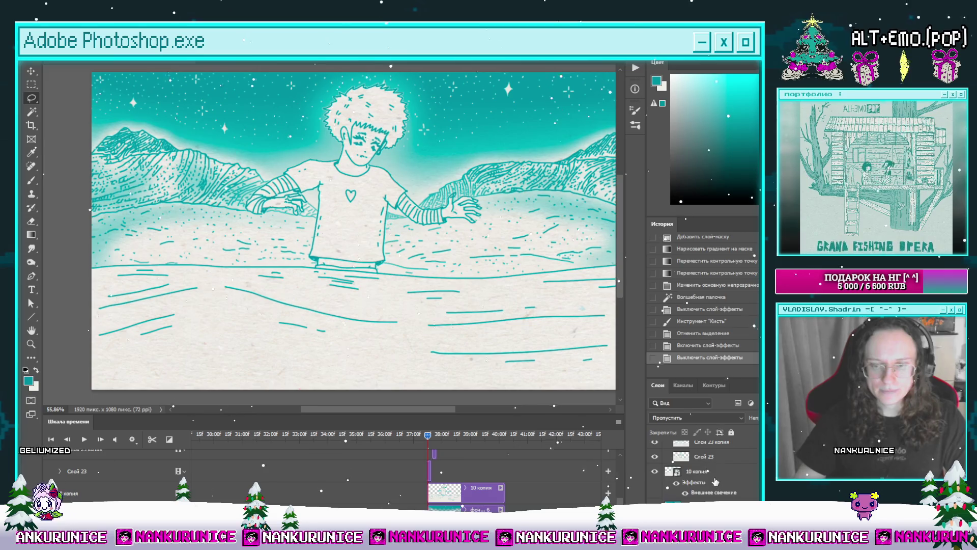
pyautogui.click(712, 490)
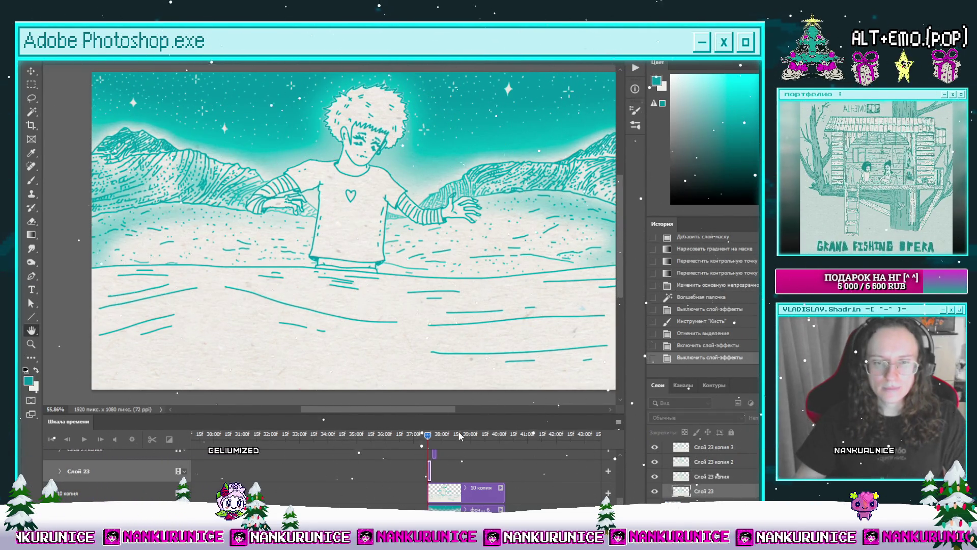
pyautogui.press('space')
pyautogui.press('Return')
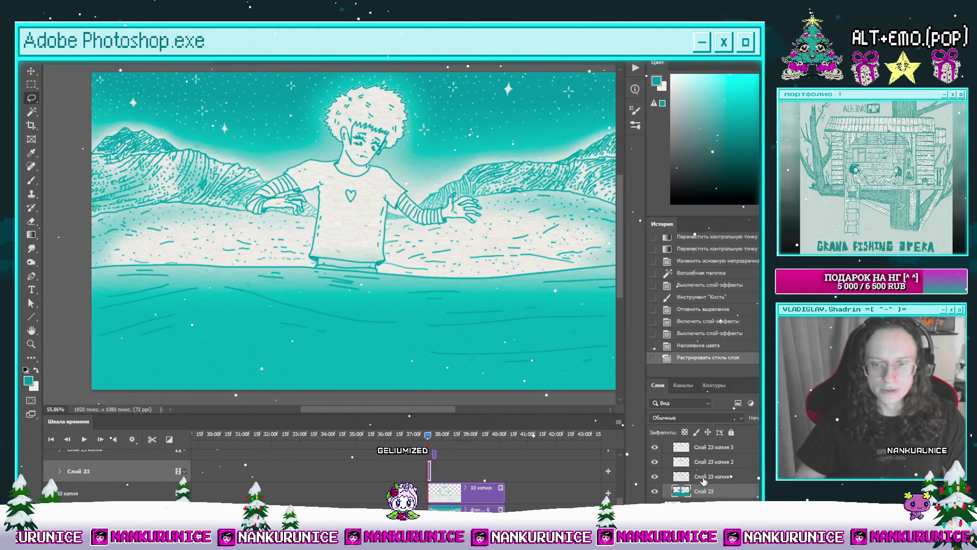
# Apply the teal overlay action to Слой 23 копия and rasterize its layer style.
pyautogui.click(707, 477)
pyautogui.press('space')
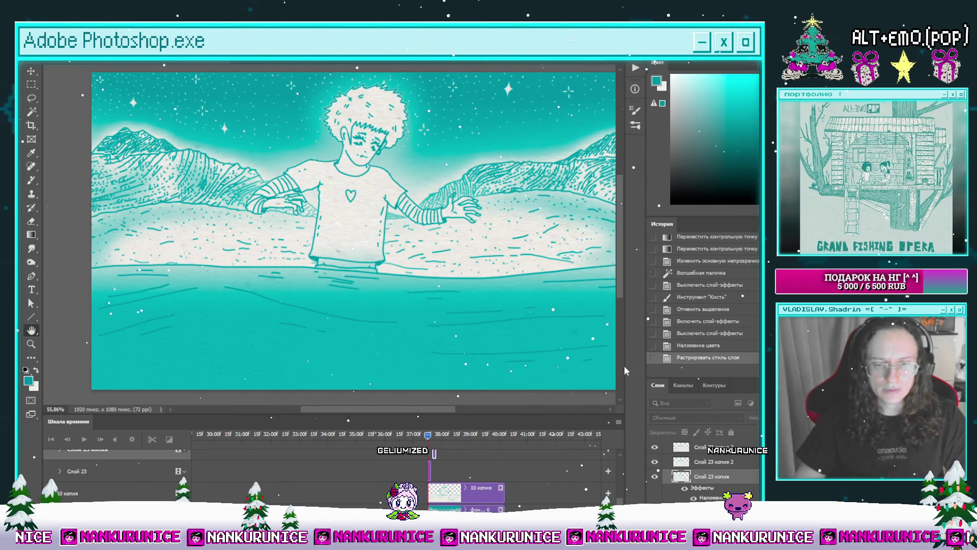
pyautogui.press('l')
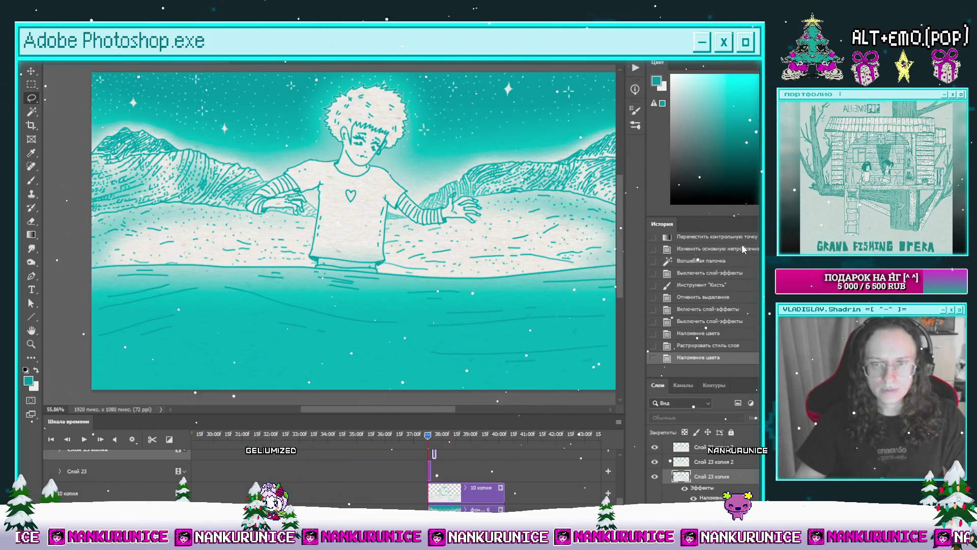
pyautogui.hotkey('ctrl', 'alt', 'r')
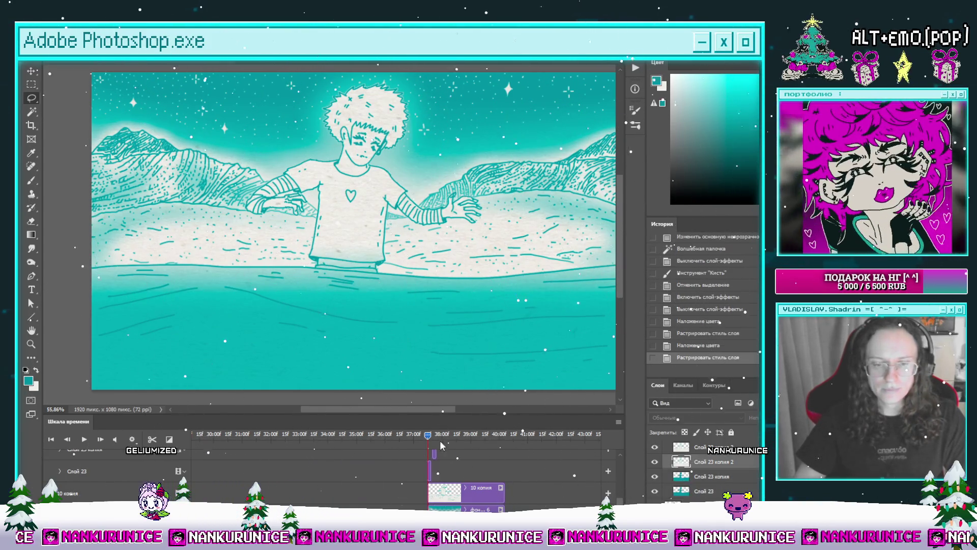
# Advance the timeline and run the teal overlay action on the first remaining water frames.
pyautogui.click(436, 434)
pyautogui.moveTo(436, 434); pyautogui.dragTo(439, 434)
pyautogui.scroll(1, 542, 468)
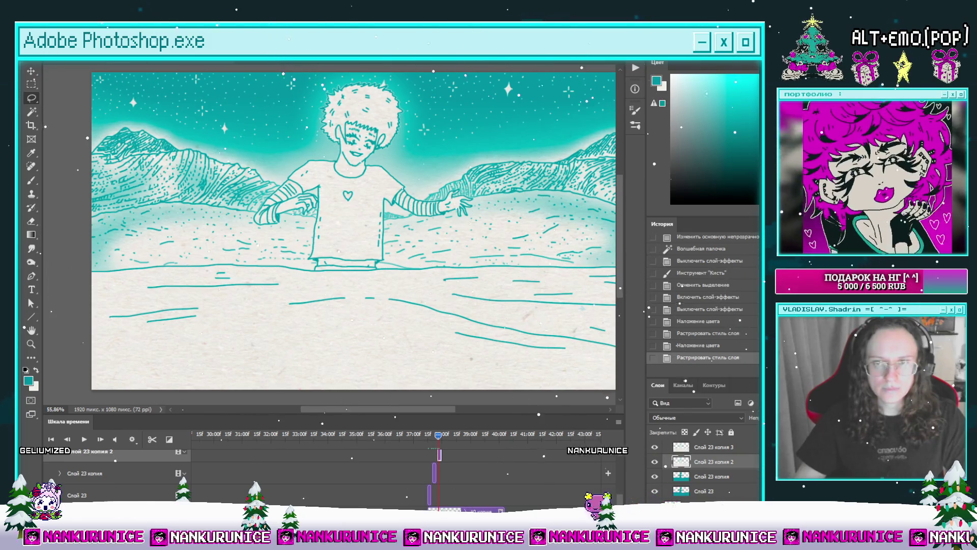
pyautogui.press('space')
pyautogui.press('Return')
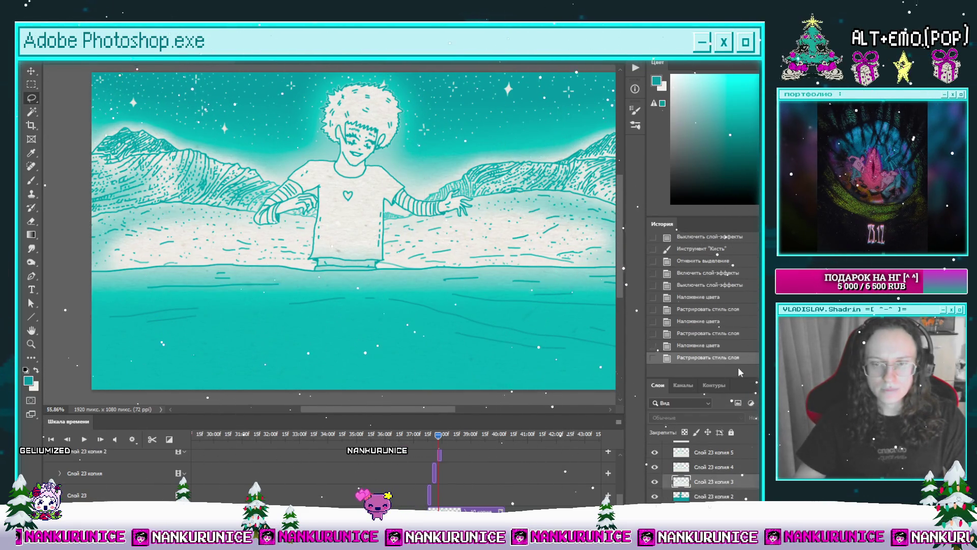
pyautogui.press('space')
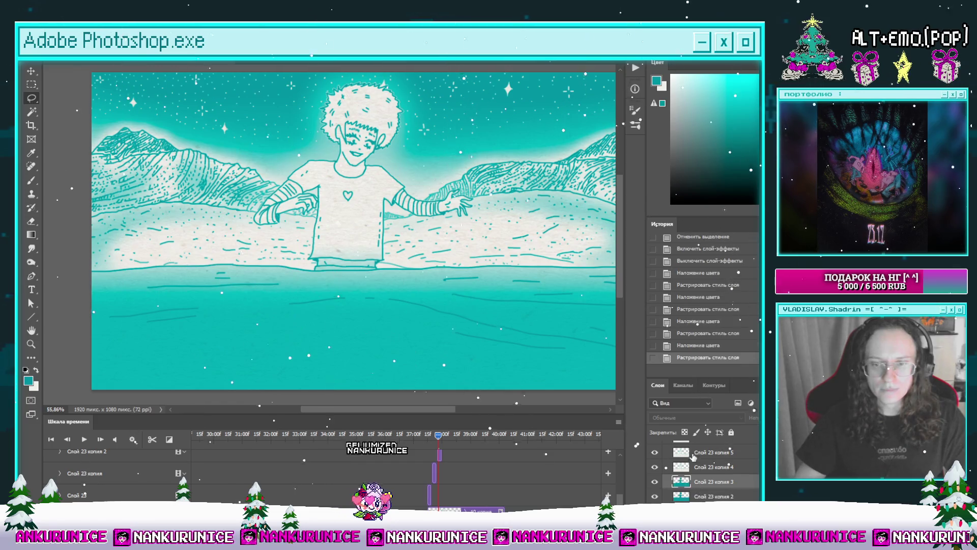
# Bake the teal overlay into the next frames, including Слой 23 копия 5 and копия 6.
pyautogui.moveTo(438, 436); pyautogui.dragTo(452, 436)
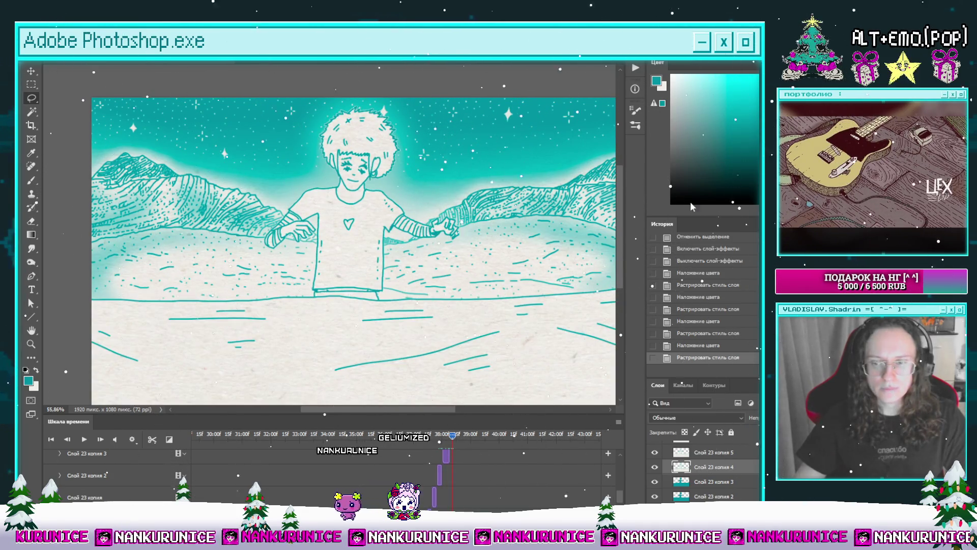
pyautogui.press('space')
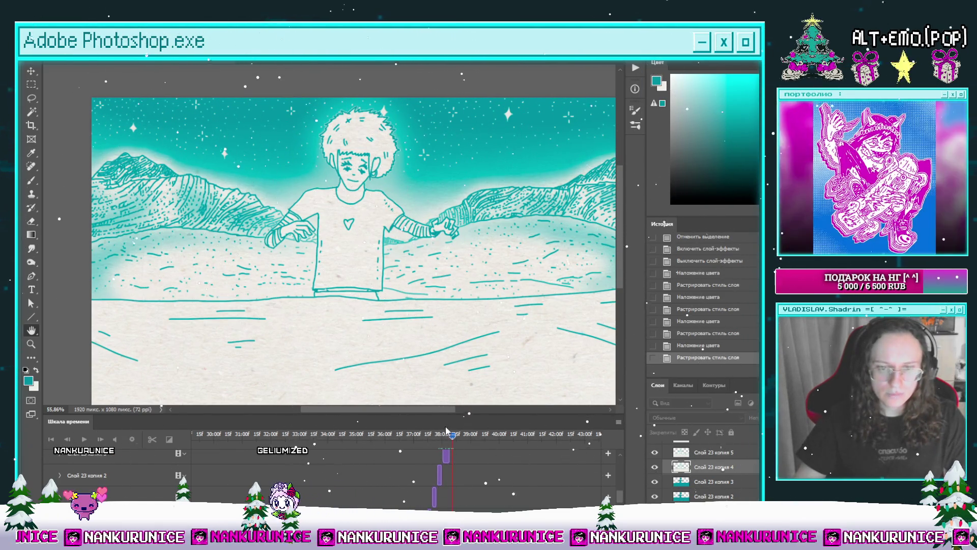
pyautogui.press('F2')
pyautogui.scroll(2, 712, 475)
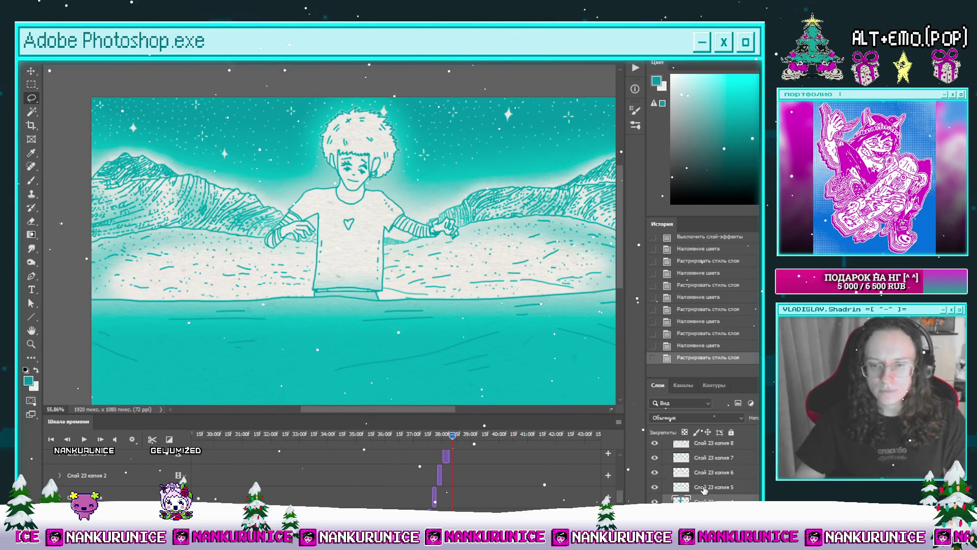
pyautogui.press('F3')
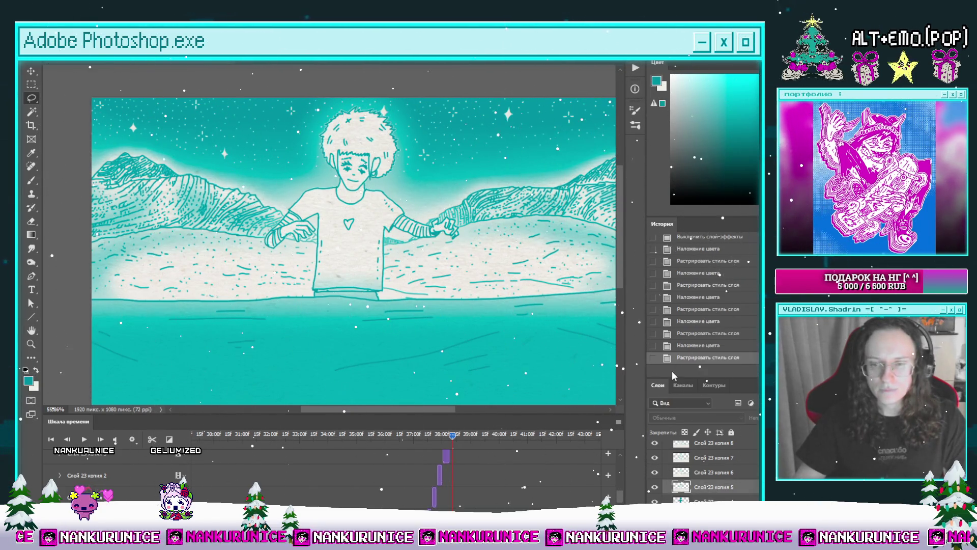
pyautogui.press('F3')
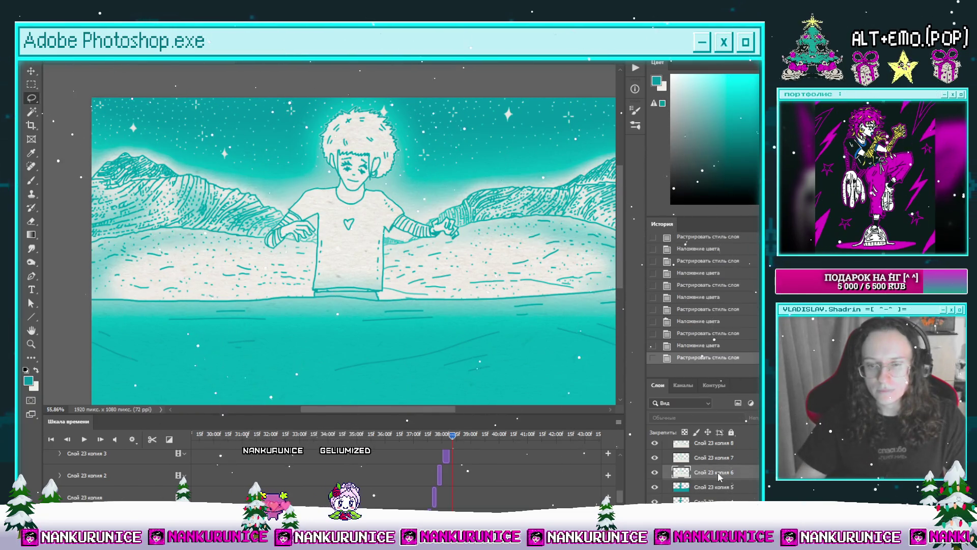
pyautogui.press('F3')
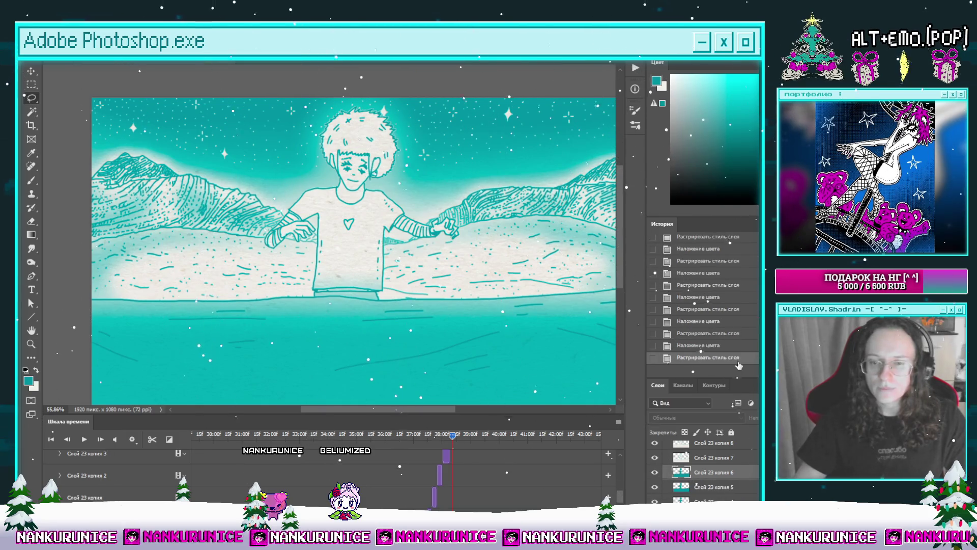
# Bake the teal overlay into Слой 23 копия 7 through копия 10.
pyautogui.click(720, 459)
pyautogui.press('F2')
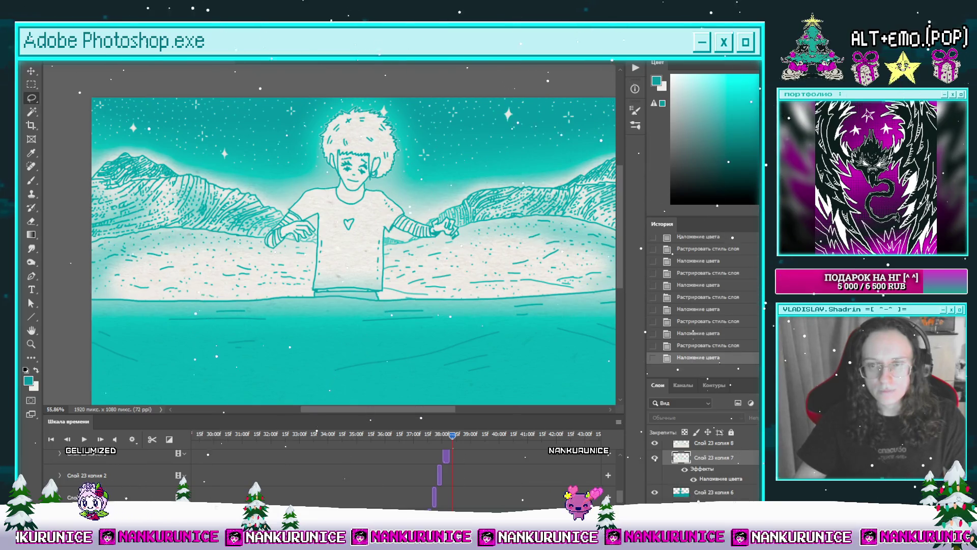
pyautogui.press('F3')
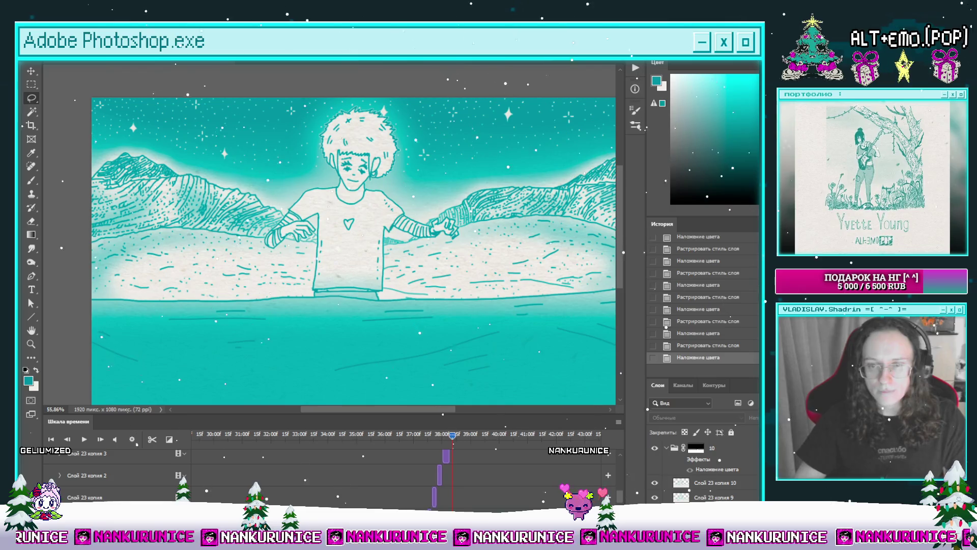
pyautogui.press('F3')
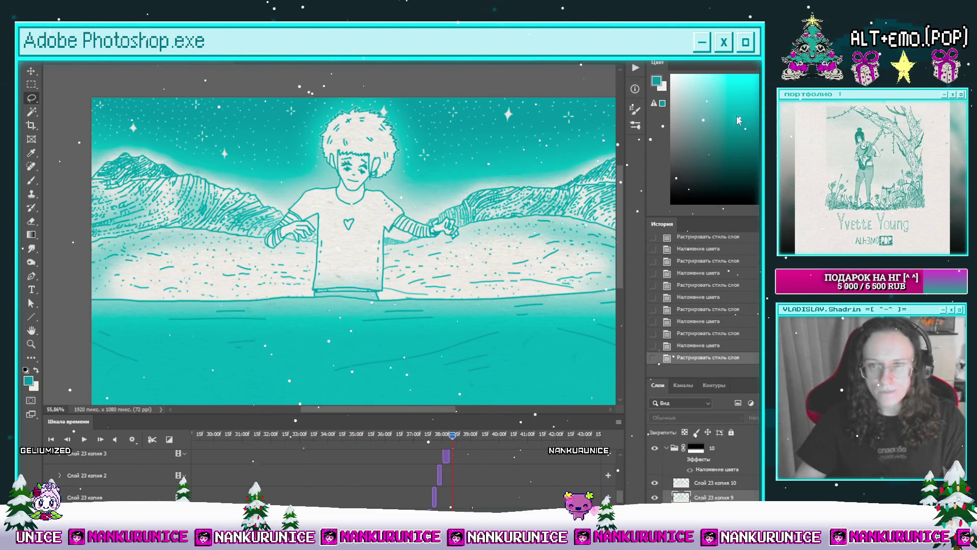
pyautogui.press('h')
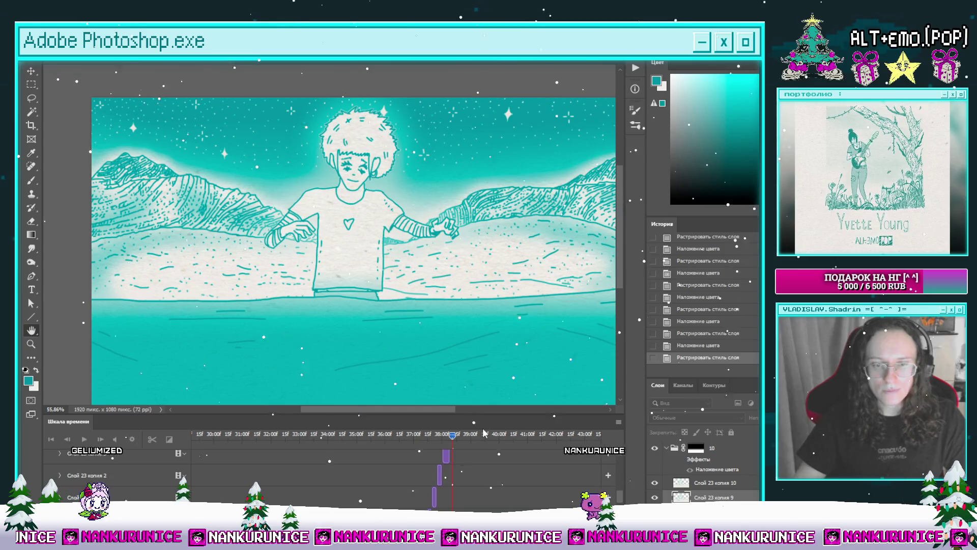
pyautogui.press('F2')
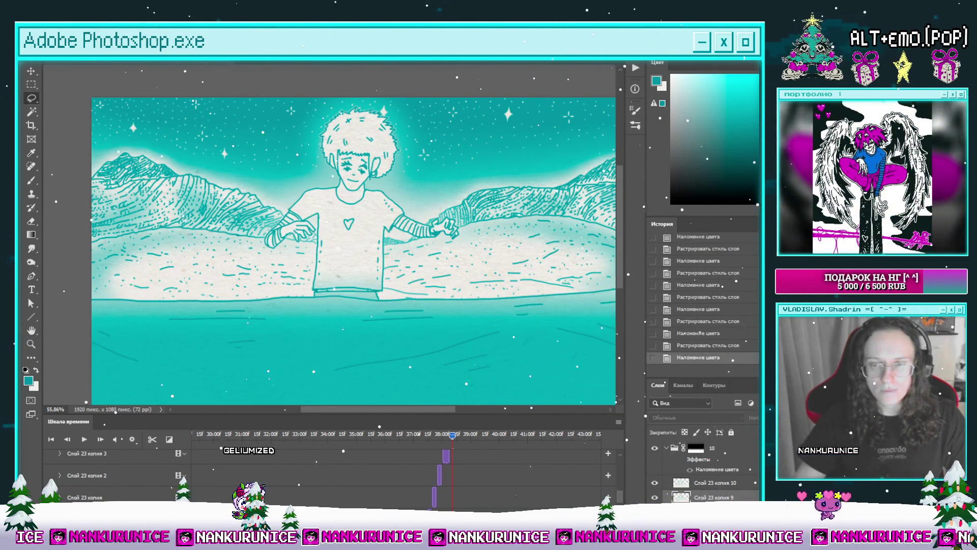
pyautogui.press('F3')
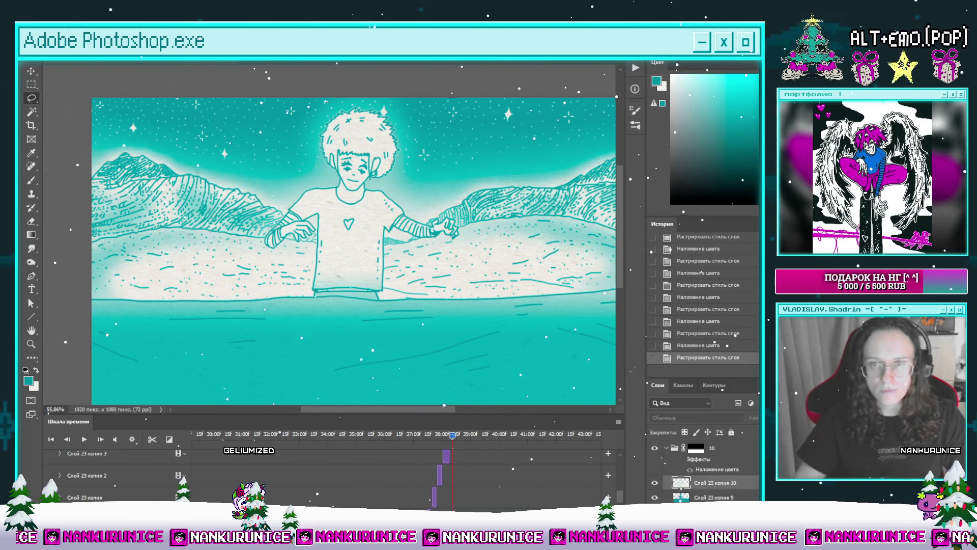
pyautogui.press('F2')
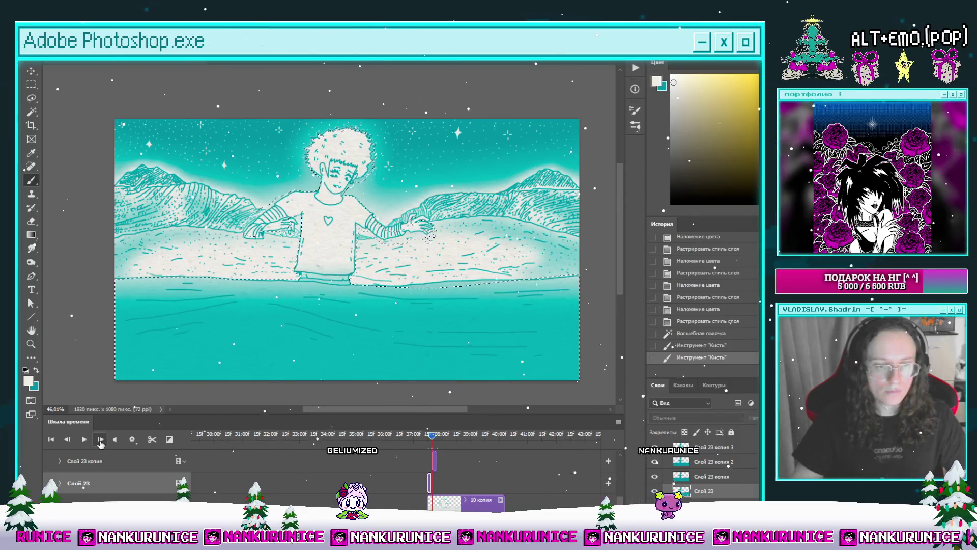
# Magic Wand the water on Слой 23 копия 2 and brush white sparkles across it.
pyautogui.click(112, 460)
pyautogui.hotkey('ctrl', 'd')
pyautogui.click(282, 342)
pyautogui.click(282, 341)
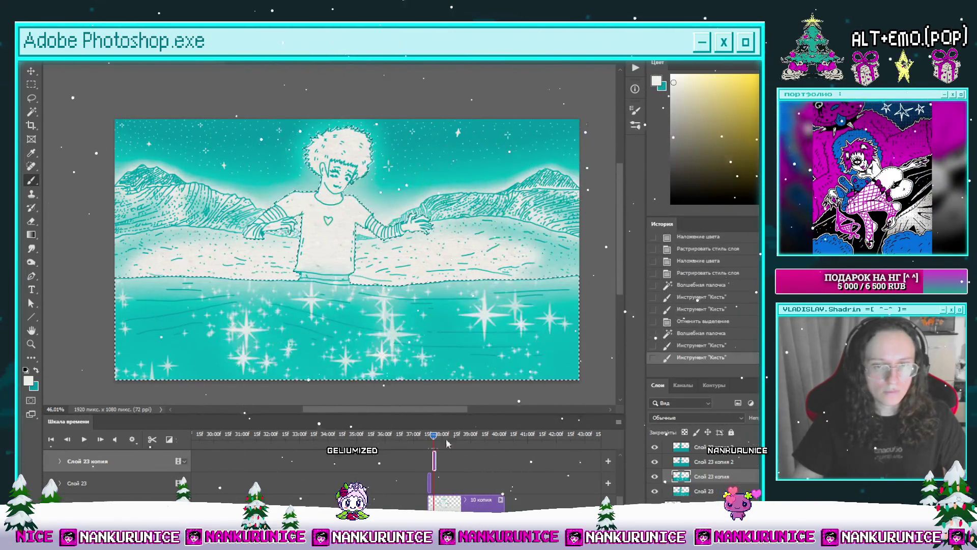
pyautogui.scroll(3, 428, 458)
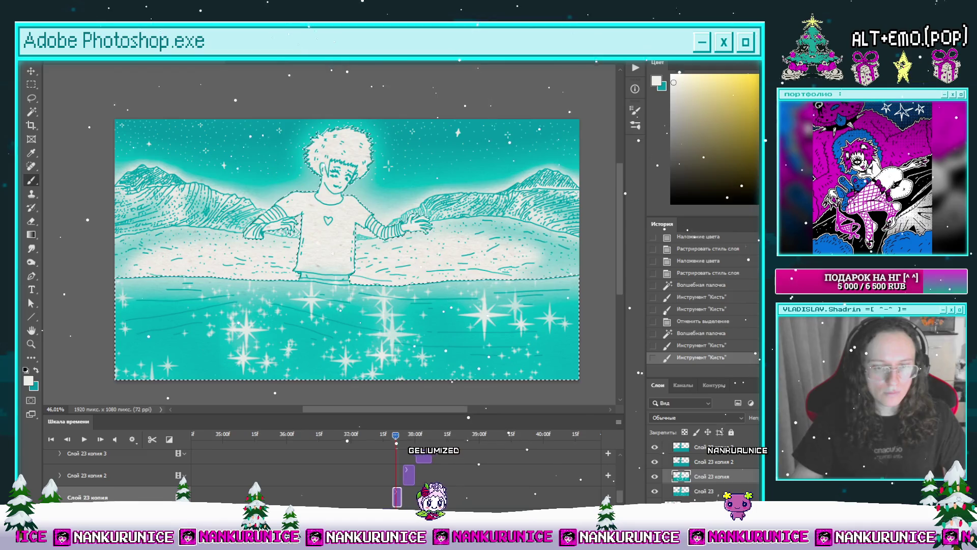
pyautogui.hotkey('ctrl', 'd')
pyautogui.hotkey('alt', ']')
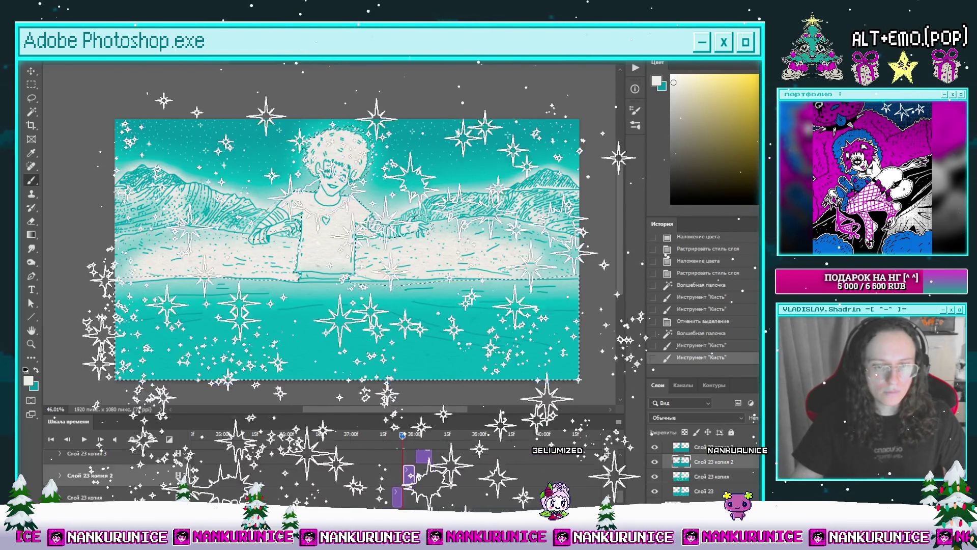
pyautogui.press('w')
pyautogui.press('b')
pyautogui.moveTo(152, 321); pyautogui.dragTo(509, 331)
pyautogui.moveTo(305, 326); pyautogui.dragTo(458, 326)
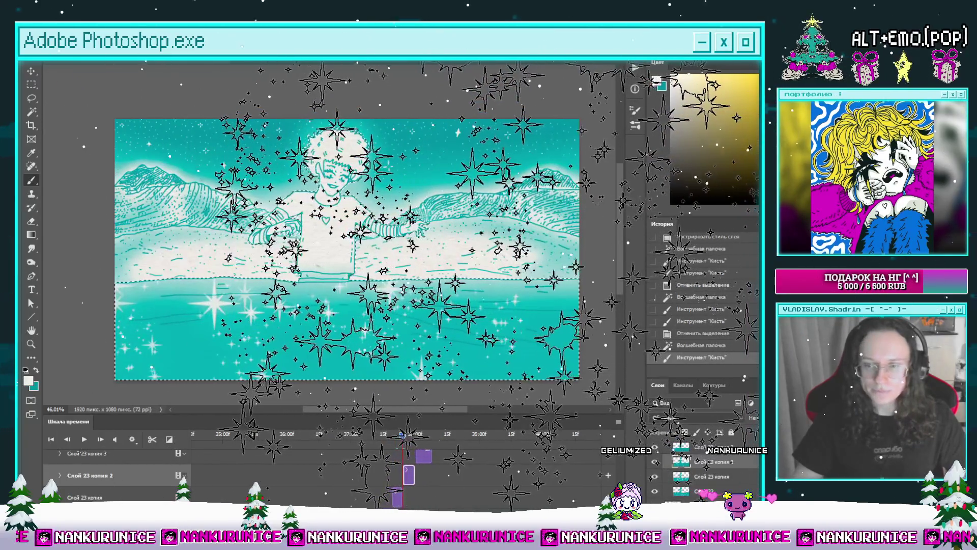
pyautogui.moveTo(371, 246); pyautogui.dragTo(388, 219)
# Select the water on Слой 23 копия 3 and paint sparkles into it.
pyautogui.press('l')
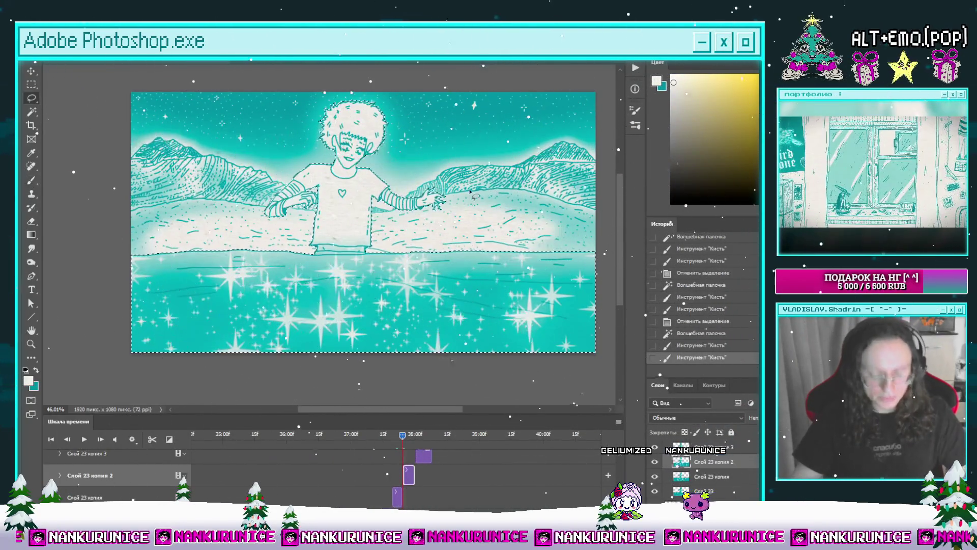
pyautogui.hotkey('ctrl', 'd')
pyautogui.scroll(2, 501, 168)
pyautogui.scroll(1, 417, 452)
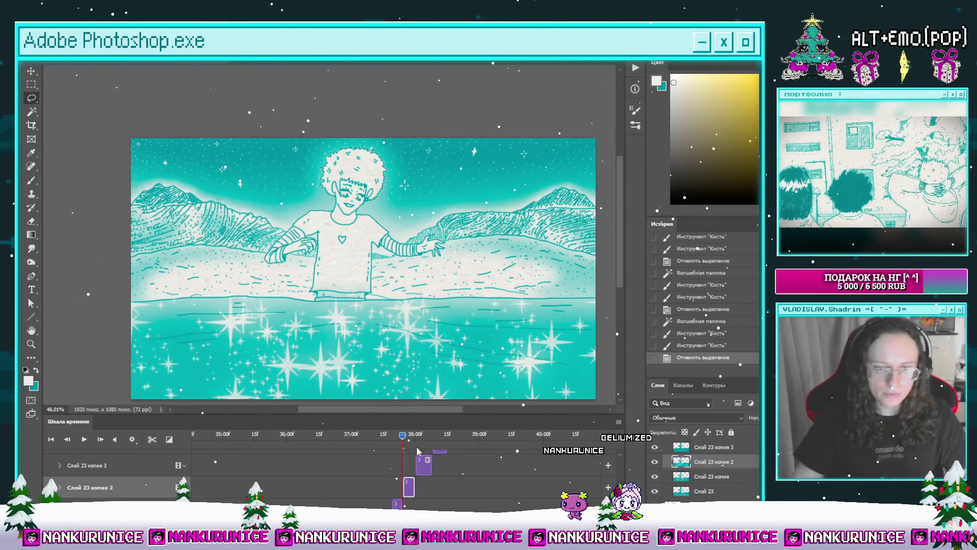
pyautogui.click(423, 460)
pyautogui.press('w')
pyautogui.scroll(-1, 397, 306)
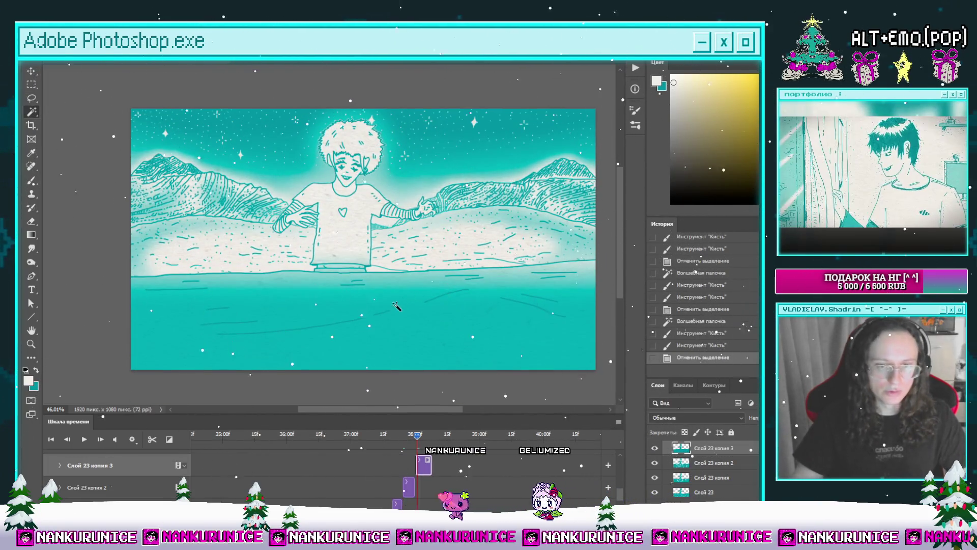
pyautogui.click(397, 310)
pyautogui.hotkey('ctrl', 'd')
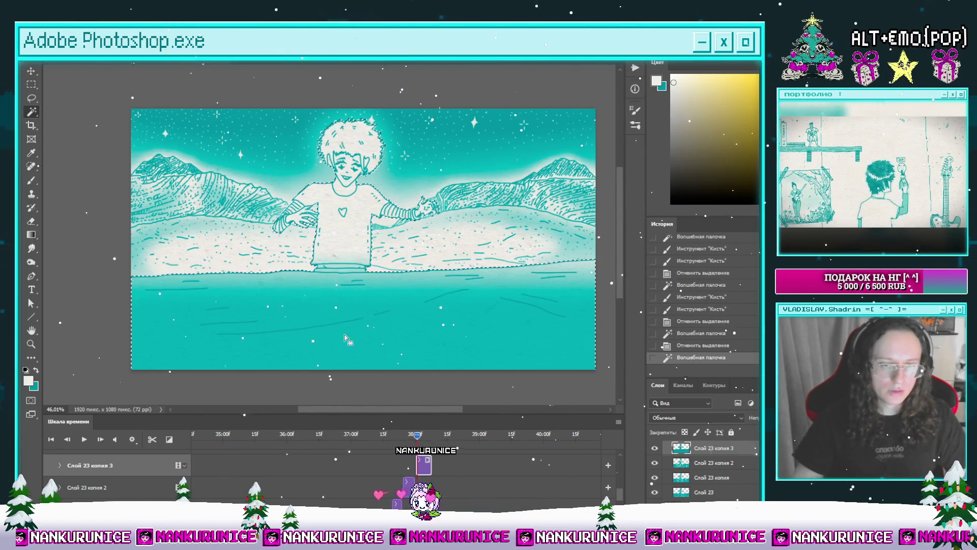
pyautogui.press('b')
pyautogui.moveTo(168, 325)
pyautogui.mouseDown()
pyautogui.moveTo(366, 316)
pyautogui.moveTo(560, 326)
pyautogui.mouseUp()
pyautogui.moveTo(352, 350)
pyautogui.mouseDown()
pyautogui.moveTo(359, 362)
pyautogui.moveTo(377, 325)
pyautogui.mouseUp()
pyautogui.scroll(1, 443, 462)
# Paint sparkles into the selected water on Слой 23 копия 4 and копия 5.
pyautogui.click(440, 439)
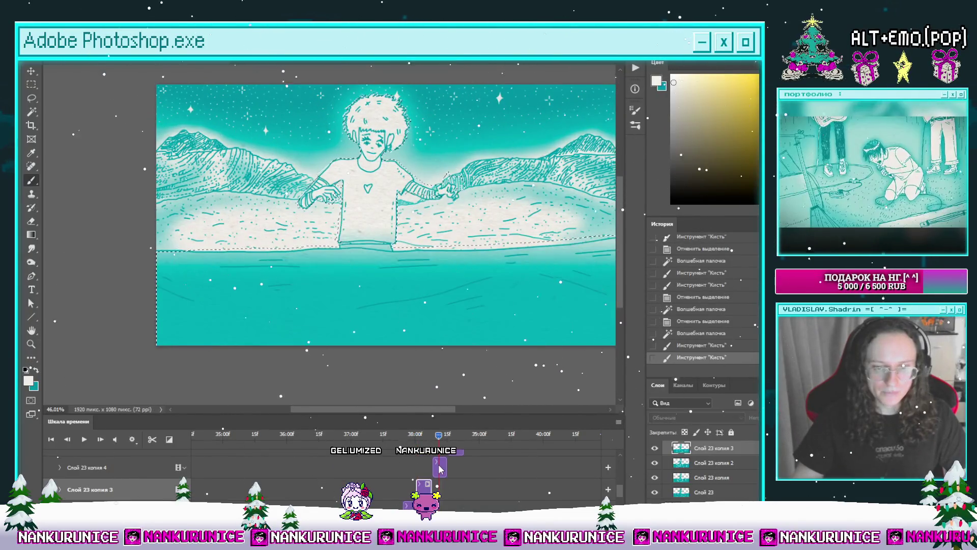
pyautogui.press('w')
pyautogui.moveTo(421, 326)
pyautogui.mouseDown()
pyautogui.moveTo(414, 345)
pyautogui.moveTo(411, 332)
pyautogui.mouseUp()
pyautogui.press('b')
pyautogui.moveTo(305, 239)
pyautogui.mouseDown()
pyautogui.moveTo(407, 239)
pyautogui.moveTo(386, 229)
pyautogui.mouseUp()
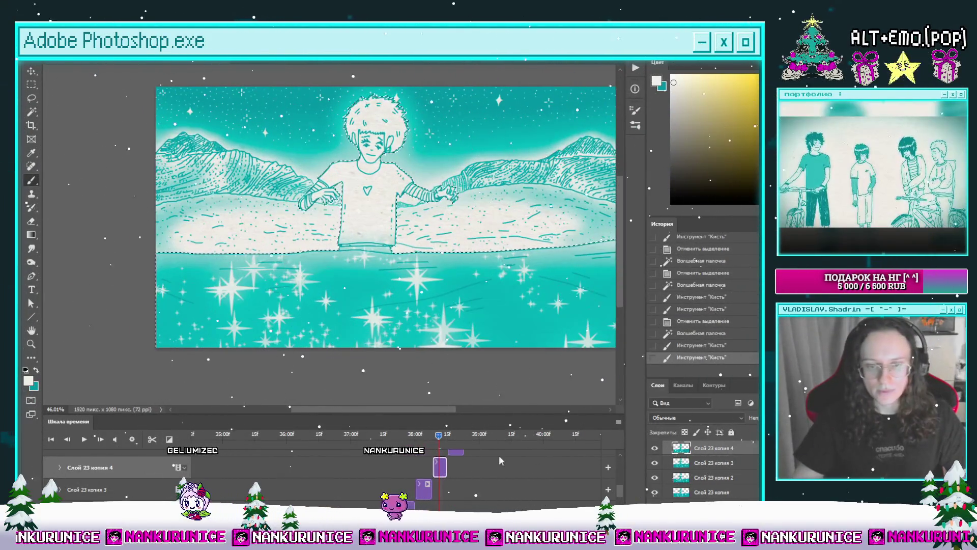
pyautogui.scroll(1, 459, 454)
pyautogui.click(455, 435)
pyautogui.click(456, 474)
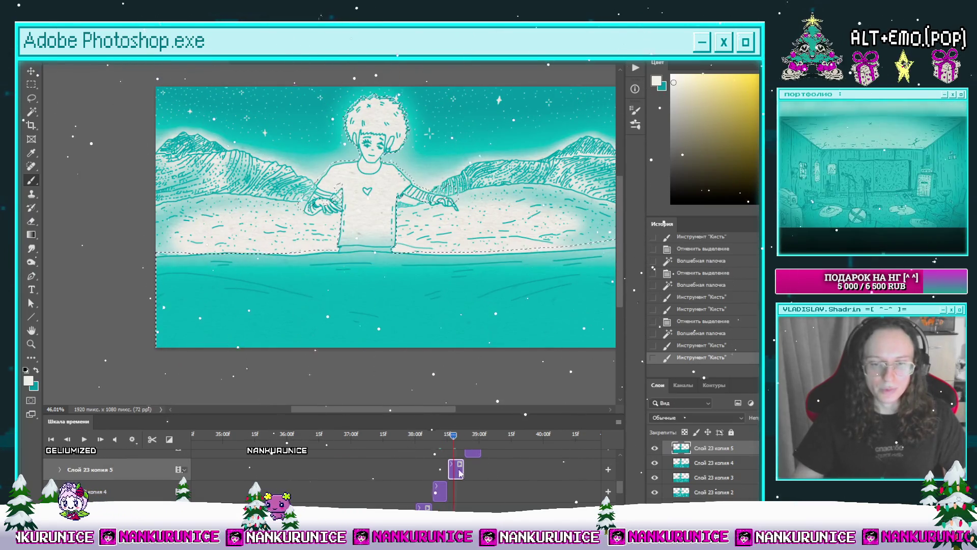
pyautogui.click(423, 311)
pyautogui.click(422, 313)
pyautogui.press('b')
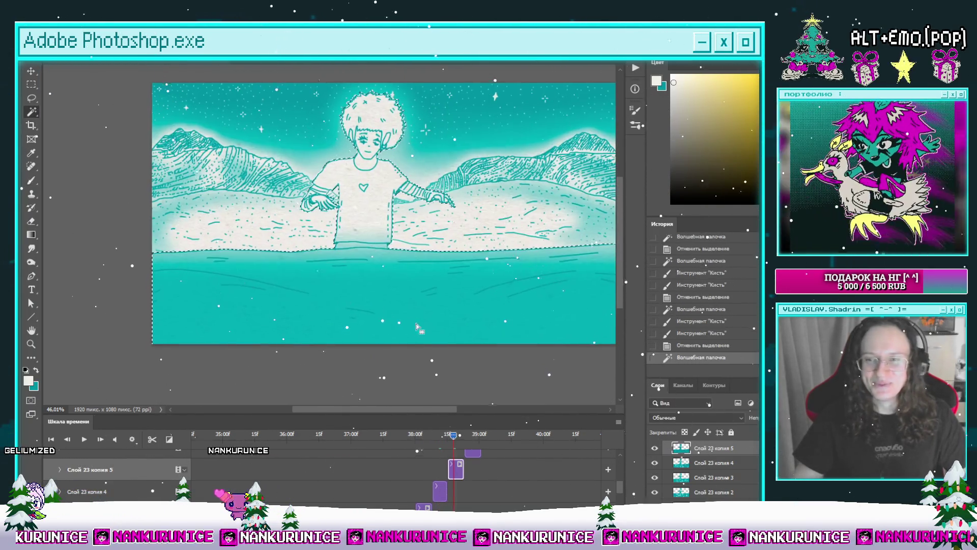
pyautogui.moveTo(408, 254); pyautogui.dragTo(367, 263)
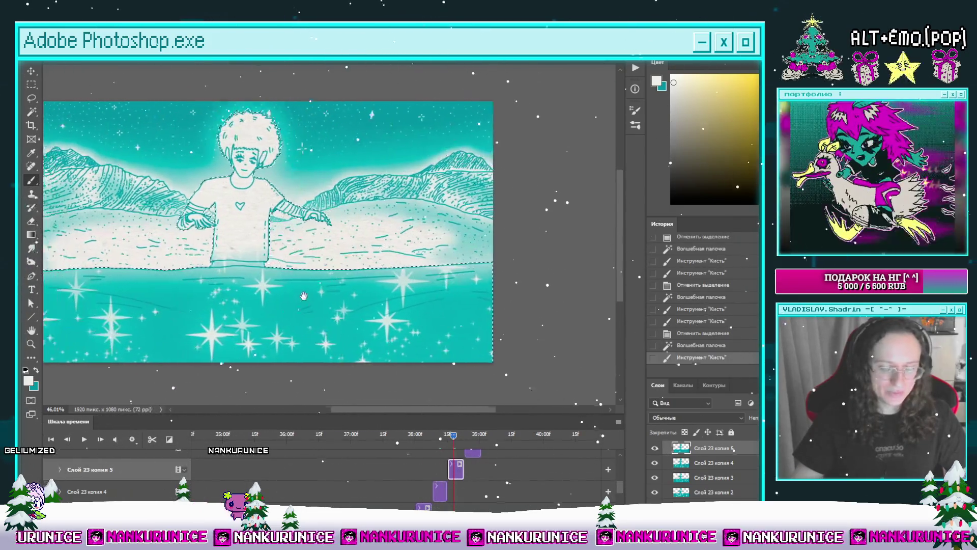
pyautogui.scroll(1, 479, 462)
# Select the water on Слой 23 копия 6 and brush sparkles across it.
pyautogui.click(473, 434)
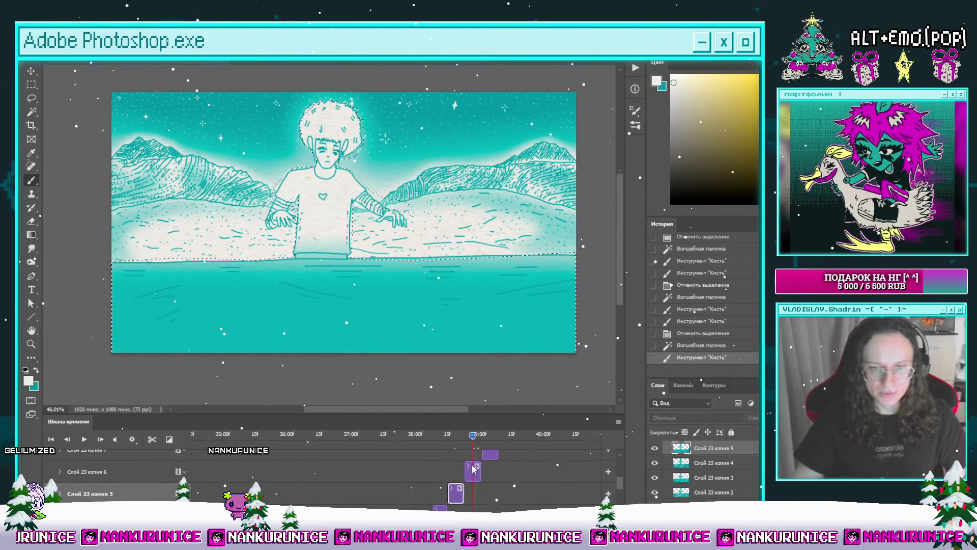
pyautogui.click(473, 471)
pyautogui.moveTo(356, 323); pyautogui.dragTo(472, 332)
pyautogui.press('w')
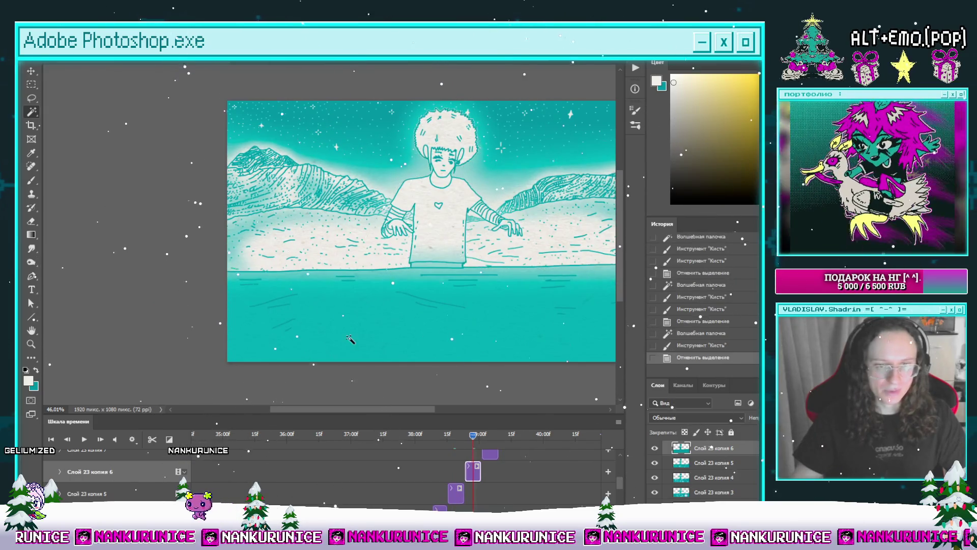
pyautogui.click(350, 340)
pyautogui.moveTo(350, 340); pyautogui.dragTo(229, 325)
pyautogui.press('b')
pyautogui.moveTo(123, 295); pyautogui.dragTo(555, 306)
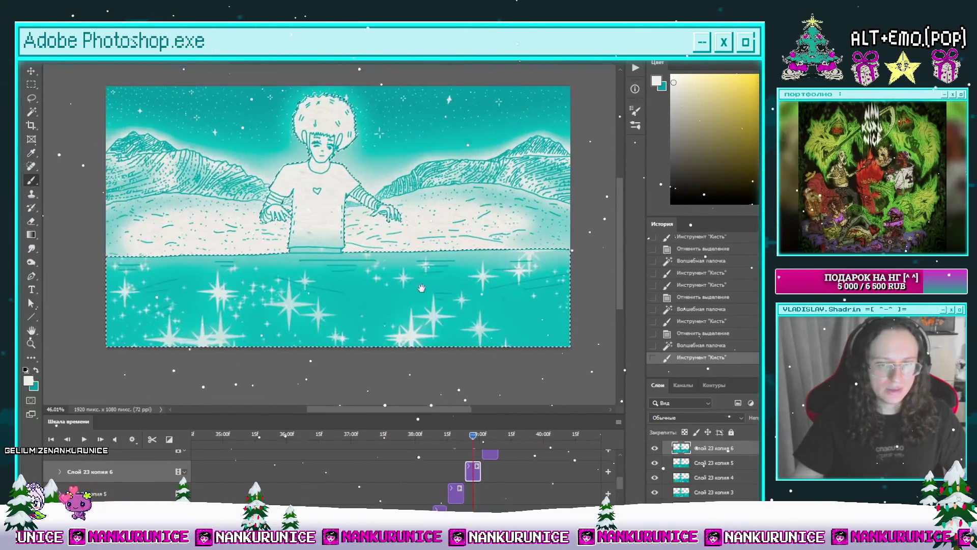
pyautogui.moveTo(422, 288); pyautogui.dragTo(448, 299)
pyautogui.scroll(1, 493, 495)
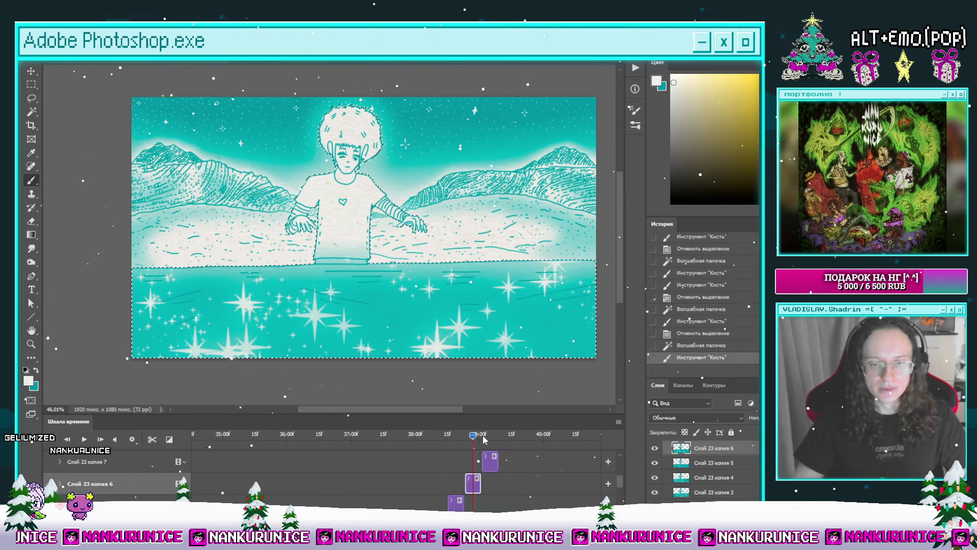
# Preview the animation, undo a stray stroke, and repaint sparkles on Слой 23 копия 7.
pyautogui.click(484, 438)
pyautogui.click(492, 462)
pyautogui.press('b')
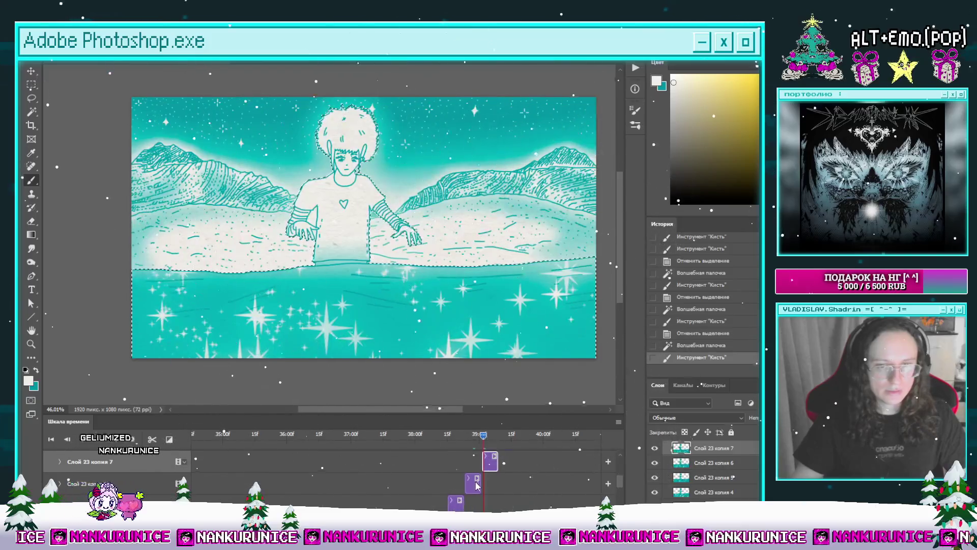
pyautogui.press('space')
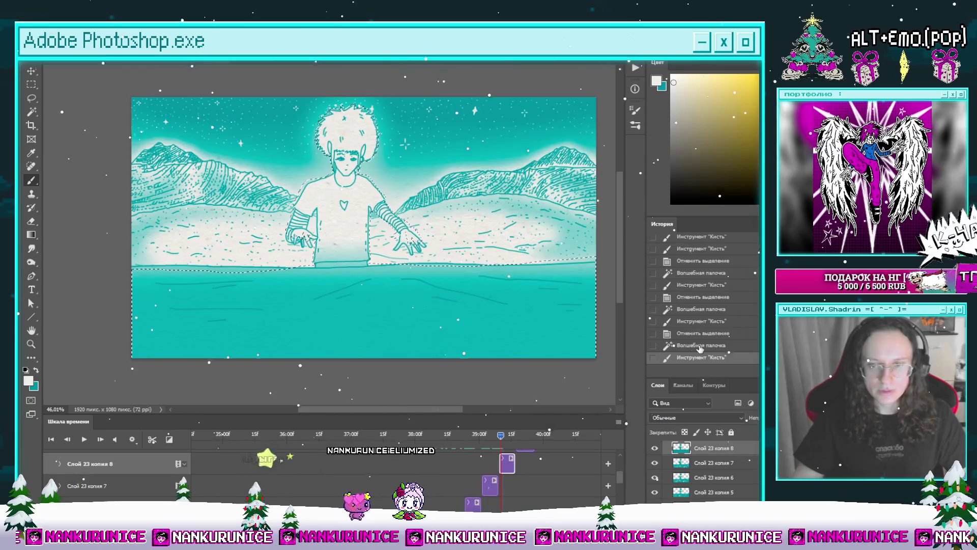
pyautogui.hotkey('ctrl', 'z')
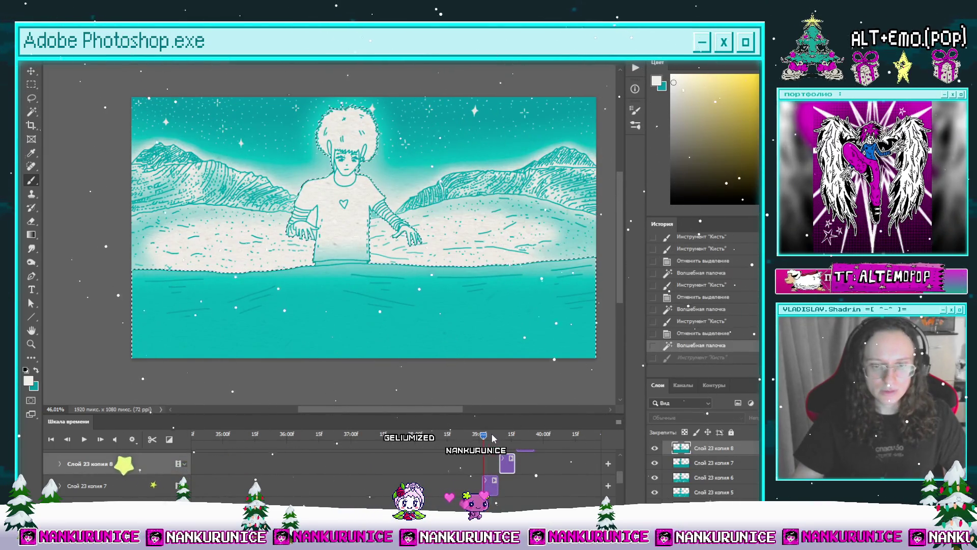
pyautogui.click(489, 485)
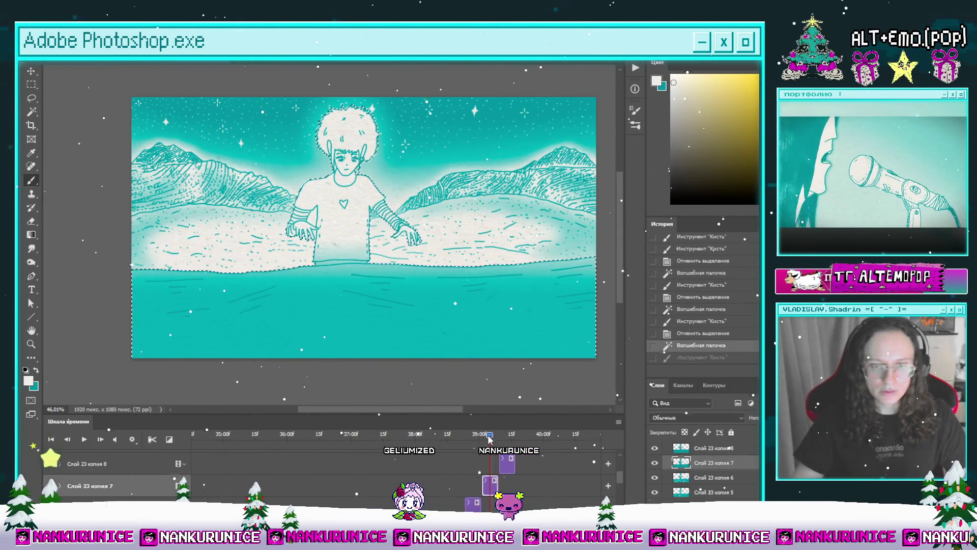
pyautogui.moveTo(484, 436); pyautogui.dragTo(471, 436)
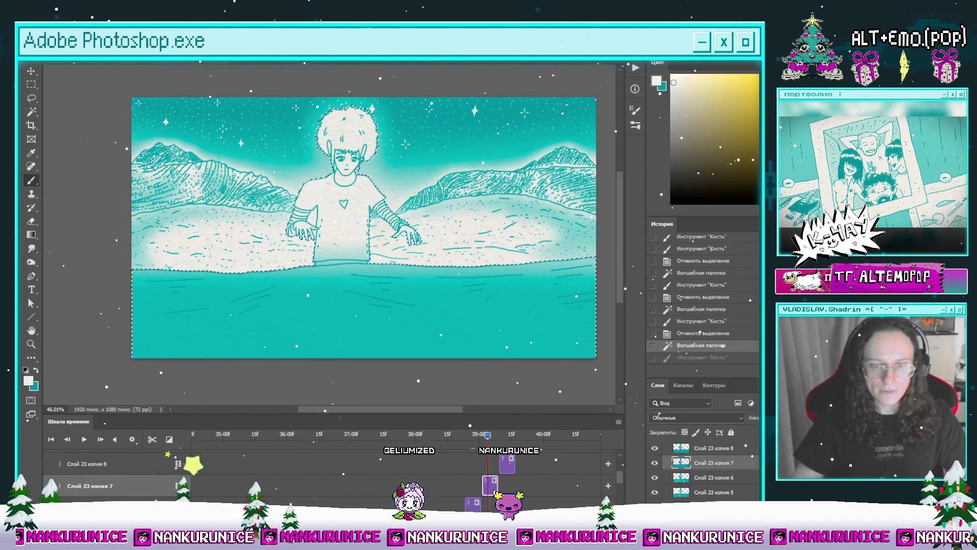
pyautogui.click(31, 98)
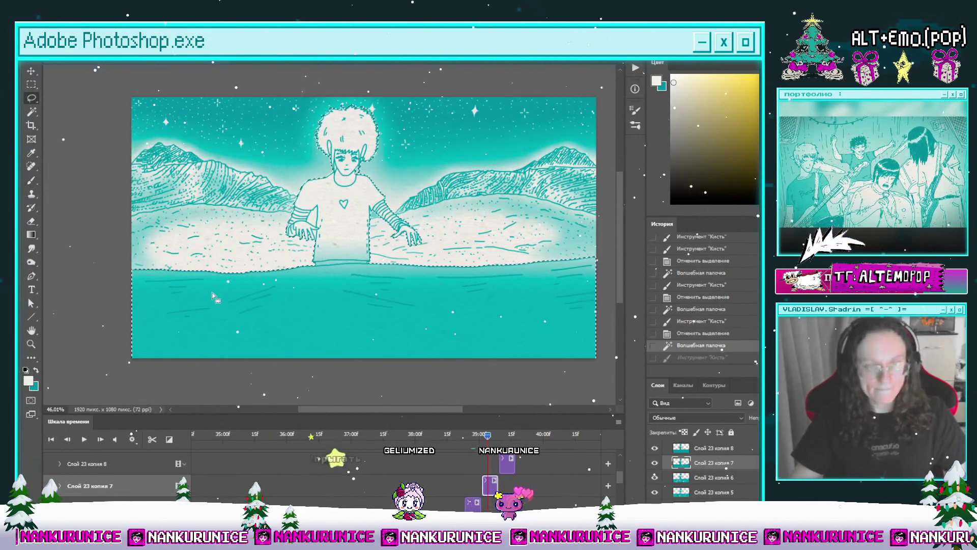
pyautogui.hotkey('ctrl', 'd')
pyautogui.click(450, 337)
pyautogui.press('b')
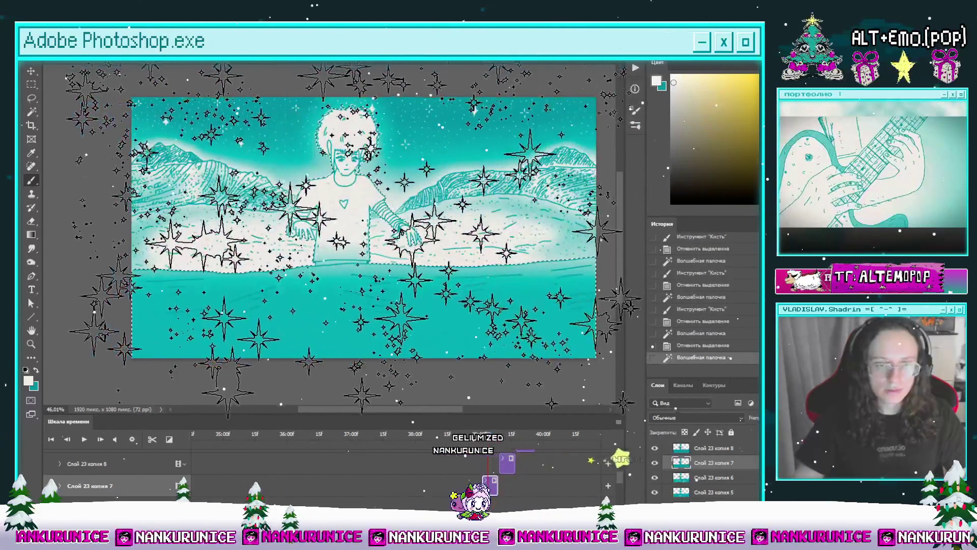
pyautogui.moveTo(387, 316); pyautogui.dragTo(458, 295)
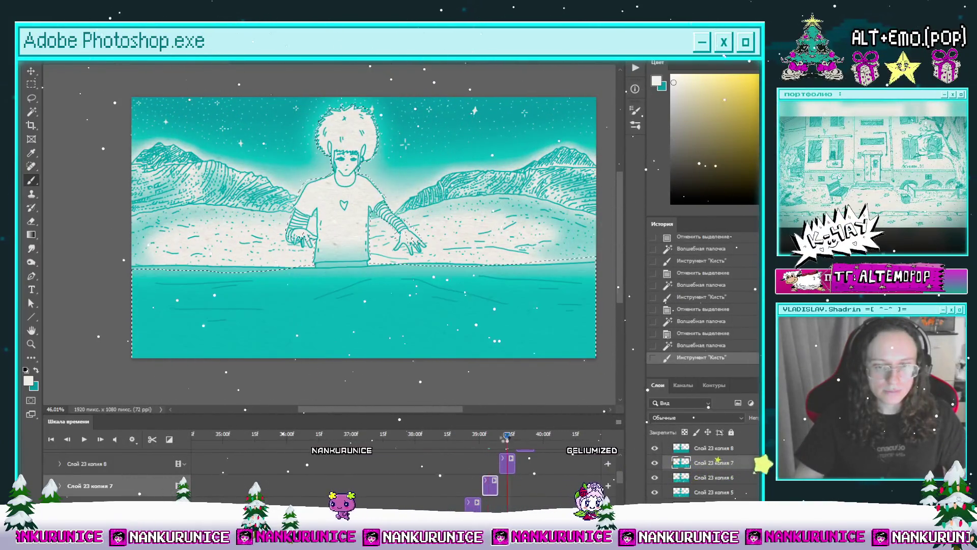
# Select the water on Слой 23 копия 8 and paint sparkles across it.
pyautogui.click(509, 463)
pyautogui.hotkey('ctrl', 'd')
pyautogui.press('w')
pyautogui.click(450, 337)
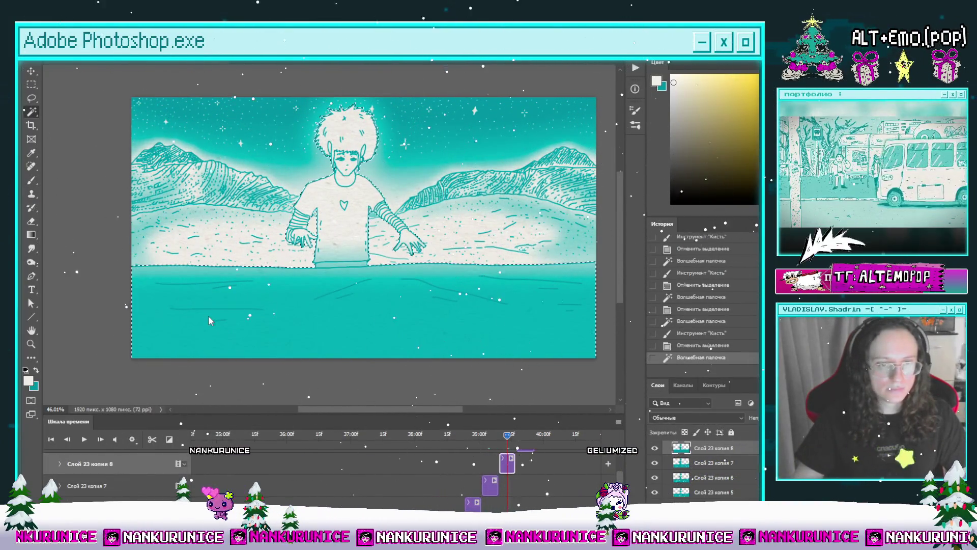
pyautogui.press('b')
pyautogui.moveTo(229, 305); pyautogui.dragTo(534, 306)
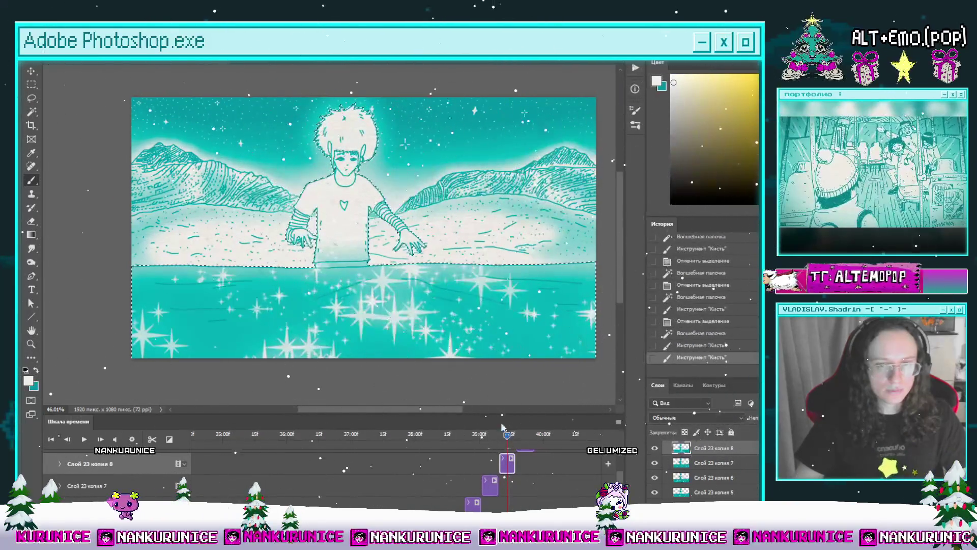
pyautogui.moveTo(499, 439); pyautogui.dragTo(513, 438)
# Duplicate the frame into a new Слой 23 копия 9 and paint fresh sparkles in its water.
pyautogui.hotkey('ctrl', 'j')
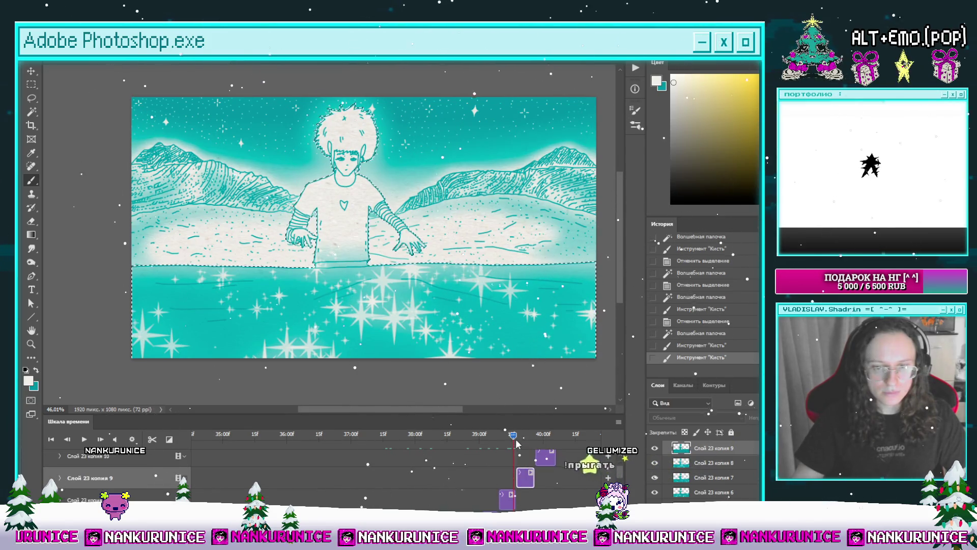
pyautogui.press('Delete')
pyautogui.hotkey('ctrl', 'd')
pyautogui.press('l')
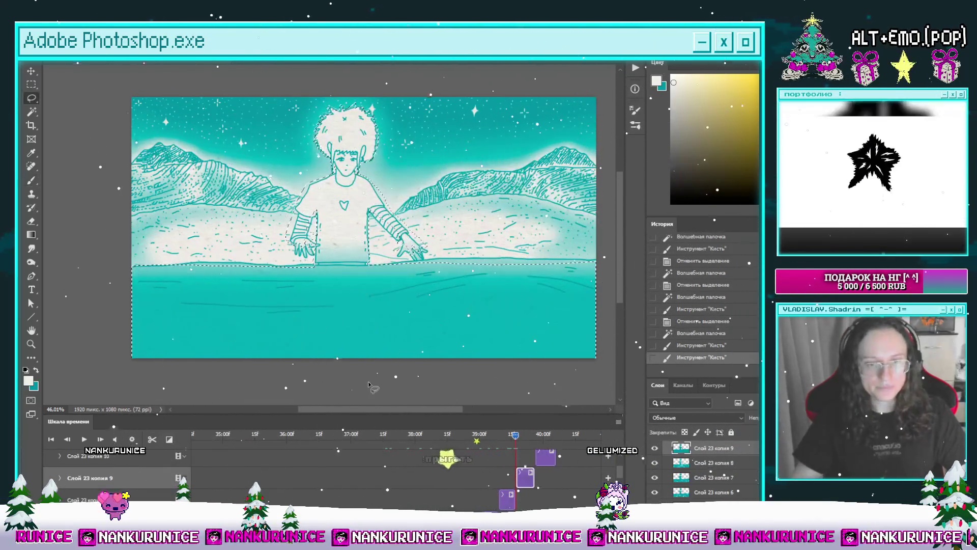
pyautogui.press('w')
pyautogui.click(420, 324)
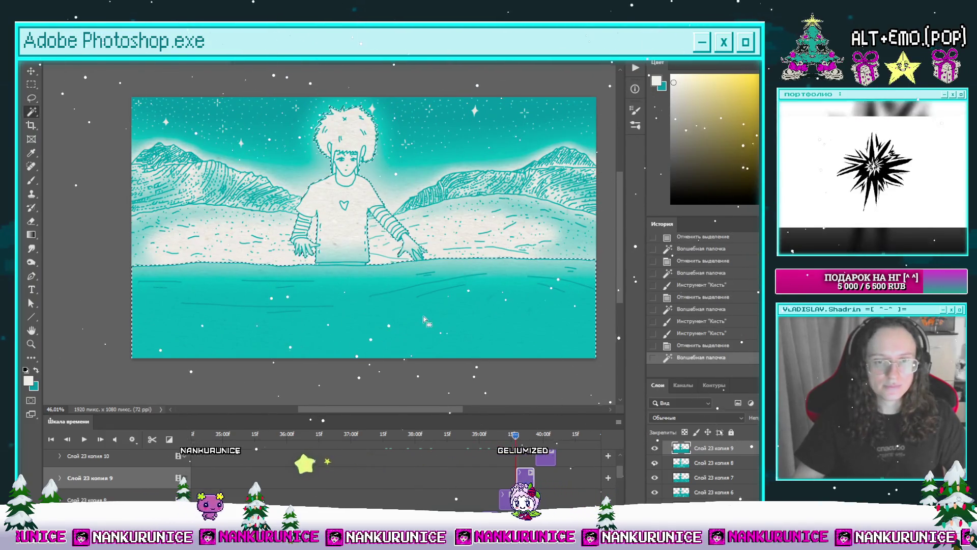
pyautogui.press('b')
pyautogui.moveTo(168, 310); pyautogui.dragTo(571, 316)
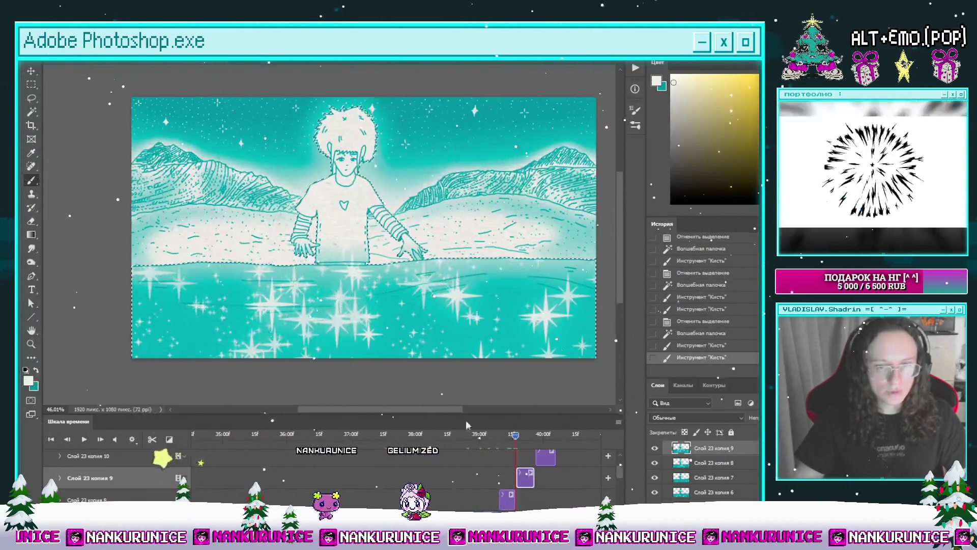
# Select the water on Слой 23 копия 10 and brush two passes of sparkles.
pyautogui.click(542, 435)
pyautogui.click(545, 457)
pyautogui.hotkey('ctrl', 'd')
pyautogui.press('w')
pyautogui.click(399, 321)
pyautogui.press('b')
pyautogui.moveTo(168, 306); pyautogui.dragTo(570, 315)
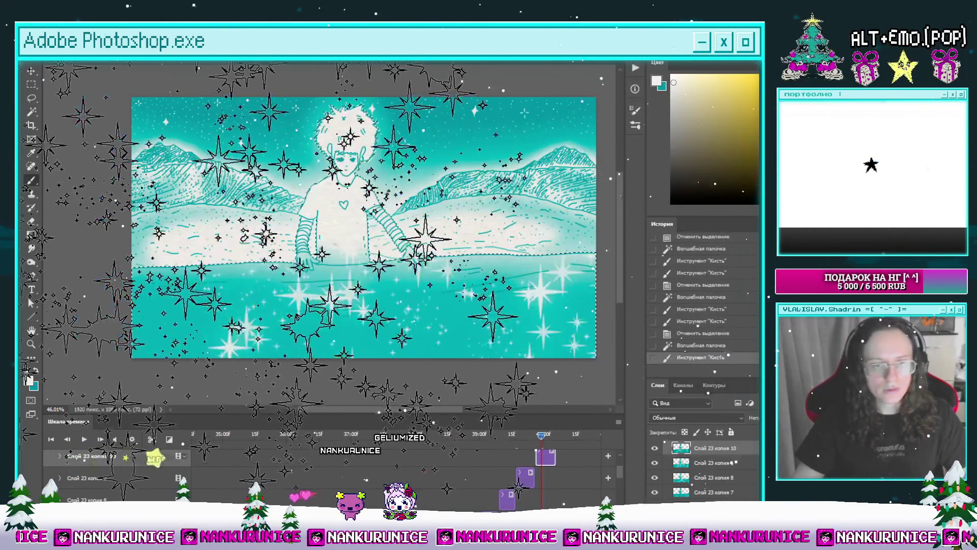
pyautogui.moveTo(229, 336); pyautogui.dragTo(509, 326)
pyautogui.scroll(2, 530, 483)
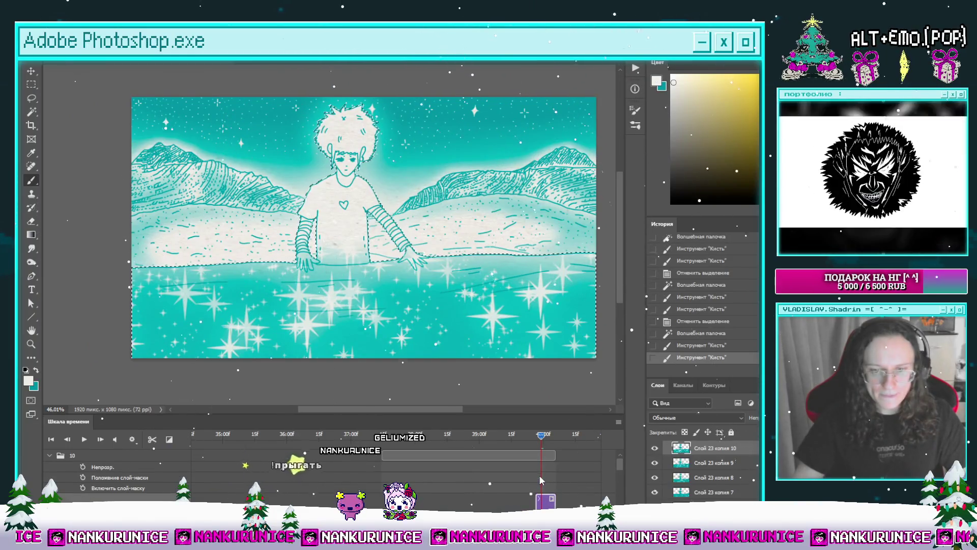
# Convert group 10 to a smart object with Gaussian Blur, set 50% opacity, and scrub the frames.
pyautogui.click(53, 459)
pyautogui.press('d')
pyautogui.hotkey('ctrl', 'd')
pyautogui.press('l')
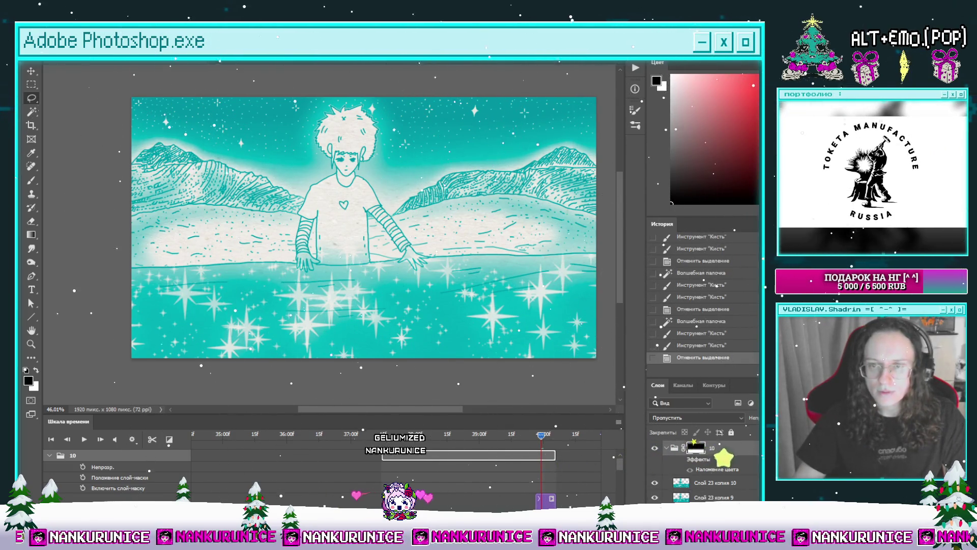
pyautogui.click(351, 68)
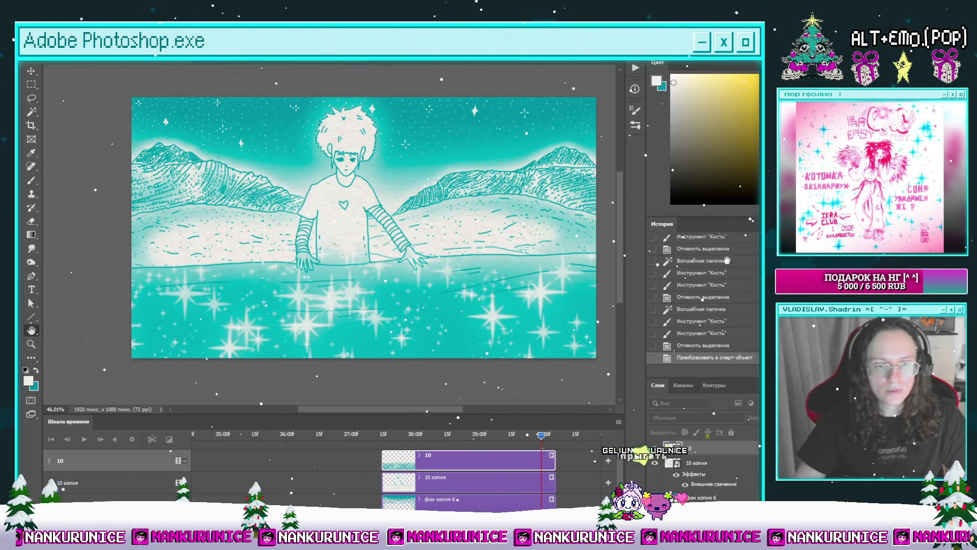
pyautogui.press('5')
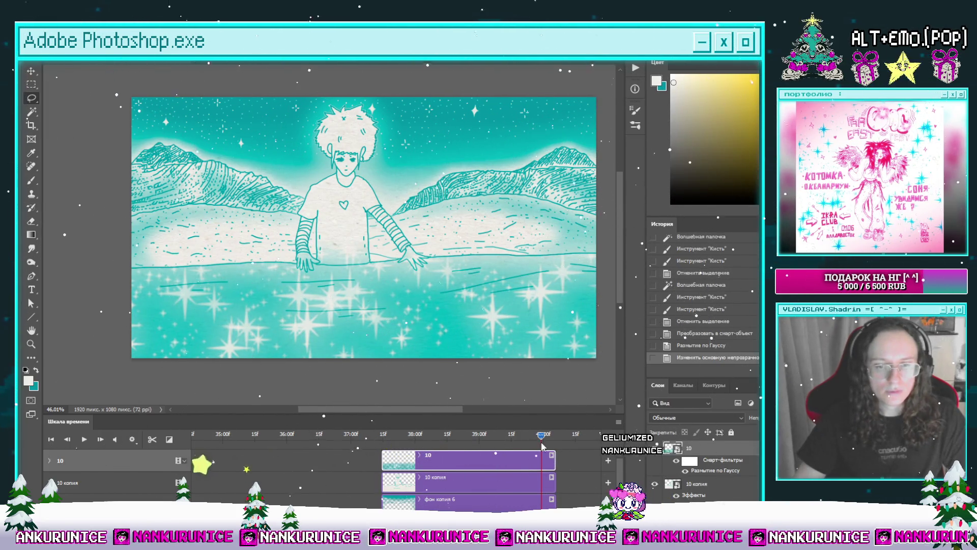
pyautogui.moveTo(540, 441)
pyautogui.mouseDown()
pyautogui.moveTo(235, 439)
pyautogui.moveTo(194, 471)
pyautogui.moveTo(290, 479)
pyautogui.mouseUp()
pyautogui.moveTo(359, 479); pyautogui.dragTo(492, 477)
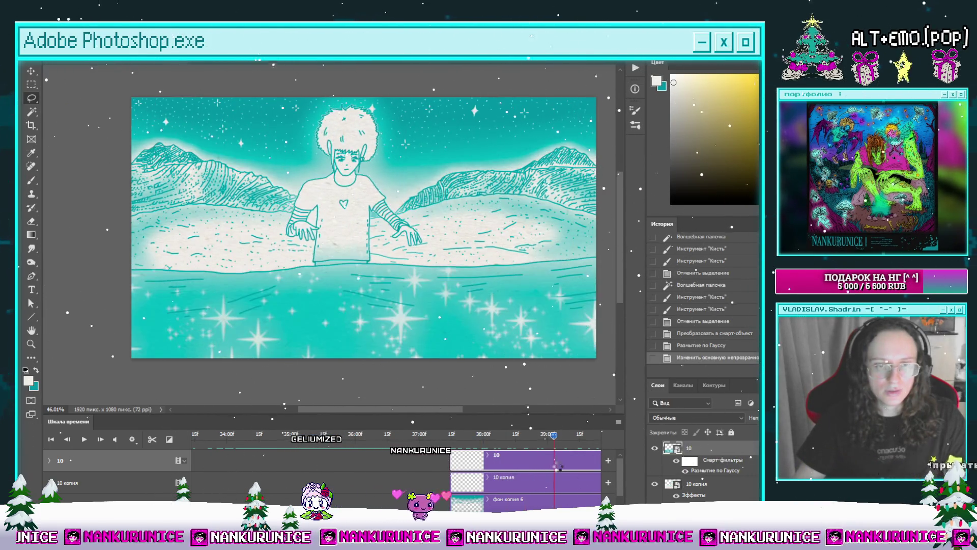
pyautogui.moveTo(468, 471); pyautogui.dragTo(532, 459)
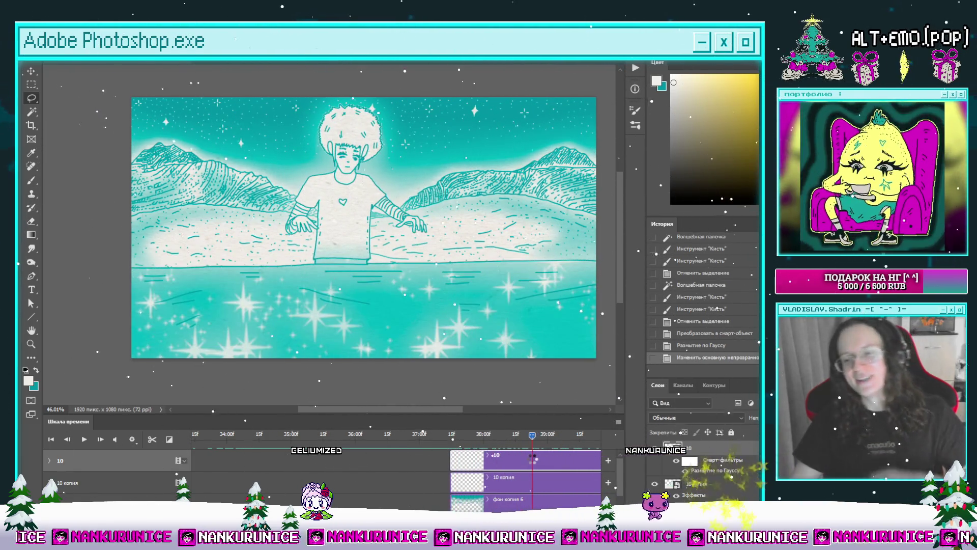
pyautogui.click(487, 434)
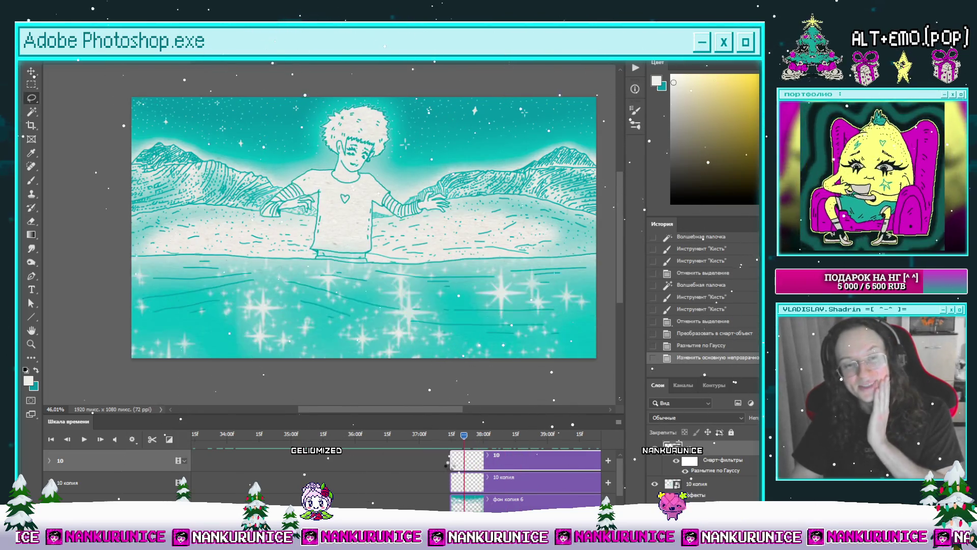
pyautogui.click(504, 464)
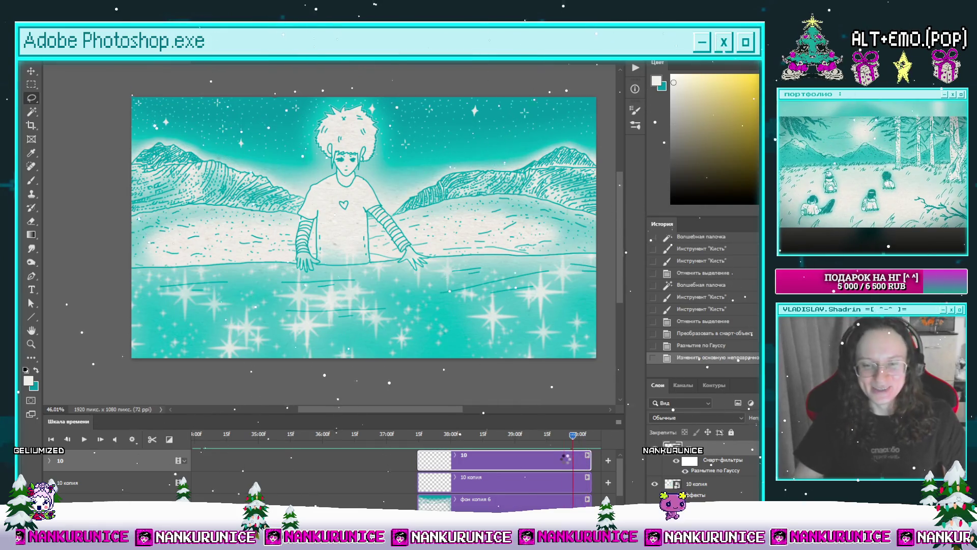
pyautogui.moveTo(468, 463); pyautogui.dragTo(298, 463)
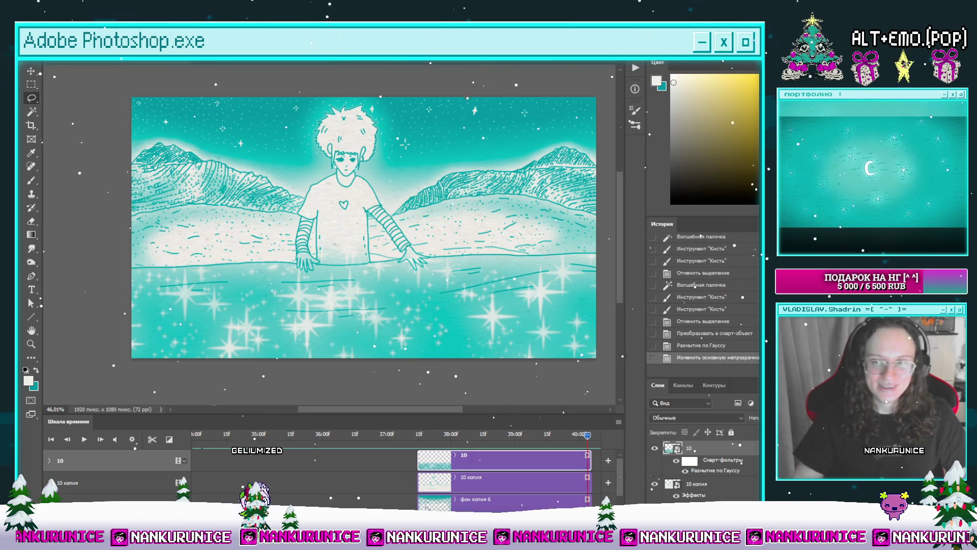
pyautogui.moveTo(582, 439)
pyautogui.mouseDown()
pyautogui.moveTo(448, 445)
pyautogui.moveTo(475, 450)
pyautogui.moveTo(435, 438)
pyautogui.mouseUp()
pyautogui.moveTo(353, 183); pyautogui.dragTo(361, 254)
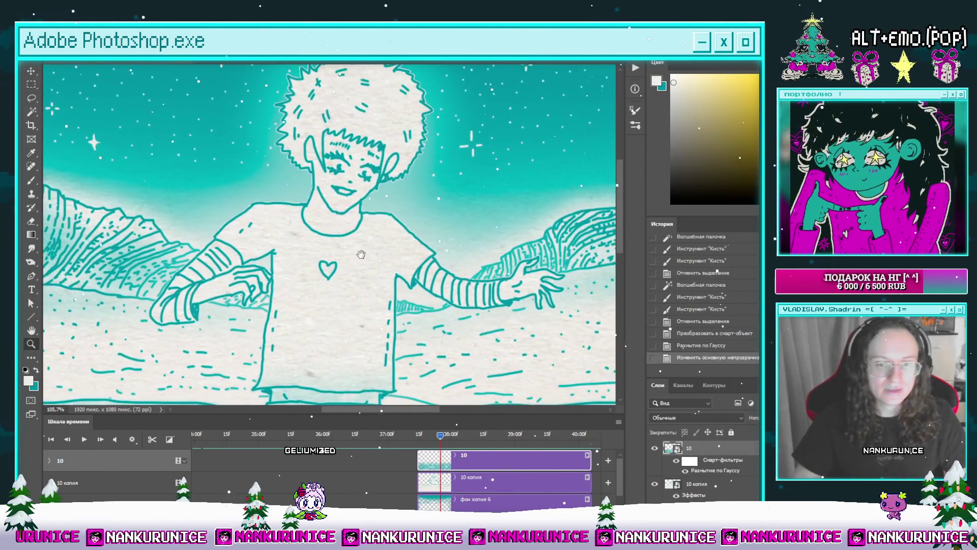
pyautogui.moveTo(440, 435)
pyautogui.mouseDown()
pyautogui.moveTo(422, 438)
pyautogui.moveTo(598, 442)
pyautogui.moveTo(548, 487)
pyautogui.mouseUp()
pyautogui.click(655, 484)
pyautogui.click(655, 484)
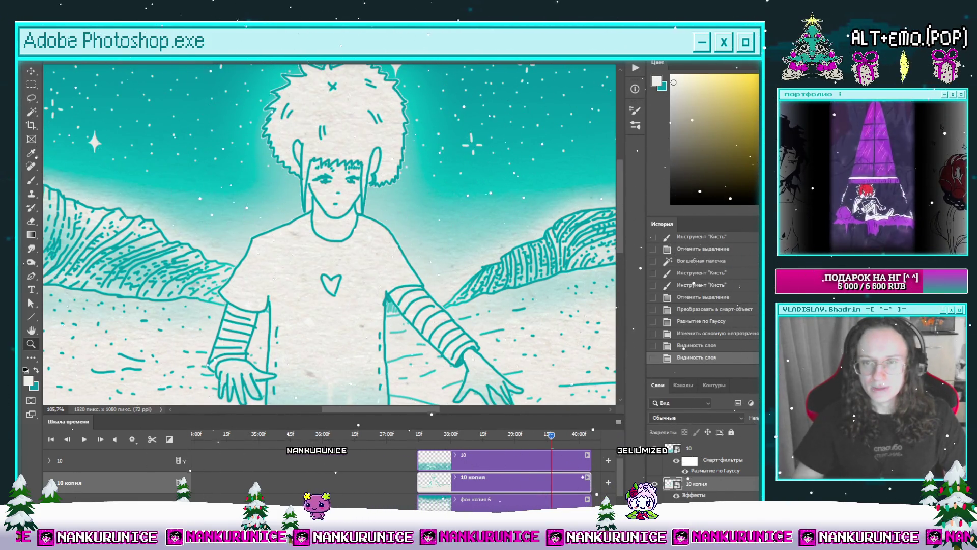
pyautogui.press('i')
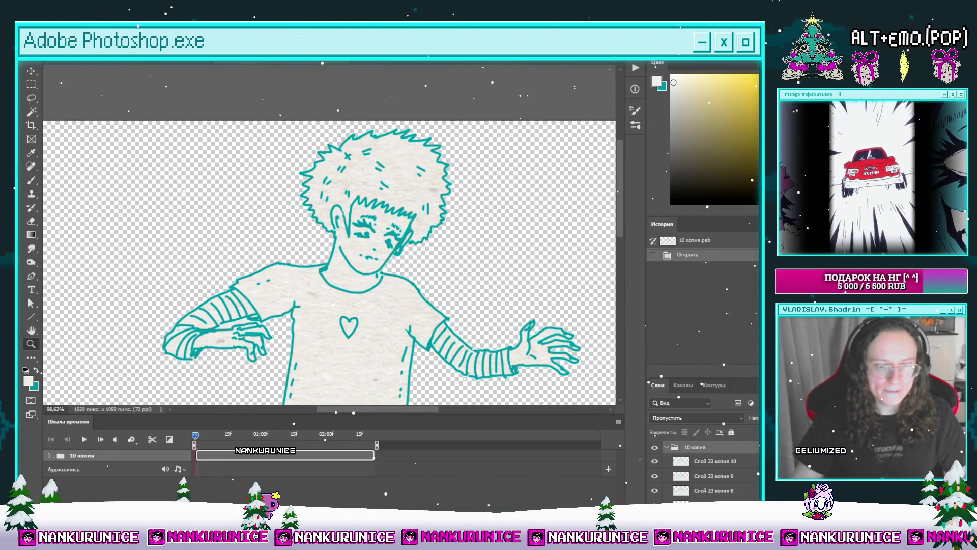
# Zoom in on the figure's face and delete the stray paper beside it on the first frame.
pyautogui.click(220, 436)
pyautogui.moveTo(228, 439); pyautogui.dragTo(302, 446)
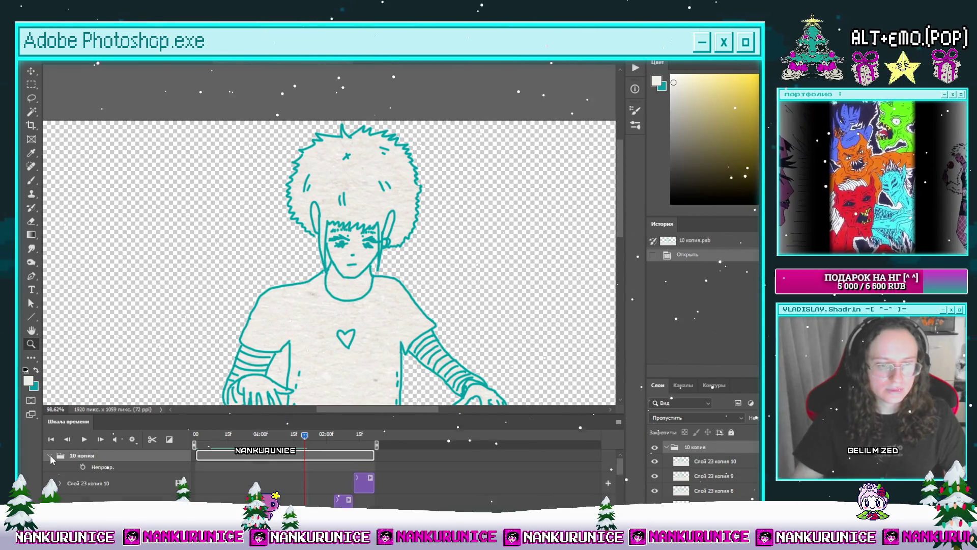
pyautogui.scroll(-2, 51, 460)
pyautogui.click(306, 231)
pyautogui.moveTo(285, 335)
pyautogui.mouseDown()
pyautogui.moveTo(323, 324)
pyautogui.moveTo(339, 275)
pyautogui.mouseUp()
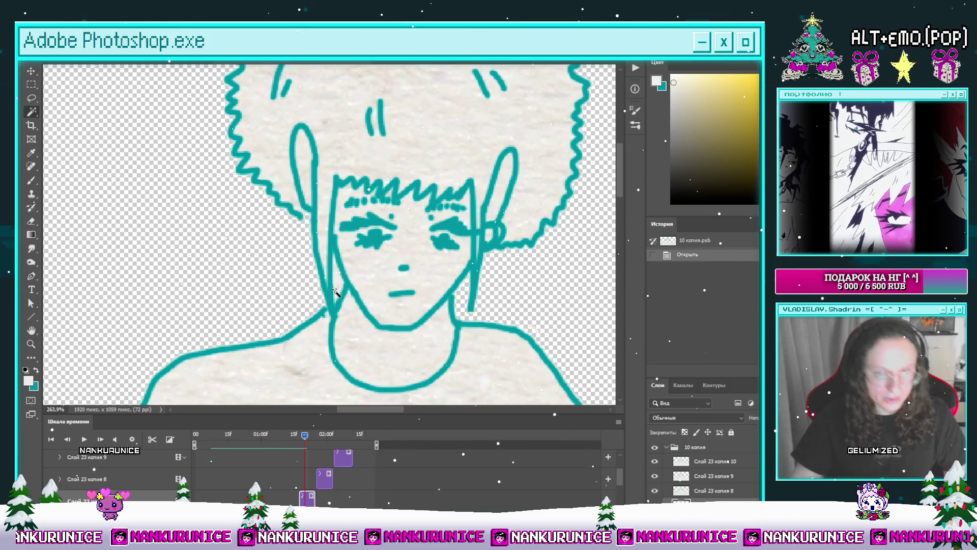
pyautogui.click(333, 286)
pyautogui.press('Delete')
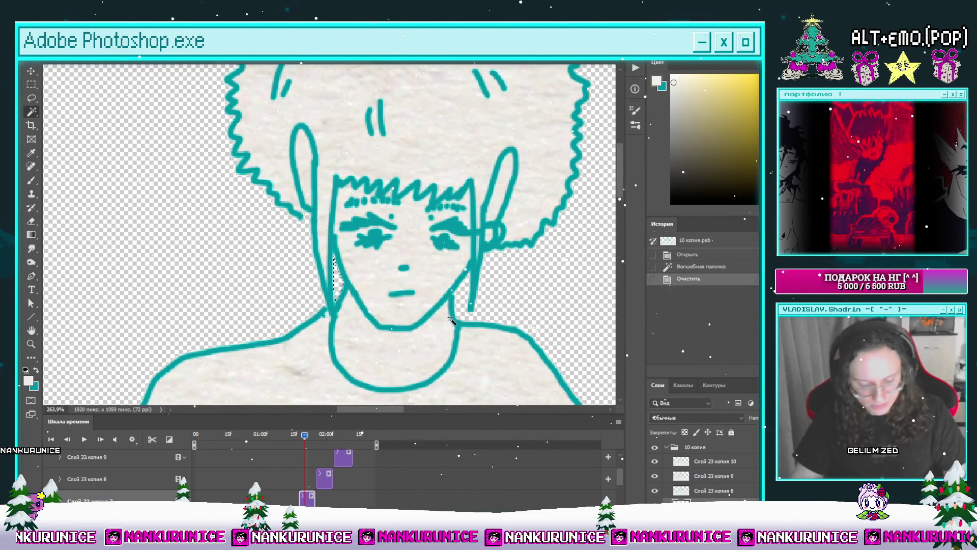
pyautogui.hotkey('ctrl', 'd')
pyautogui.press('l')
# On Слой 23 копия 9, delete the paper left of the face and between jaw and hair.
pyautogui.moveTo(305, 436); pyautogui.dragTo(336, 443)
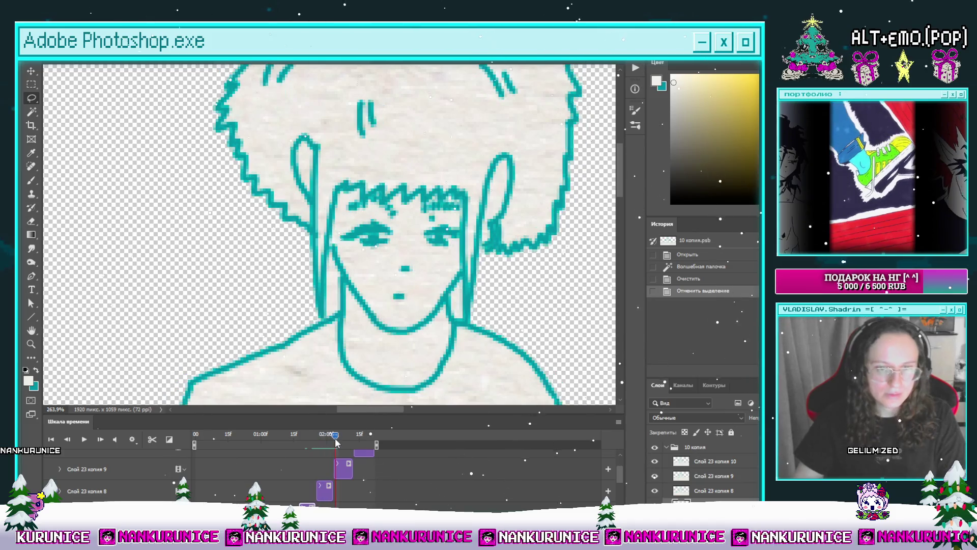
pyautogui.click(343, 476)
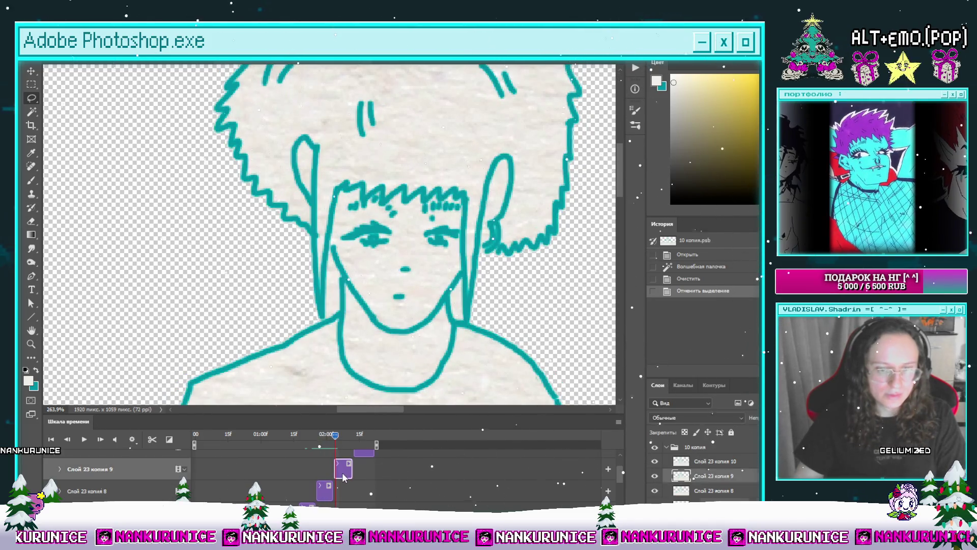
pyautogui.click(332, 282)
pyautogui.press('Delete')
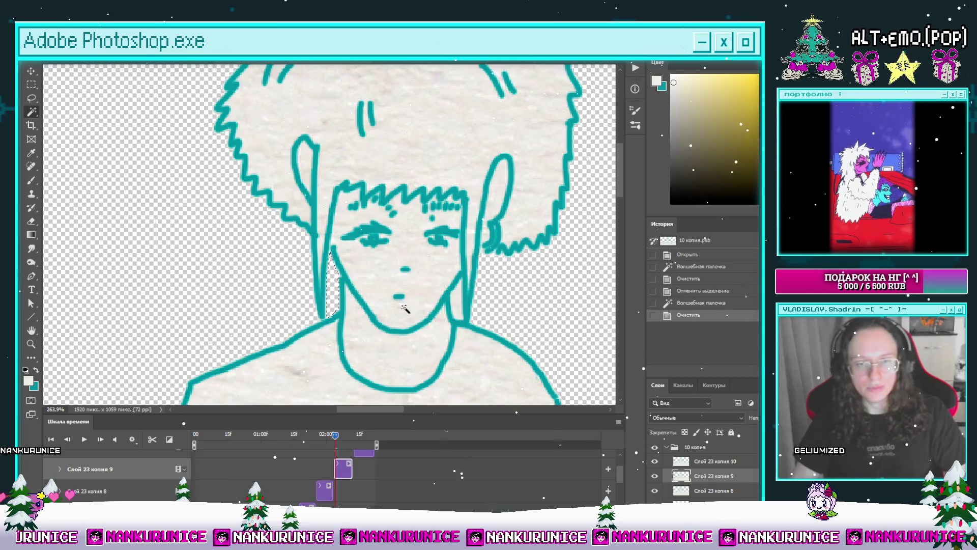
pyautogui.click(455, 298)
pyautogui.press('Delete')
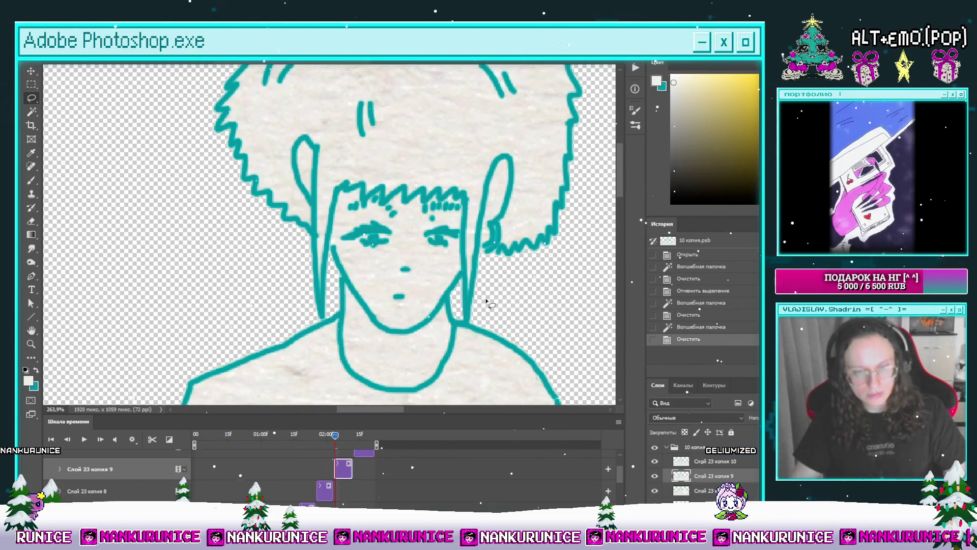
pyautogui.hotkey('ctrl', 'd')
pyautogui.moveTo(335, 434)
pyautogui.mouseDown()
pyautogui.moveTo(244, 458)
pyautogui.moveTo(263, 449)
pyautogui.mouseUp()
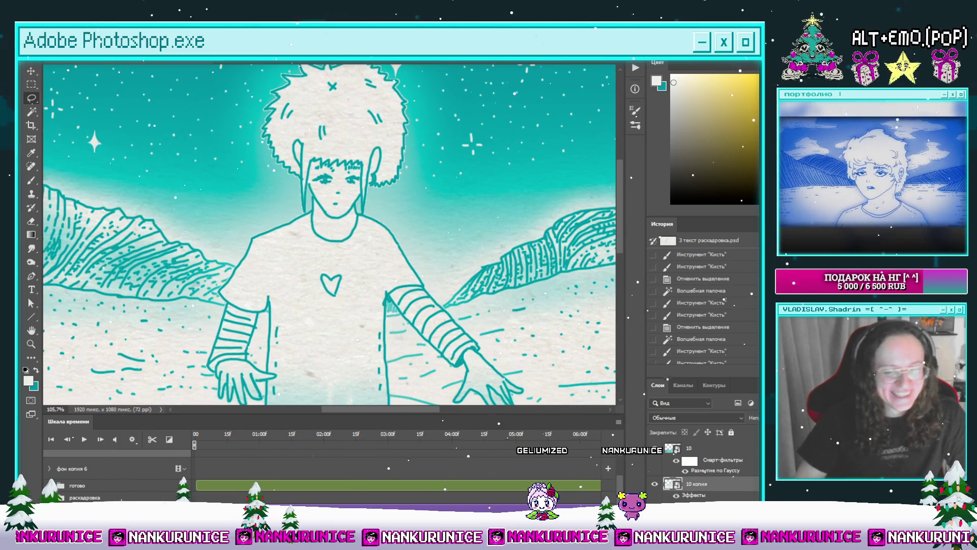
# Group layers 10 and 10 копия as '10' and drag the group into готово.
pyautogui.press('z')
pyautogui.moveTo(526, 333)
pyautogui.mouseDown()
pyautogui.moveTo(408, 366)
pyautogui.moveTo(443, 377)
pyautogui.moveTo(381, 407)
pyautogui.moveTo(382, 421)
pyautogui.mouseUp()
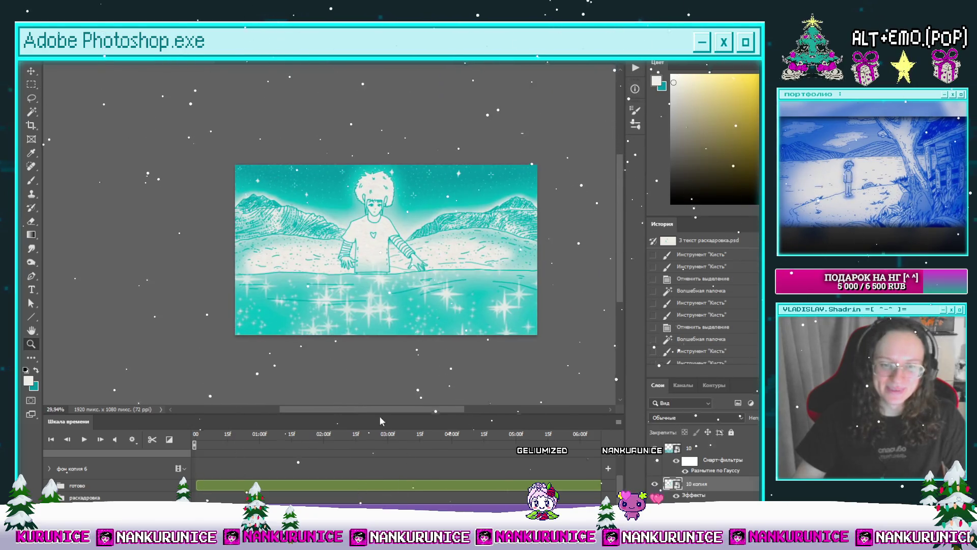
pyautogui.scroll(3, 378, 484)
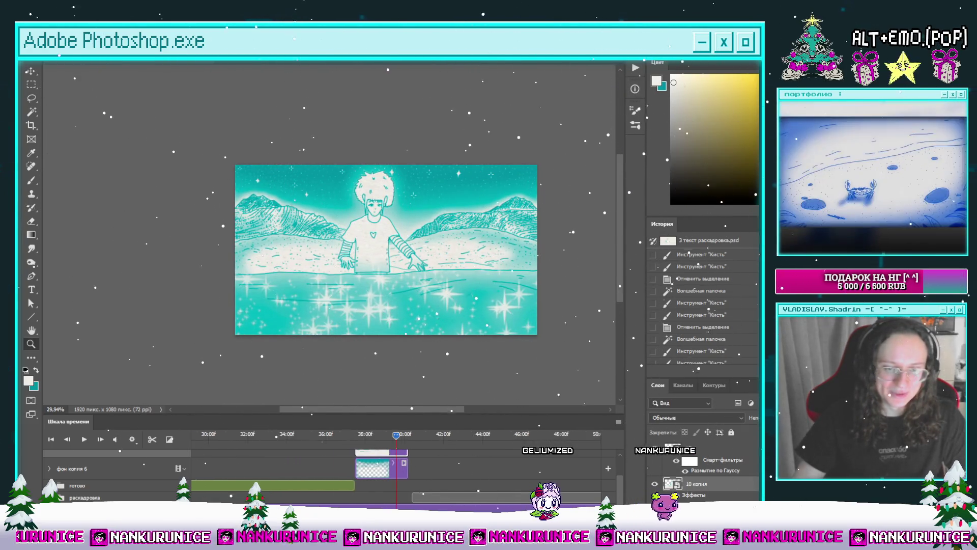
pyautogui.click(379, 504)
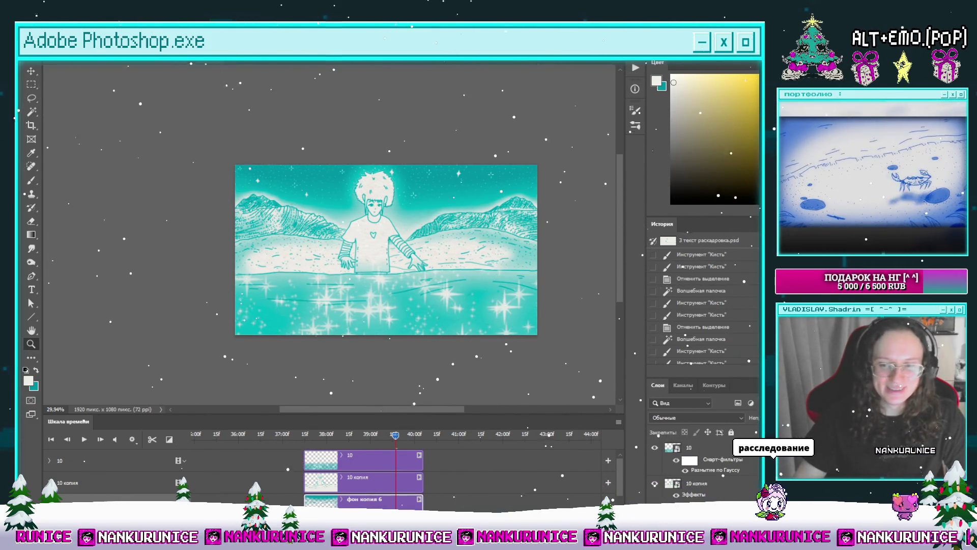
pyautogui.click(700, 448)
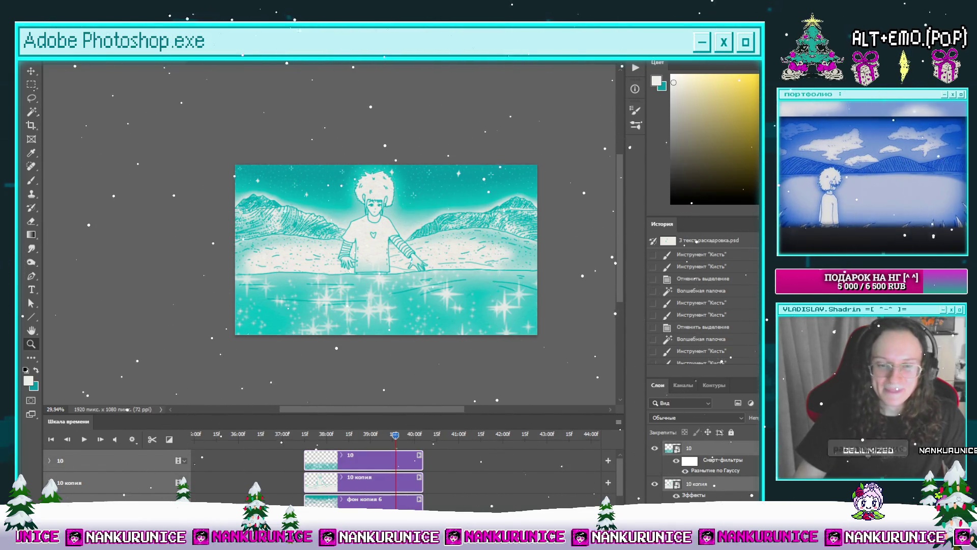
pyautogui.hotkey('ctrl', 'g')
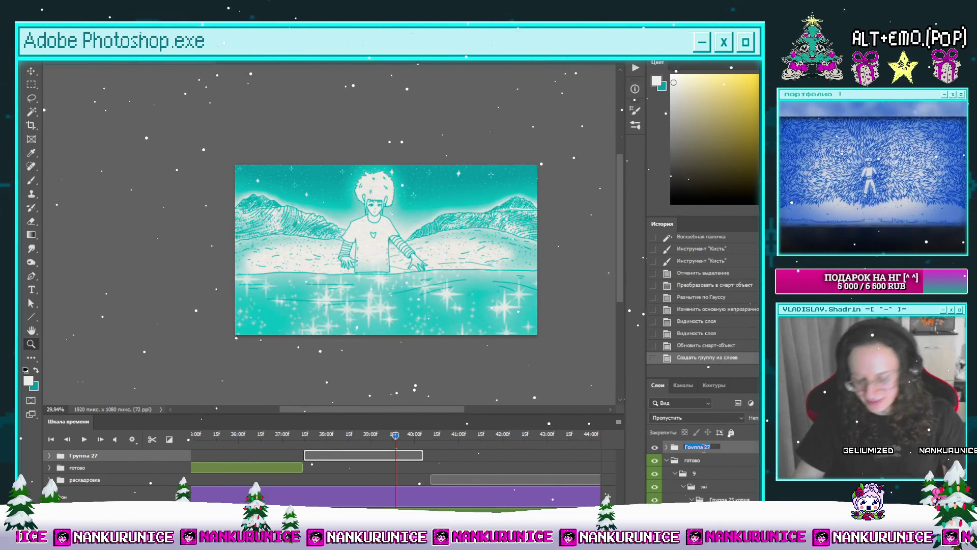
pyautogui.write('10')
pyautogui.press('Return')
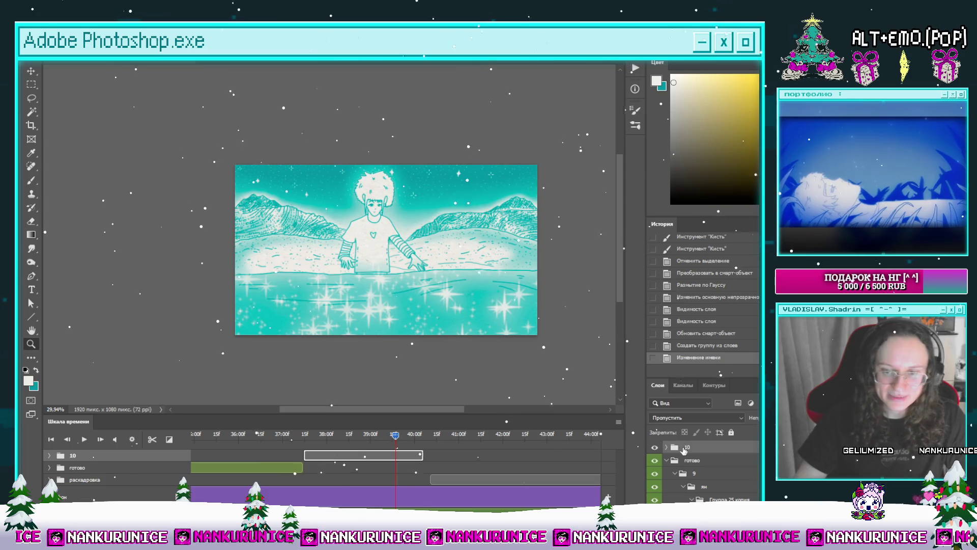
pyautogui.moveTo(682, 465); pyautogui.dragTo(683, 465)
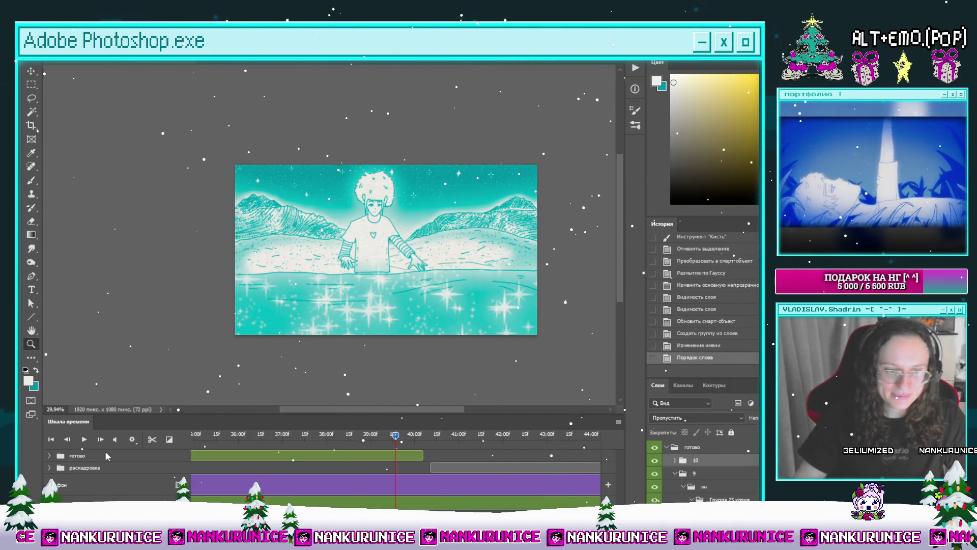
pyautogui.moveTo(405, 438); pyautogui.dragTo(357, 441)
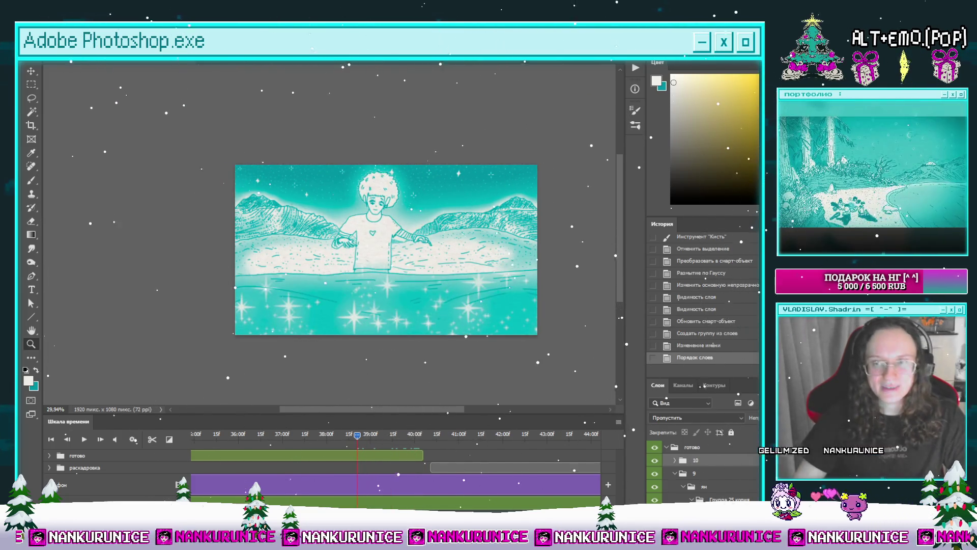
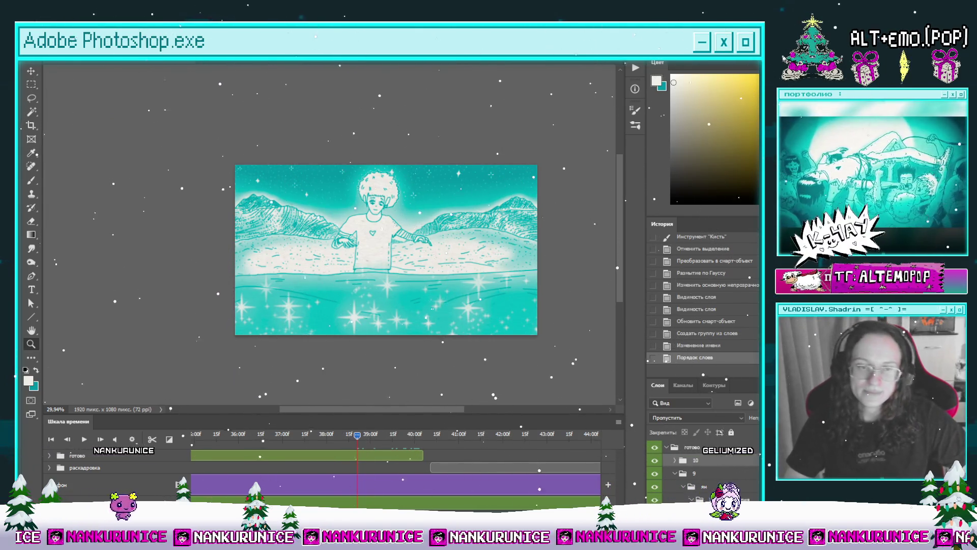
# Move the playhead to 40:00 and start the раскадровка storyboard clip there.
pyautogui.click(423, 435)
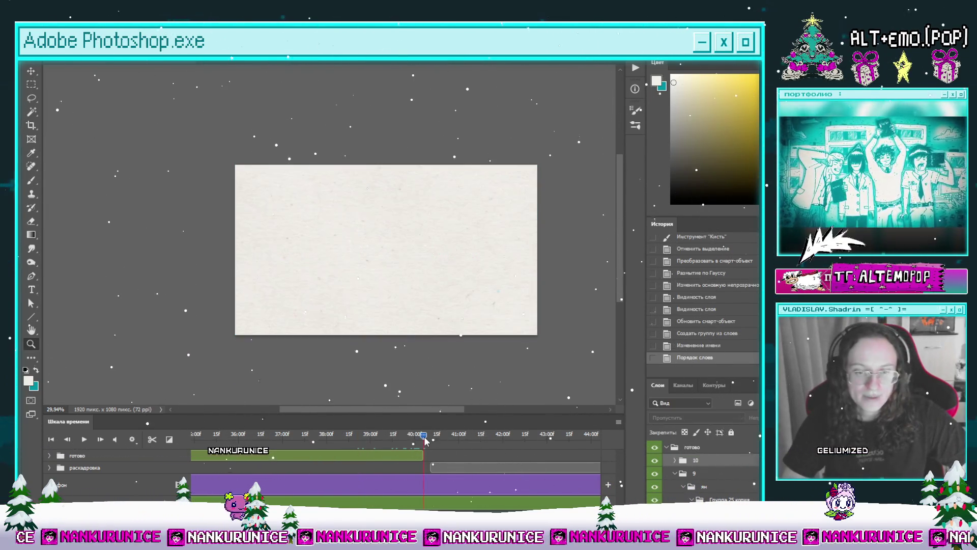
pyautogui.moveTo(441, 468)
pyautogui.mouseDown()
pyautogui.moveTo(433, 442)
pyautogui.moveTo(544, 454)
pyautogui.moveTo(426, 460)
pyautogui.mouseUp()
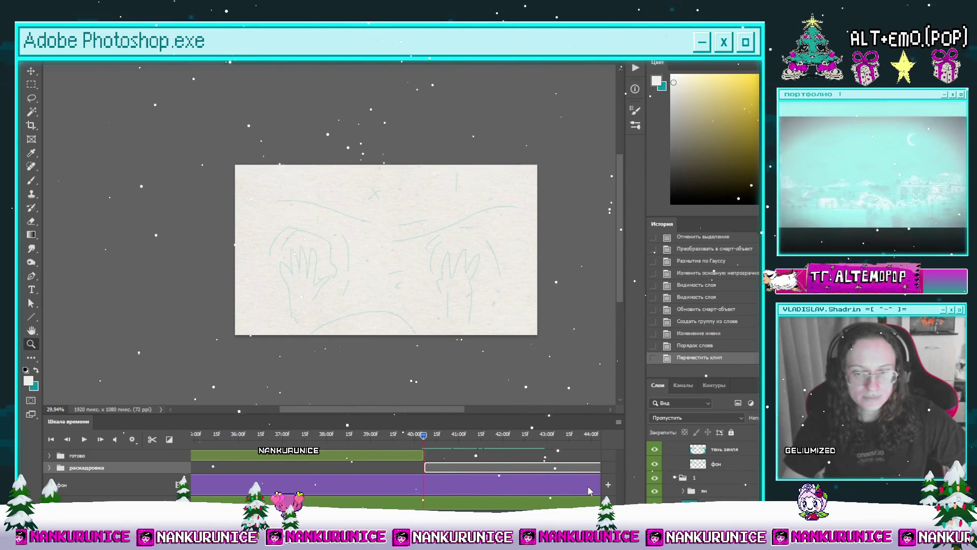
pyautogui.scroll(5, 703, 474)
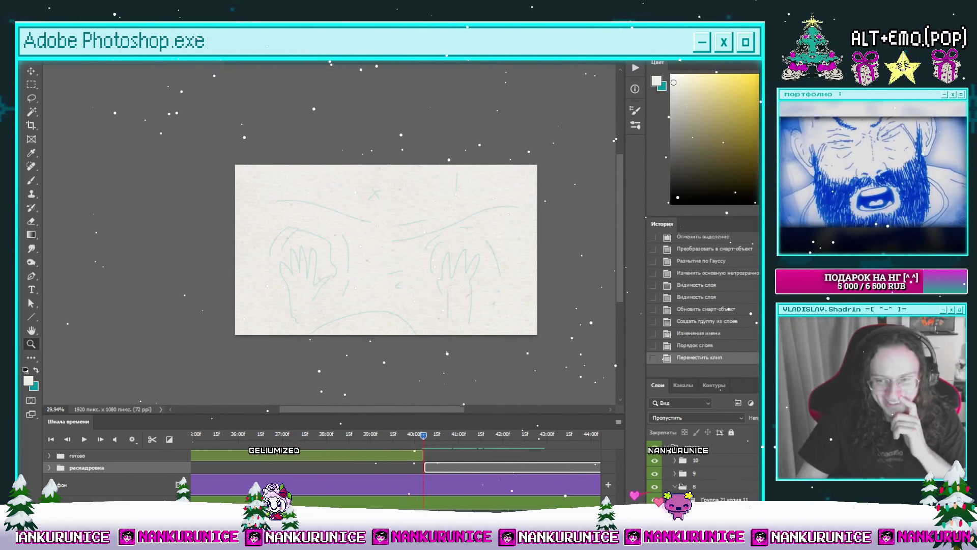
# Create a new group with a layer inside, move it above готово, and name it 11.
pyautogui.click(729, 508)
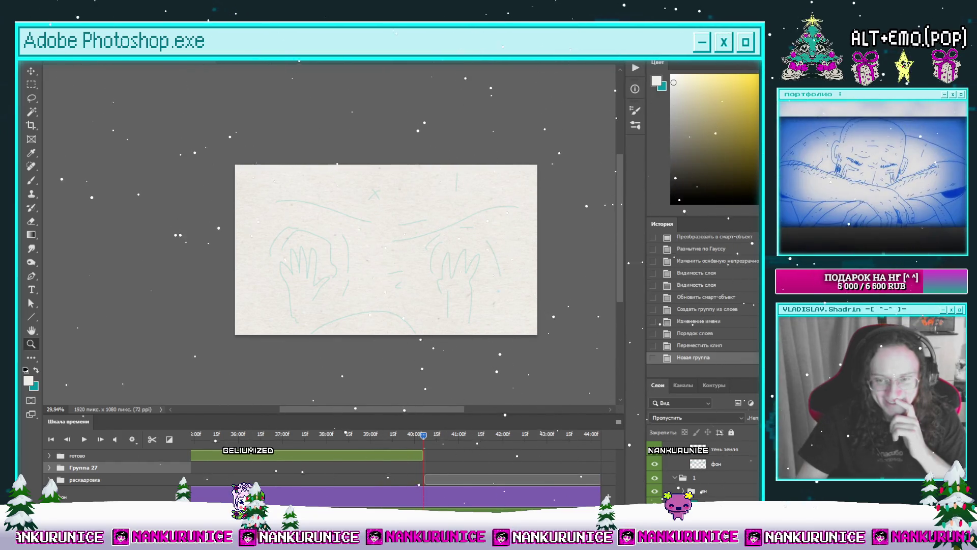
pyautogui.hotkey('ctrl', 'shift', 'alt', 'n')
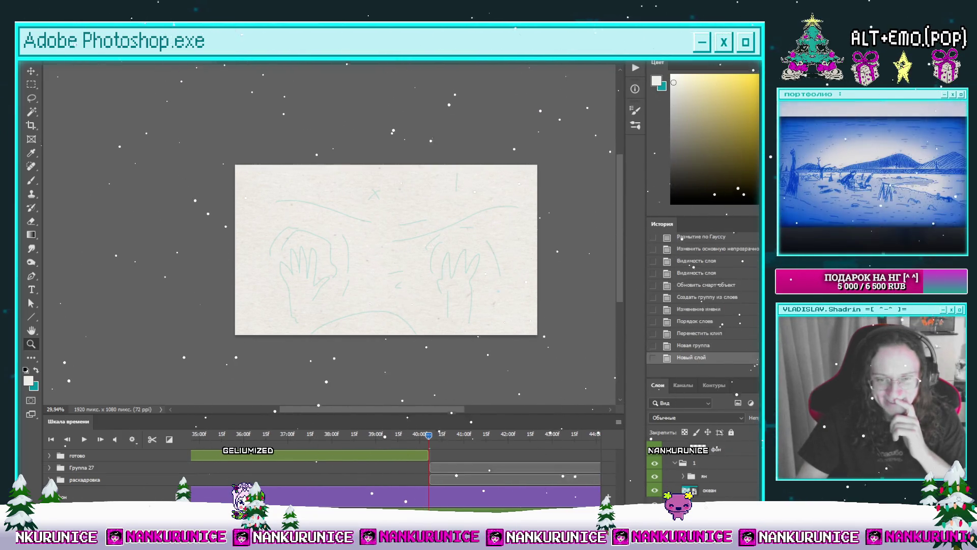
pyautogui.click(450, 468)
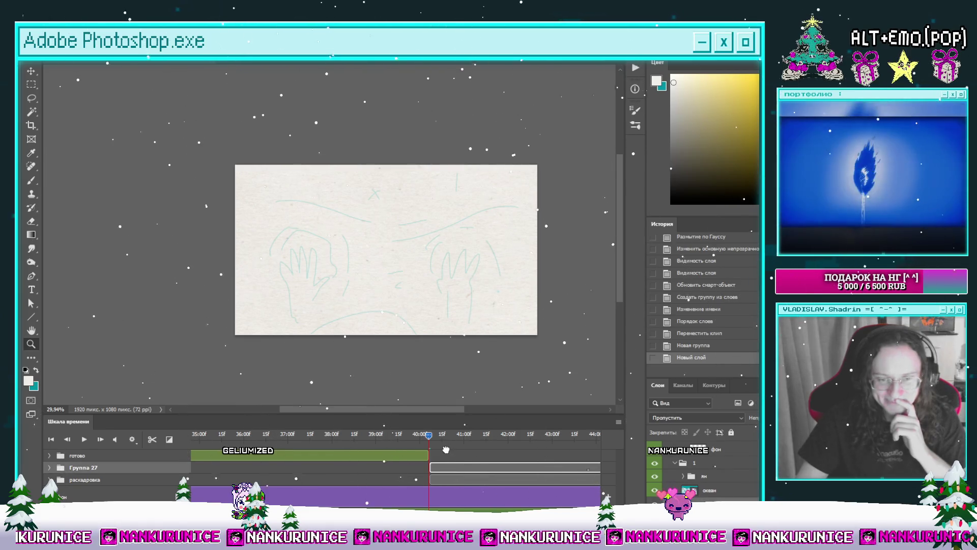
pyautogui.moveTo(446, 444); pyautogui.dragTo(446, 449)
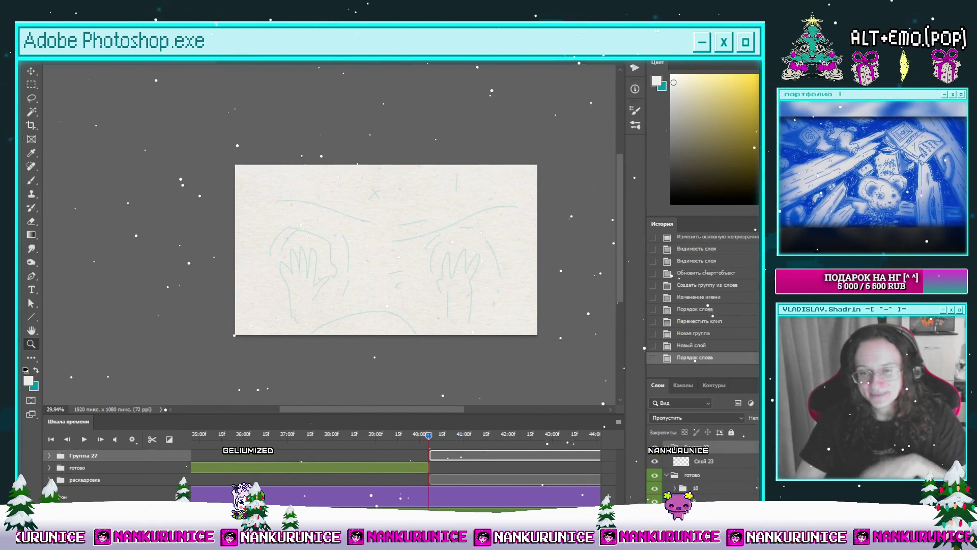
pyautogui.write('1')
pyautogui.press('Return')
pyautogui.write('11')
pyautogui.press('Return')
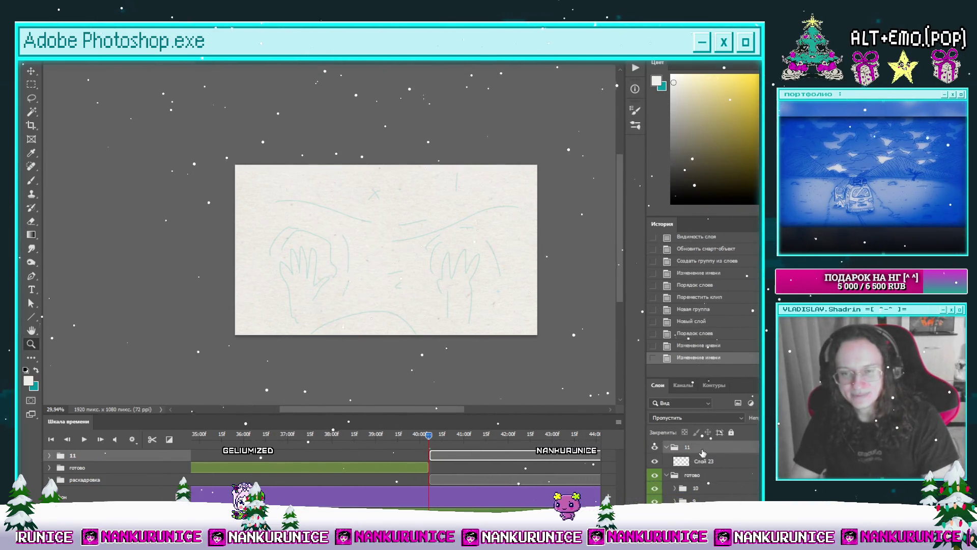
# Make teal the drawing colour, lower the раскадровка group's fill opacity, and select Слой 23.
pyautogui.click(695, 462)
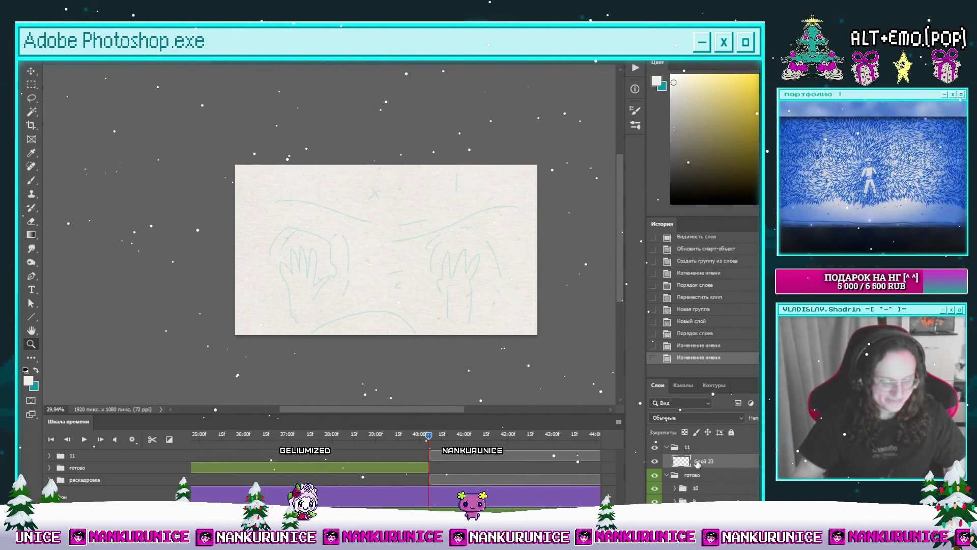
pyautogui.press('x')
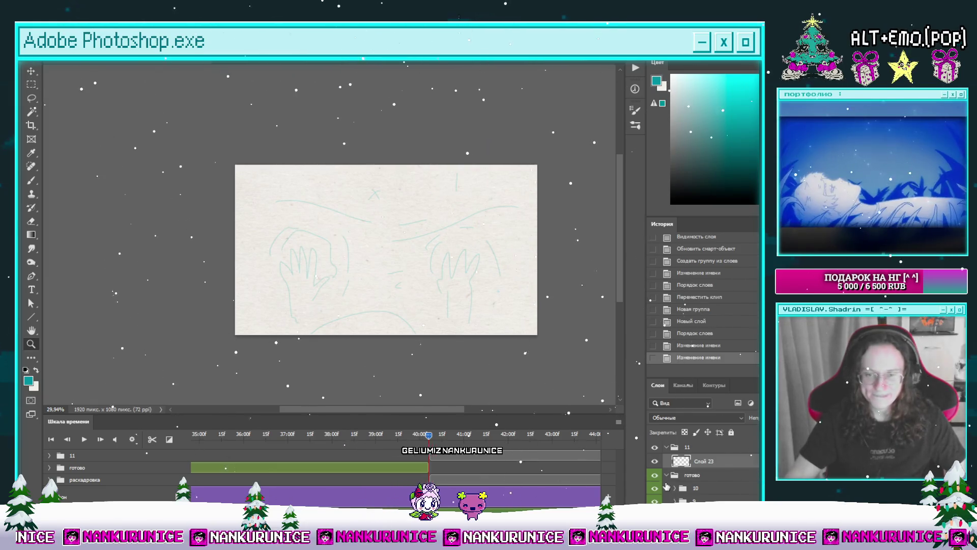
pyautogui.click(667, 475)
pyautogui.click(698, 488)
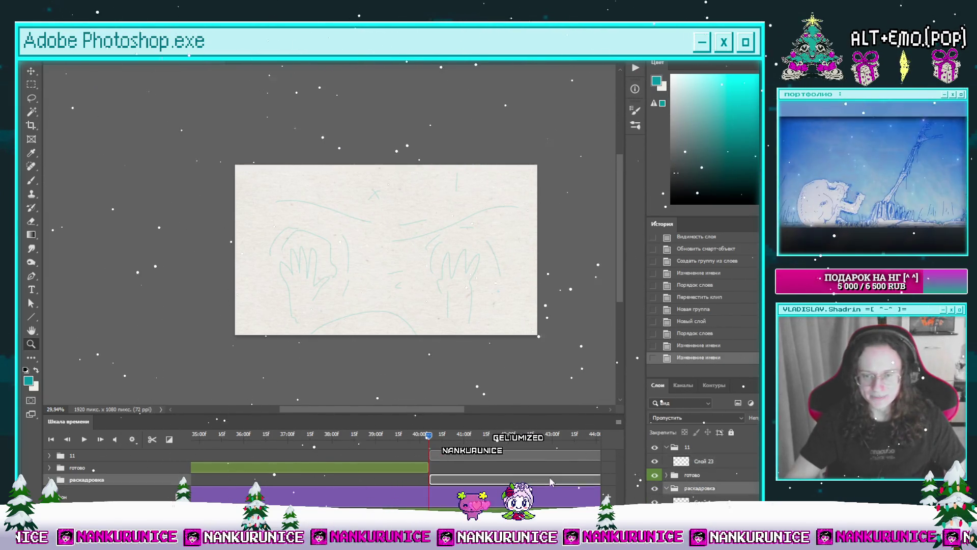
pyautogui.hotkey('shift', '0')
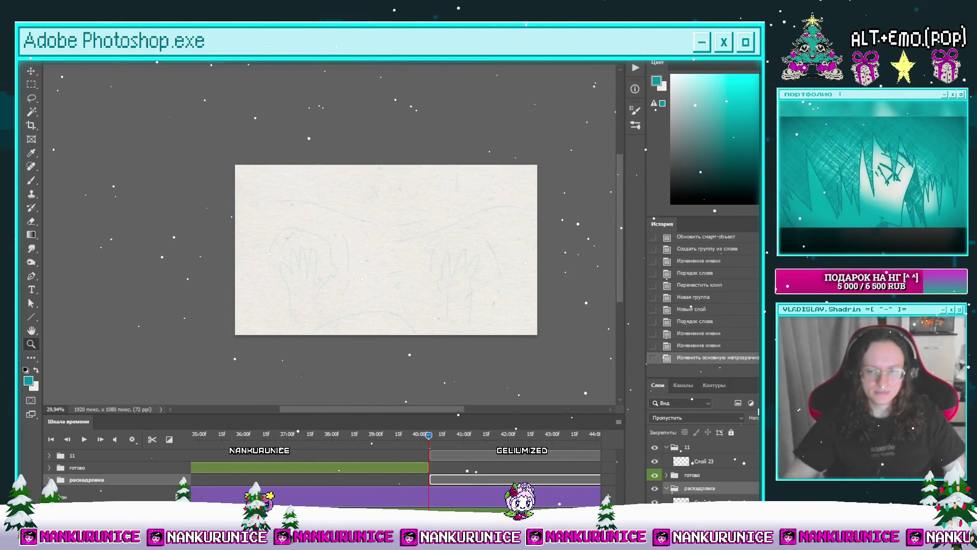
pyautogui.click(704, 461)
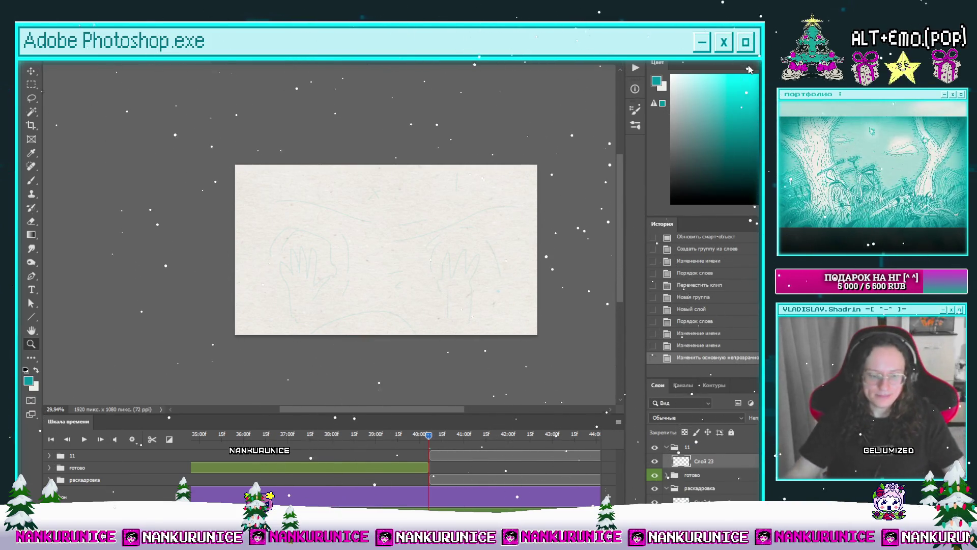
# Switch to the Brush, zoom and pan onto the hand sketches, and hide all panels.
pyautogui.press('l')
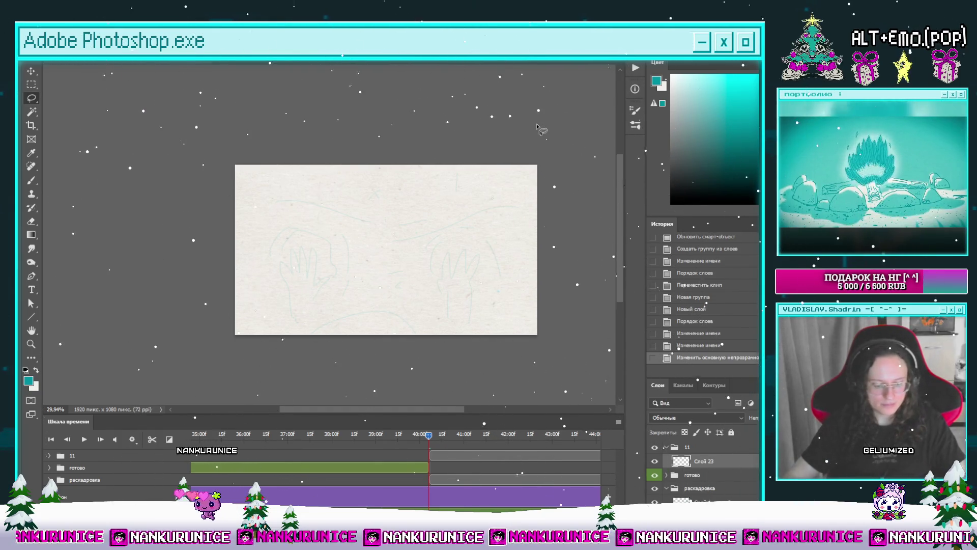
pyautogui.moveTo(474, 236); pyautogui.dragTo(509, 245)
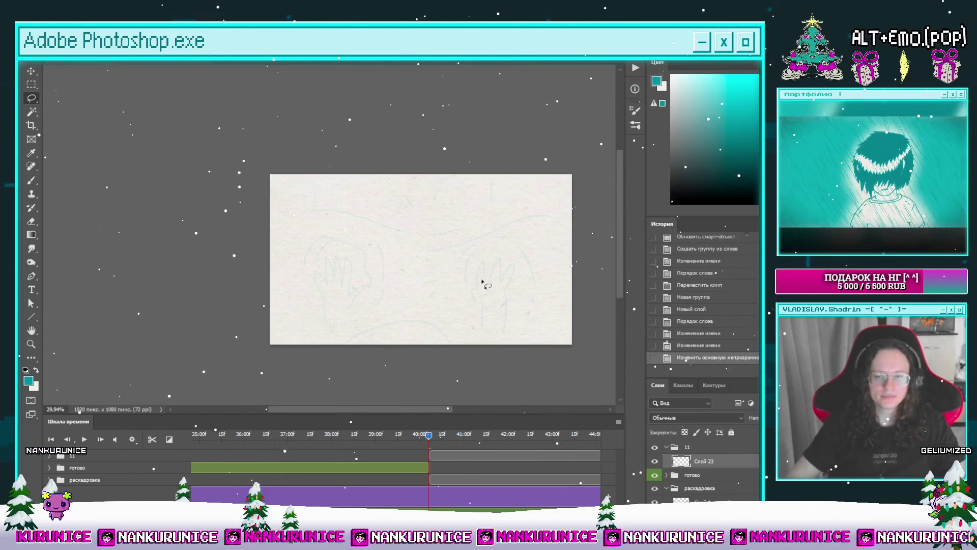
pyautogui.scroll(2, 484, 283)
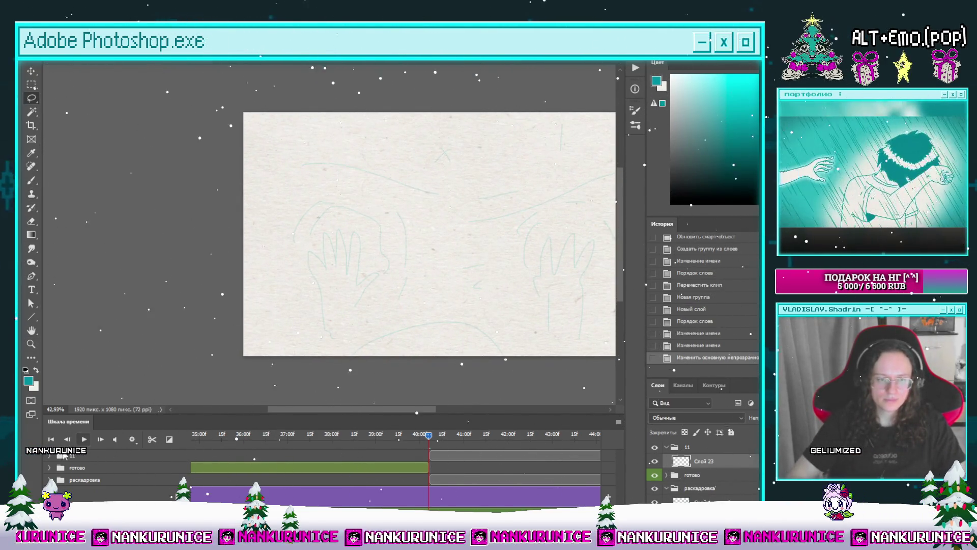
pyautogui.click(49, 457)
pyautogui.press('b')
pyautogui.moveTo(524, 267); pyautogui.dragTo(562, 280)
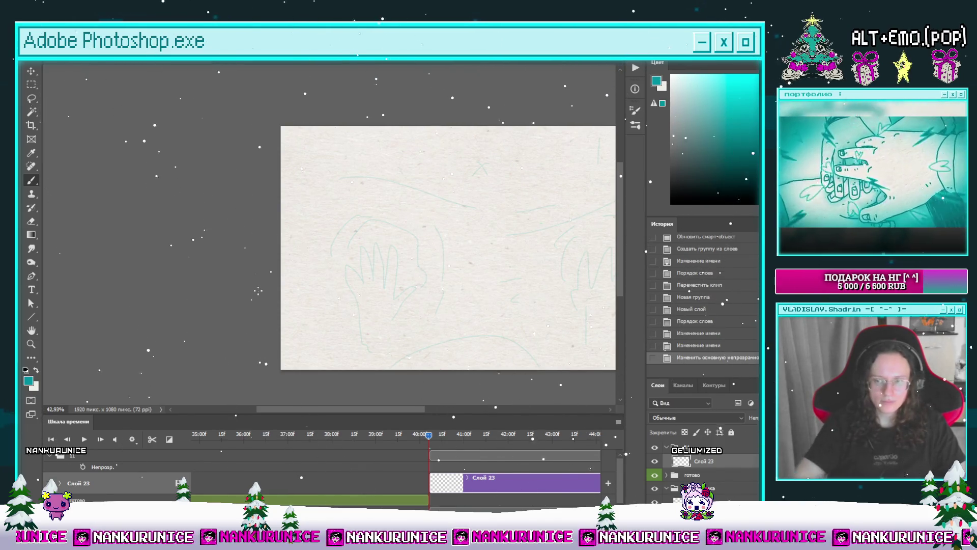
pyautogui.click(598, 223)
pyautogui.press('Tab')
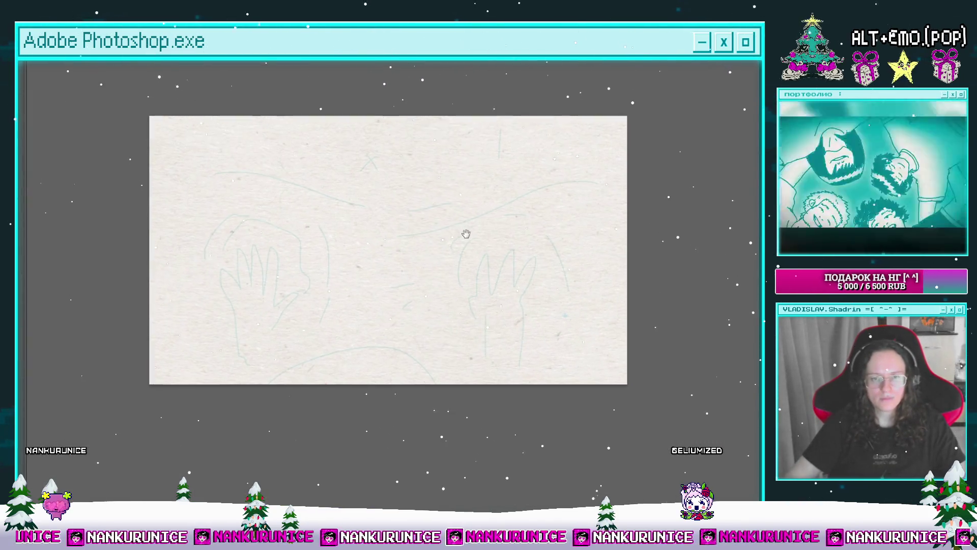
# Zoom onto the sketch and undo a stray trial ink stroke.
pyautogui.click(478, 296)
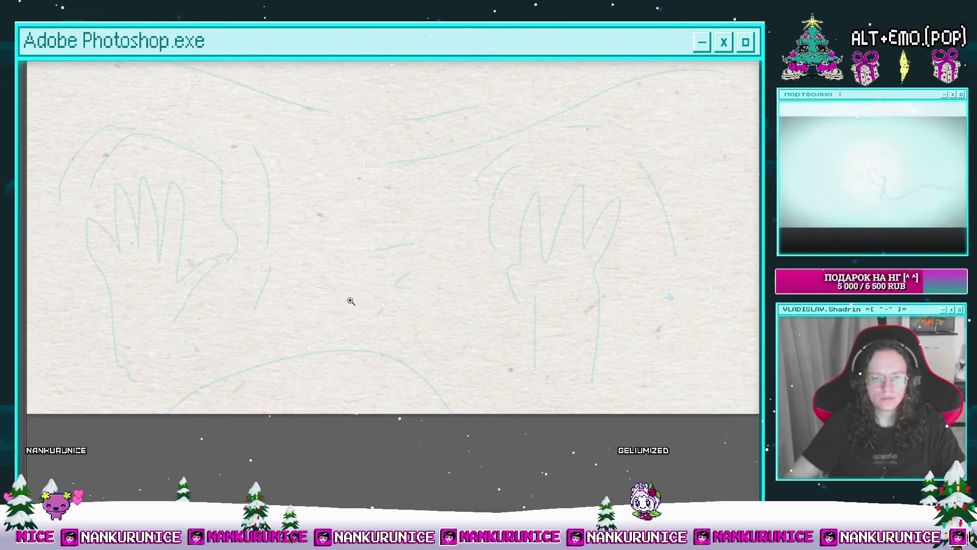
pyautogui.hotkey('ctrl', '-')
pyautogui.scroll(1, 332, 384)
pyautogui.scroll(-1, 331, 384)
pyautogui.moveTo(288, 388); pyautogui.dragTo(313, 367)
pyautogui.hotkey('ctrl', 'z')
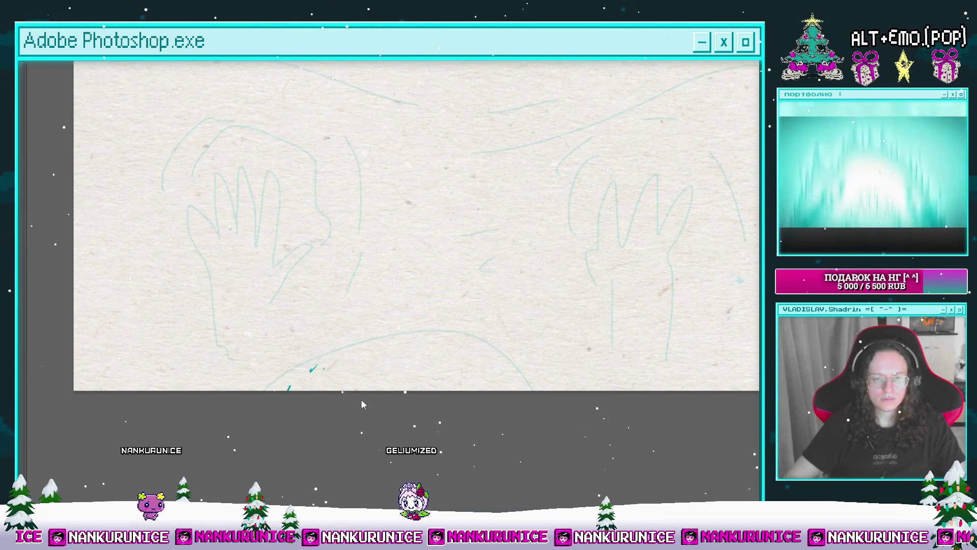
# Ink the teal zigzag hairline rising from the head arc.
pyautogui.hscroll(-1, 340, 384)
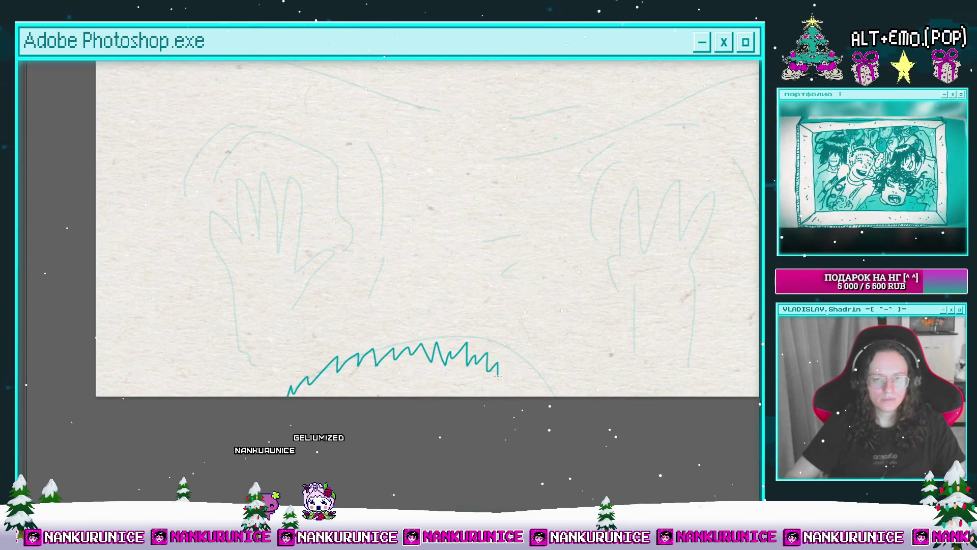
pyautogui.moveTo(532, 396); pyautogui.dragTo(504, 388)
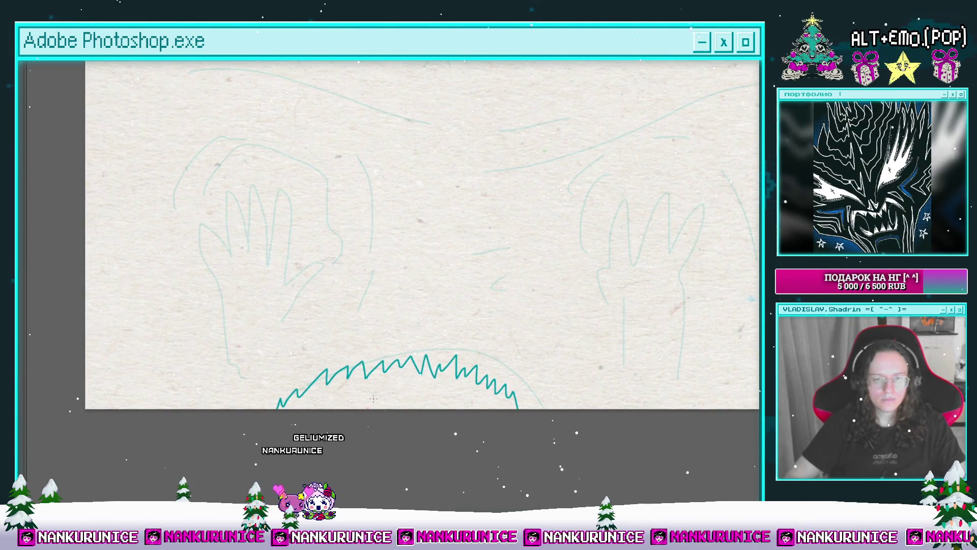
pyautogui.scroll(3, 450, 401)
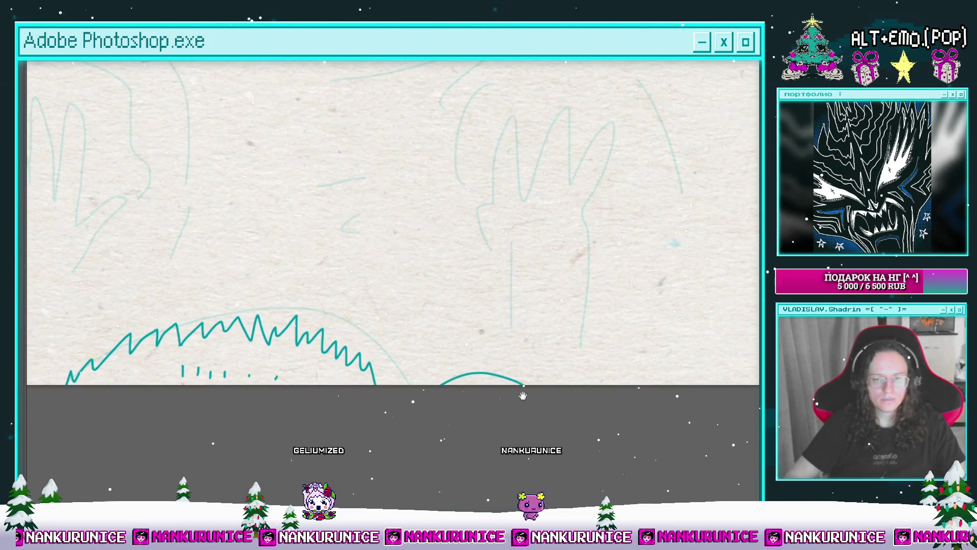
pyautogui.scroll(3, 532, 306)
pyautogui.moveTo(451, 418)
pyautogui.mouseDown()
pyautogui.moveTo(490, 383)
pyautogui.moveTo(495, 439)
pyautogui.mouseUp()
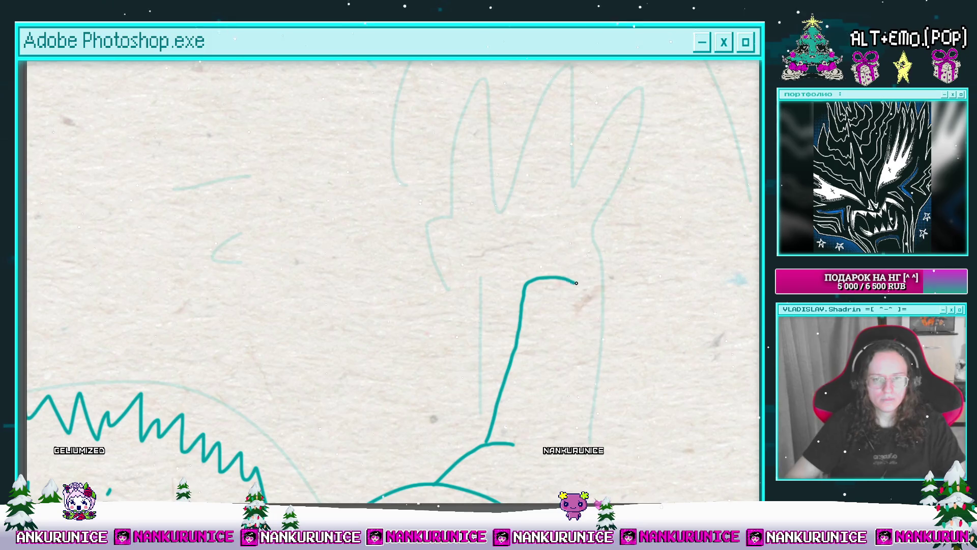
pyautogui.moveTo(591, 298)
pyautogui.mouseDown()
pyautogui.moveTo(566, 236)
pyautogui.moveTo(535, 429)
pyautogui.moveTo(514, 326)
pyautogui.mouseUp()
pyautogui.scroll(2, 497, 286)
pyautogui.scroll(1, 458, 282)
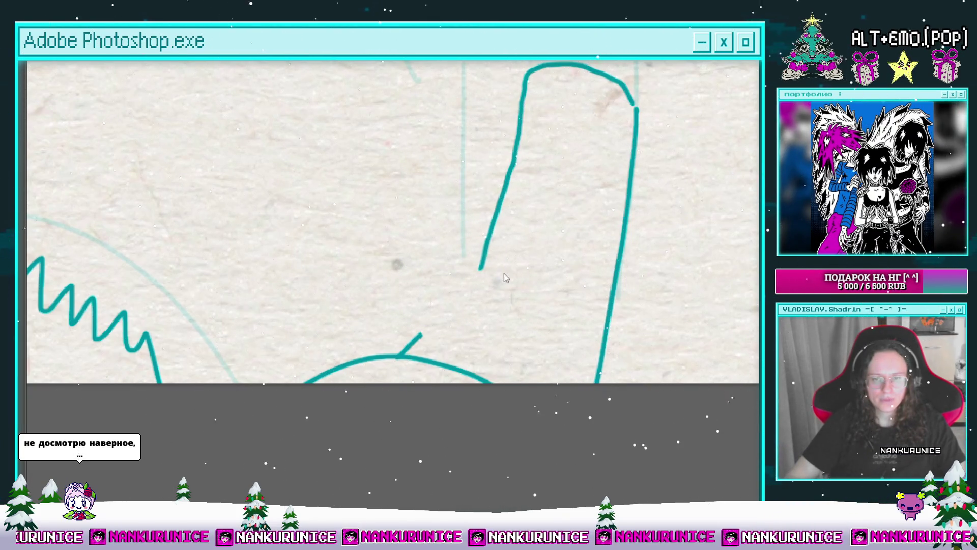
# Erase the top of the right arm stroke and draw the first curved sleeve stripes.
pyautogui.moveTo(427, 233); pyautogui.dragTo(418, 292)
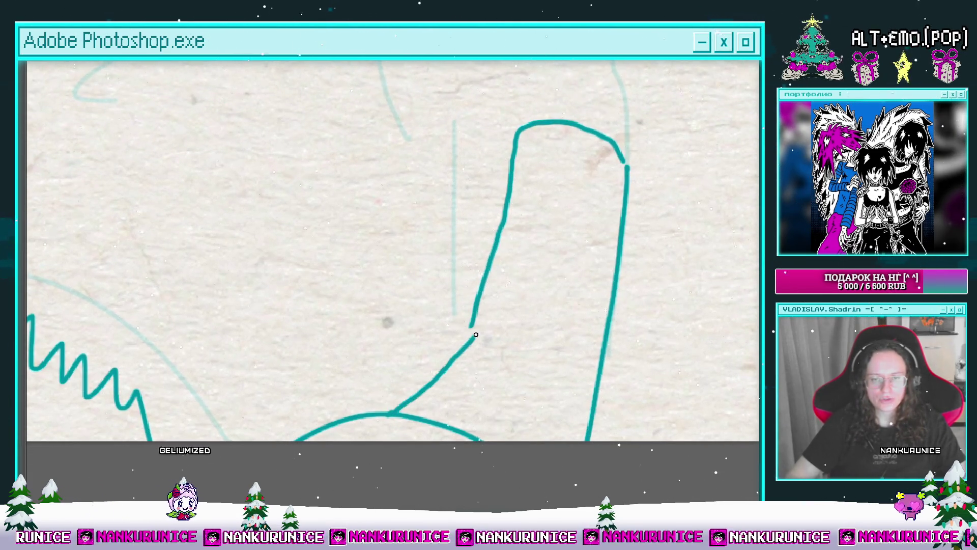
pyautogui.moveTo(476, 331); pyautogui.dragTo(509, 186)
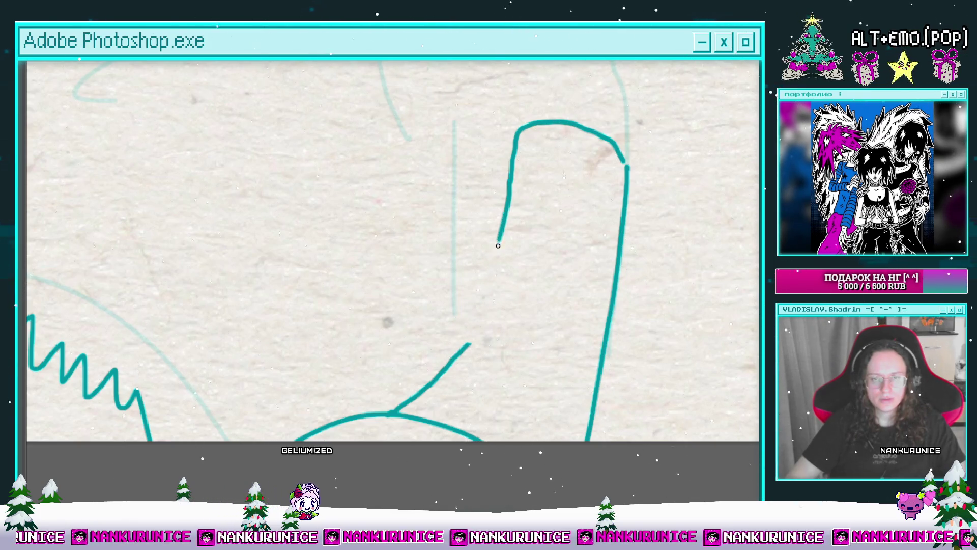
pyautogui.moveTo(469, 350); pyautogui.dragTo(442, 286)
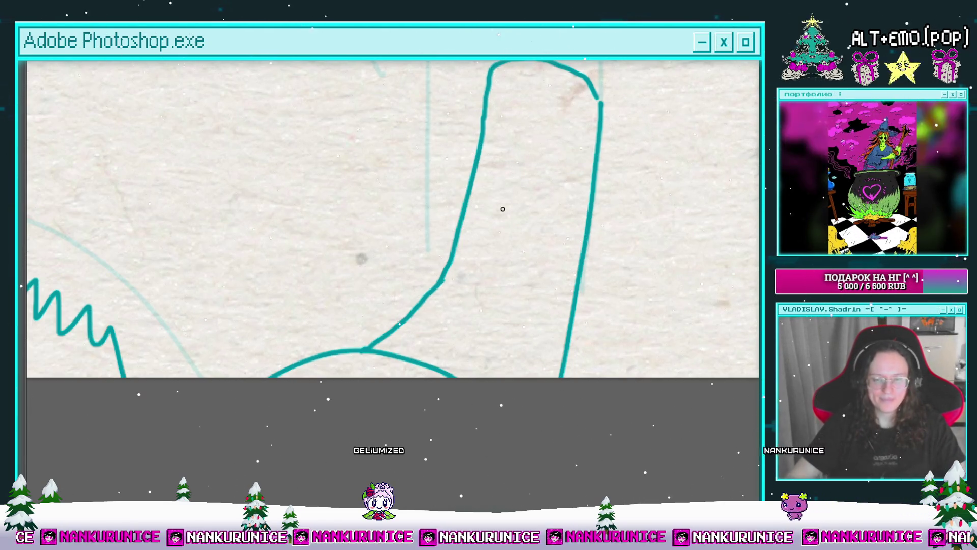
pyautogui.scroll(-2, 405, 265)
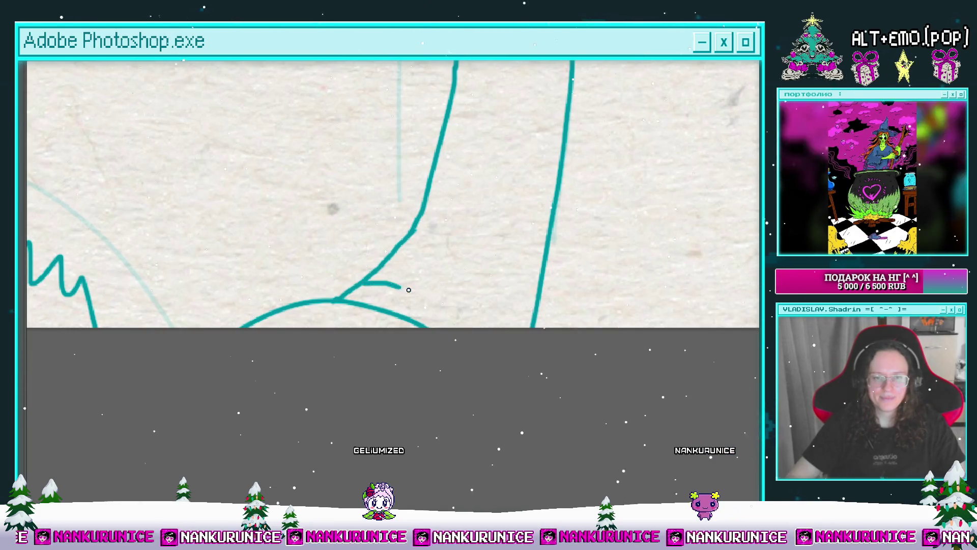
pyautogui.moveTo(481, 340); pyautogui.dragTo(465, 379)
pyautogui.moveTo(379, 290); pyautogui.dragTo(468, 363)
pyautogui.moveTo(398, 268)
pyautogui.mouseDown()
pyautogui.moveTo(491, 363)
pyautogui.moveTo(483, 443)
pyautogui.mouseUp()
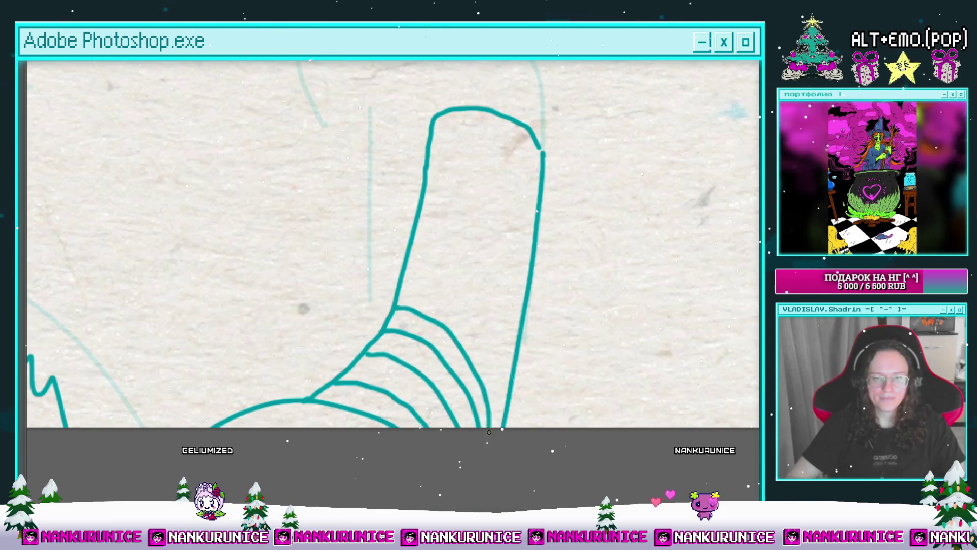
# Add more curved stripes up the sleeve to the cuff, undoing the last one.
pyautogui.moveTo(465, 315); pyautogui.dragTo(460, 360)
pyautogui.moveTo(385, 334)
pyautogui.mouseDown()
pyautogui.moveTo(460, 375)
pyautogui.moveTo(484, 444)
pyautogui.mouseUp()
pyautogui.moveTo(399, 313)
pyautogui.mouseDown()
pyautogui.moveTo(388, 371)
pyautogui.moveTo(465, 399)
pyautogui.moveTo(484, 454)
pyautogui.mouseUp()
pyautogui.moveTo(469, 385); pyautogui.dragTo(471, 435)
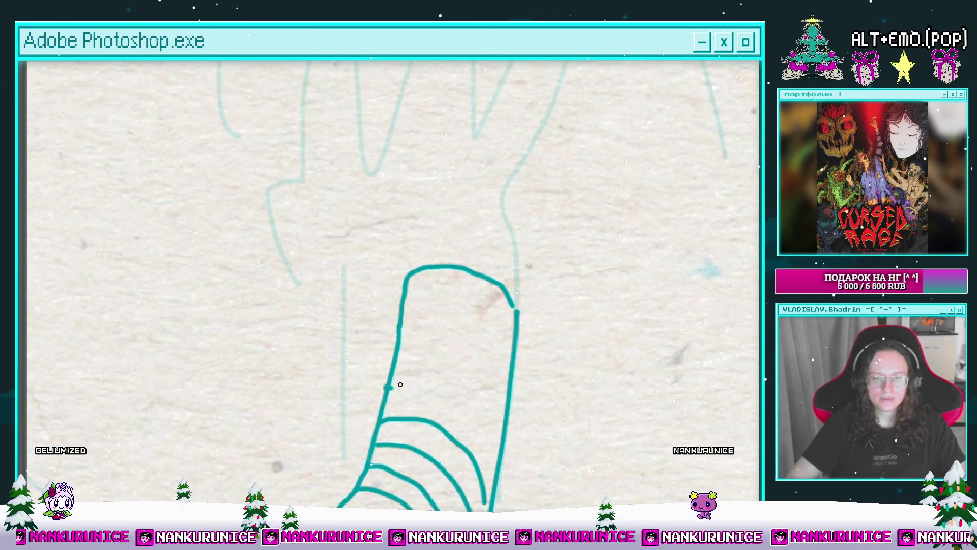
pyautogui.moveTo(401, 385); pyautogui.dragTo(489, 465)
pyautogui.moveTo(402, 337); pyautogui.dragTo(504, 410)
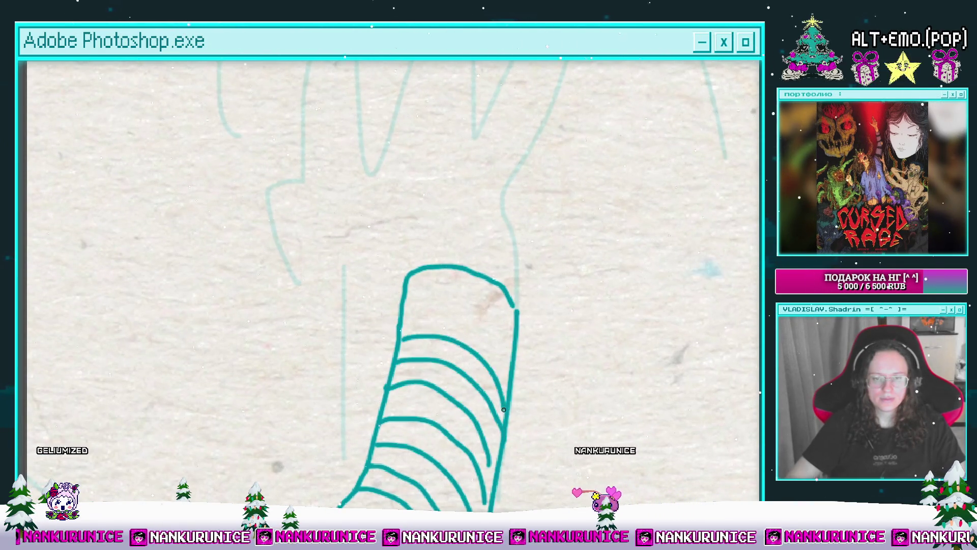
pyautogui.moveTo(402, 311); pyautogui.dragTo(508, 382)
pyautogui.moveTo(458, 294); pyautogui.dragTo(400, 306)
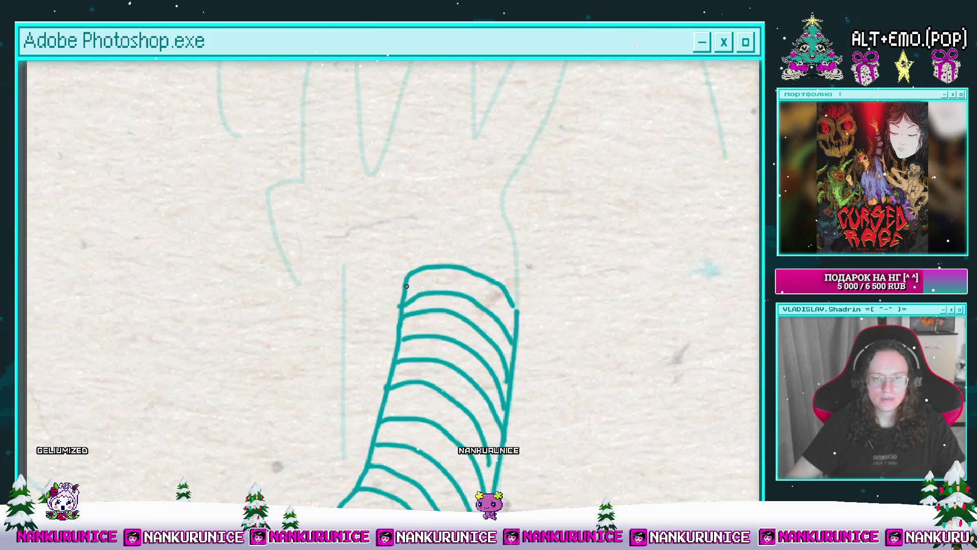
pyautogui.hotkey('ctrl', 'z')
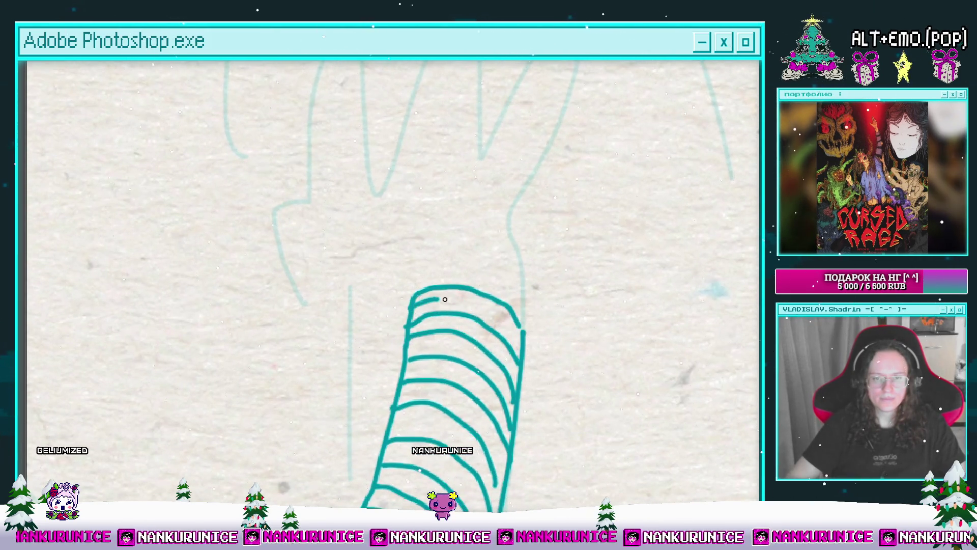
# Extend the cuff line and ink the wrist and hand outline up to the fingertips.
pyautogui.moveTo(434, 285); pyautogui.dragTo(449, 369)
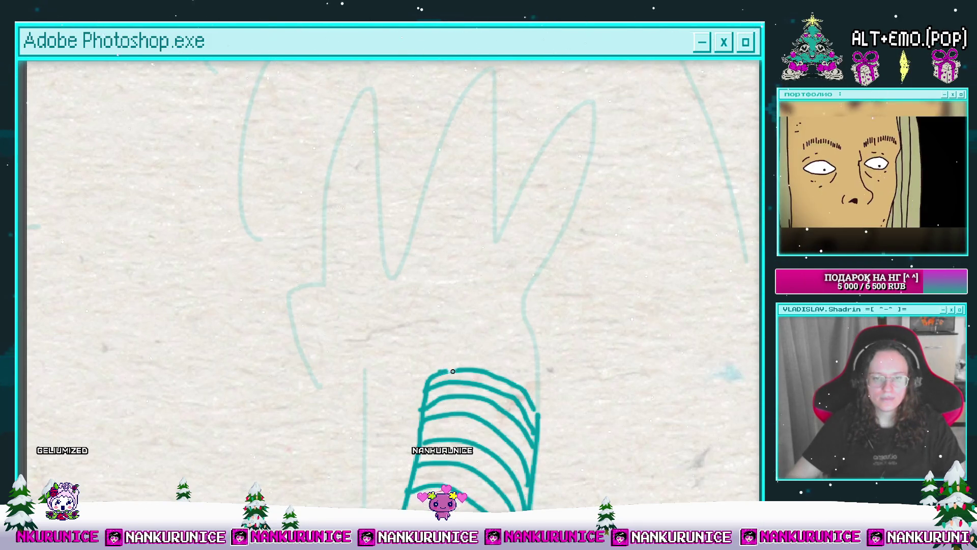
pyautogui.moveTo(513, 376); pyautogui.dragTo(512, 381)
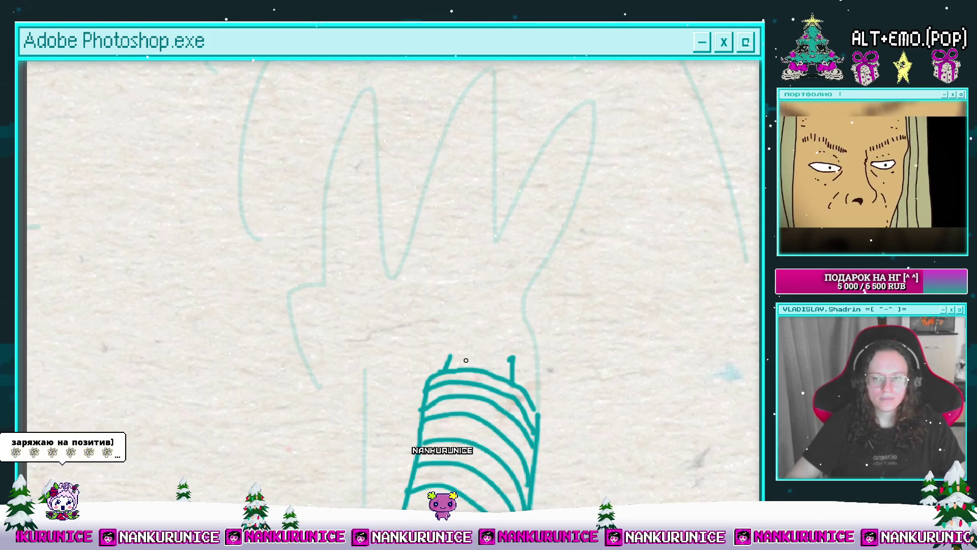
pyautogui.press(']')
pyautogui.press(']')
pyautogui.press(']')
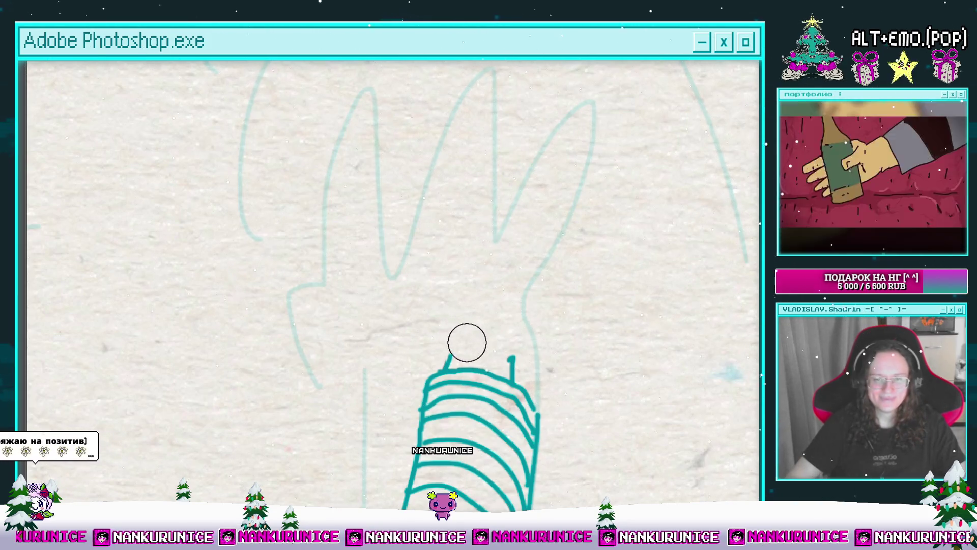
pyautogui.press('[')
pyautogui.press('[')
pyautogui.press('[')
pyautogui.scroll(-3, 448, 364)
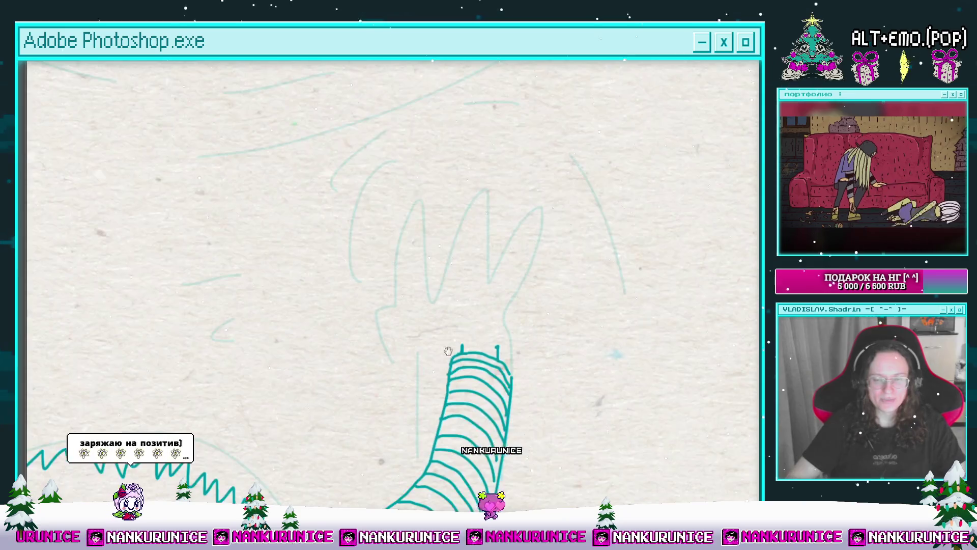
pyautogui.scroll(5, 425, 377)
pyautogui.scroll(-2, 429, 395)
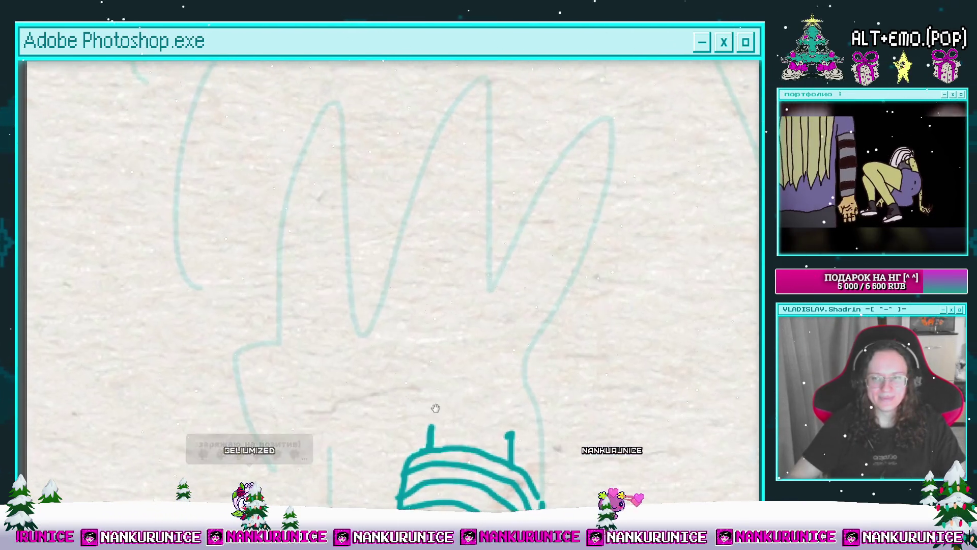
pyautogui.scroll(3, 432, 406)
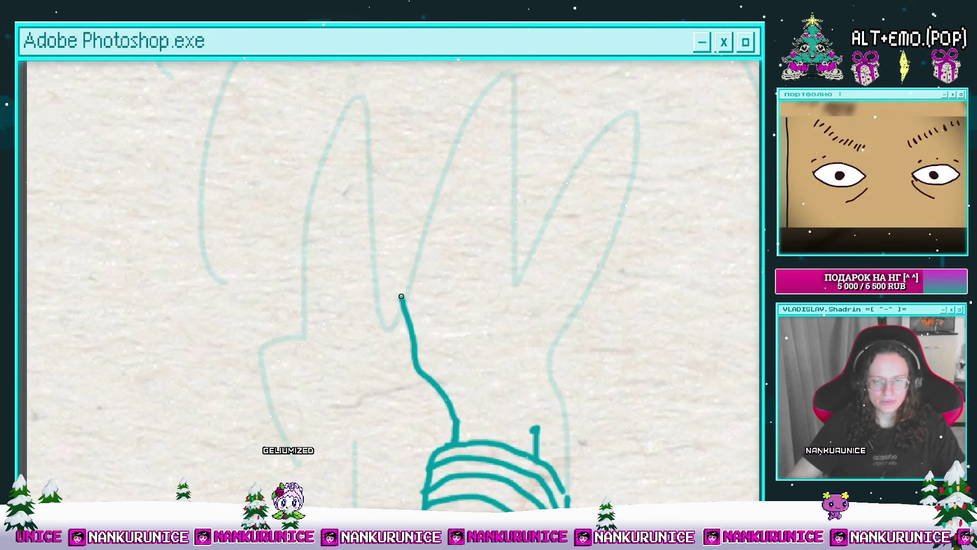
pyautogui.moveTo(430, 313)
pyautogui.mouseDown()
pyautogui.moveTo(406, 379)
pyautogui.moveTo(420, 382)
pyautogui.mouseUp()
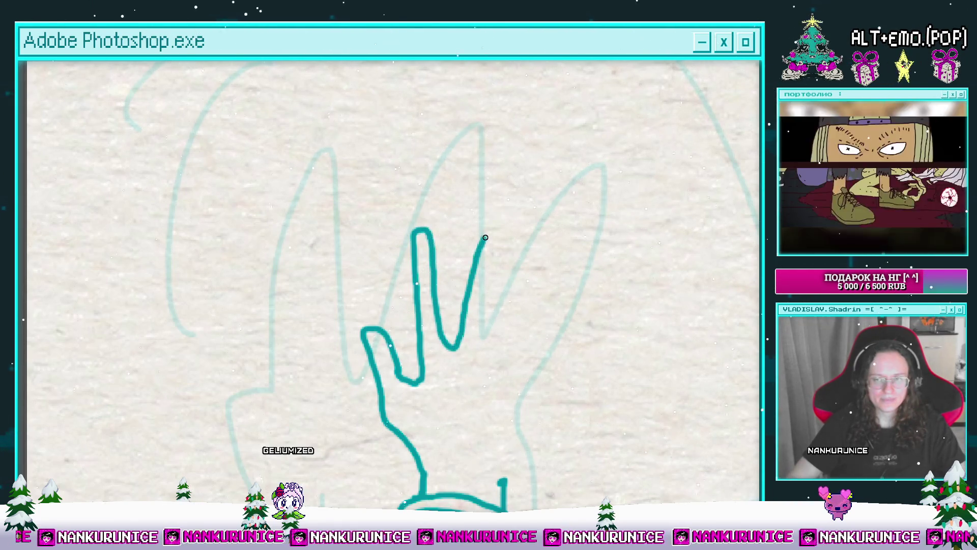
pyautogui.hotkey('ctrl', 'z')
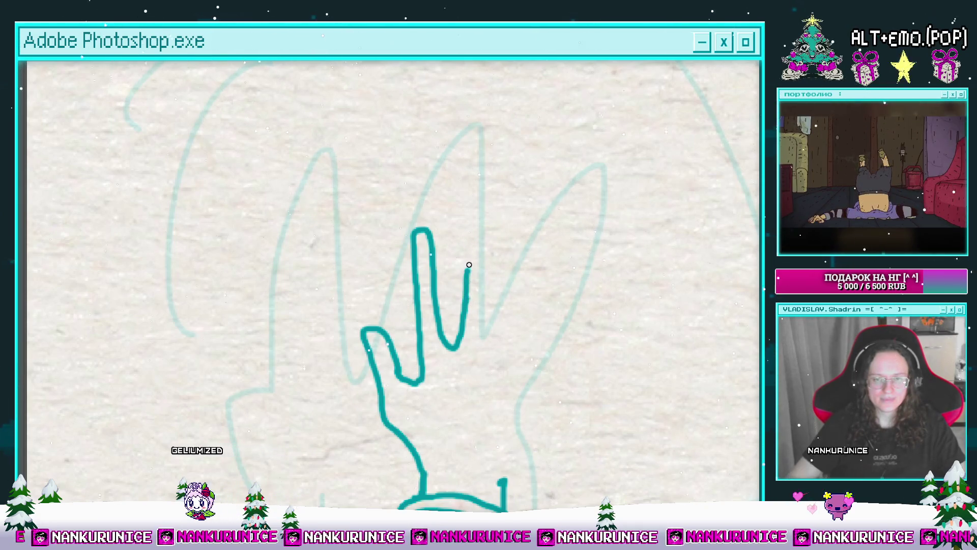
pyautogui.moveTo(481, 218)
pyautogui.mouseDown()
pyautogui.moveTo(498, 229)
pyautogui.moveTo(490, 340)
pyautogui.moveTo(546, 234)
pyautogui.moveTo(559, 247)
pyautogui.moveTo(538, 310)
pyautogui.moveTo(487, 267)
pyautogui.mouseUp()
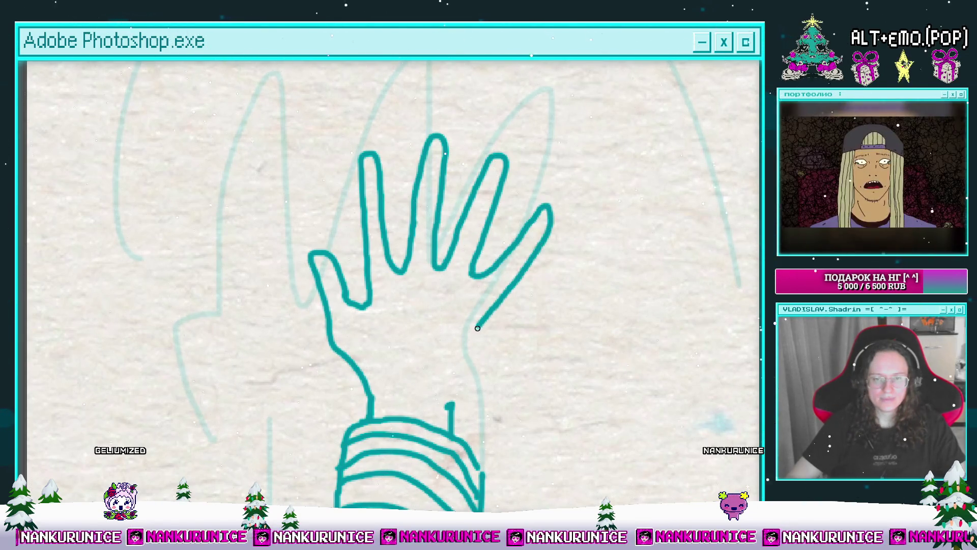
pyautogui.scroll(-4, 456, 398)
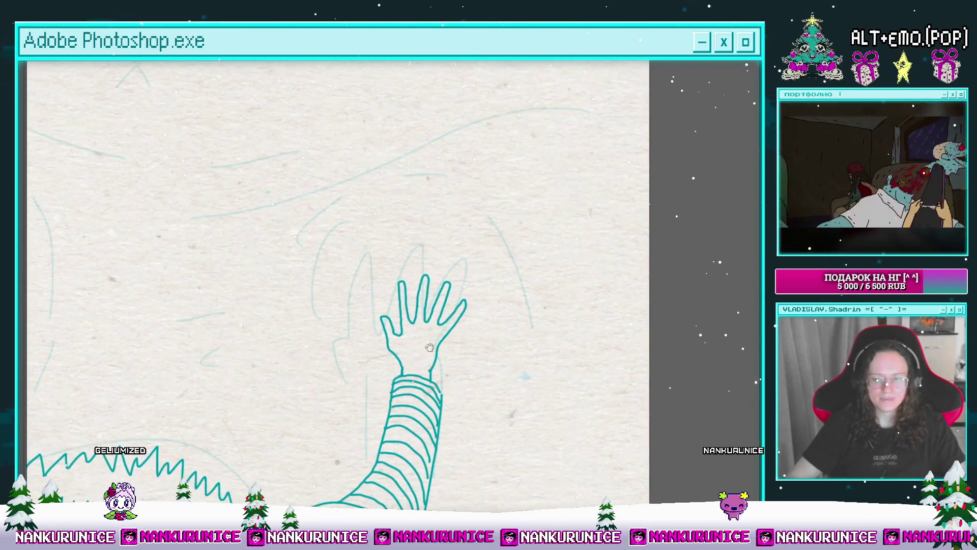
# Add nail lines to the index and ring fingertips and a knuckle dash on the middle finger.
pyautogui.scroll(-4, 508, 273)
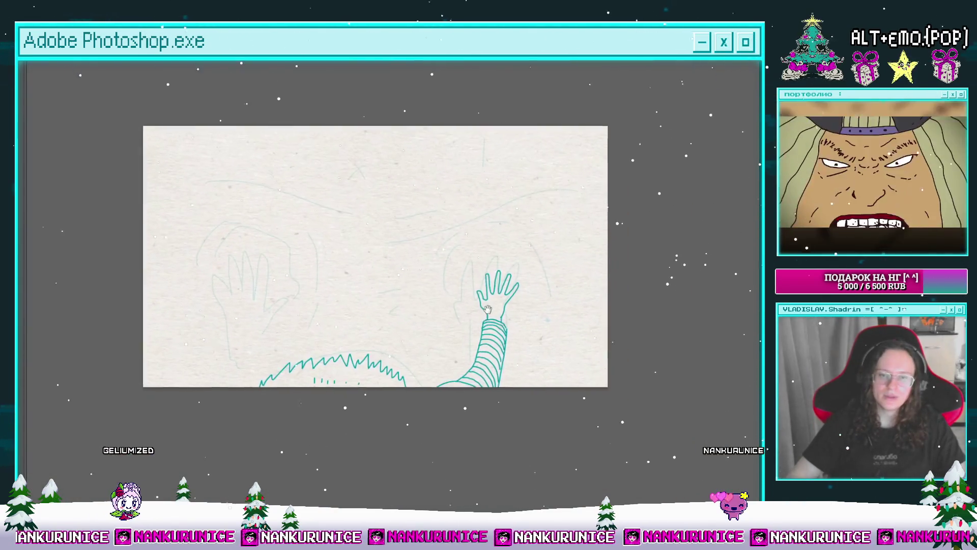
pyautogui.scroll(6, 483, 287)
pyautogui.scroll(1, 501, 248)
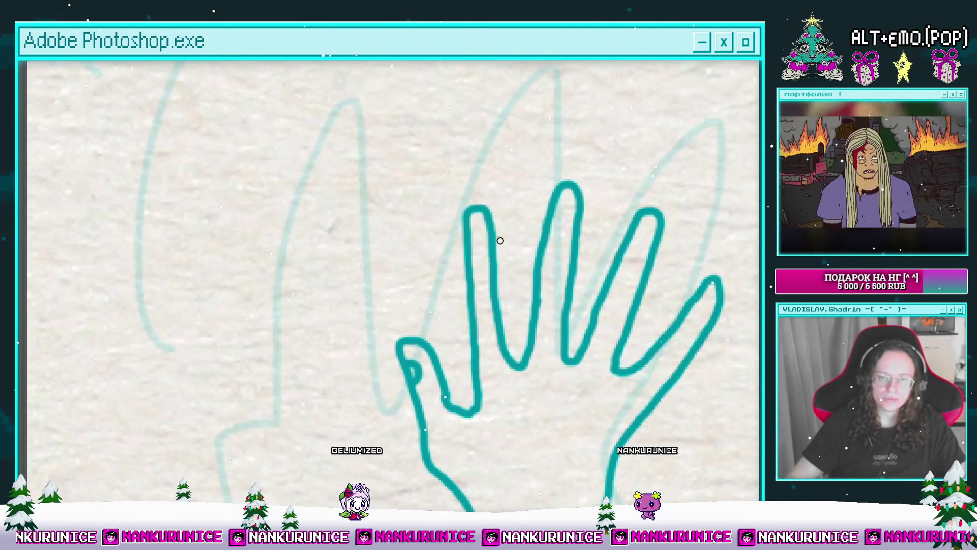
pyautogui.moveTo(479, 216)
pyautogui.mouseDown()
pyautogui.moveTo(481, 252)
pyautogui.moveTo(459, 259)
pyautogui.mouseUp()
pyautogui.moveTo(527, 241)
pyautogui.mouseDown()
pyautogui.moveTo(506, 222)
pyautogui.moveTo(532, 237)
pyautogui.mouseUp()
pyautogui.moveTo(558, 238); pyautogui.dragTo(499, 198)
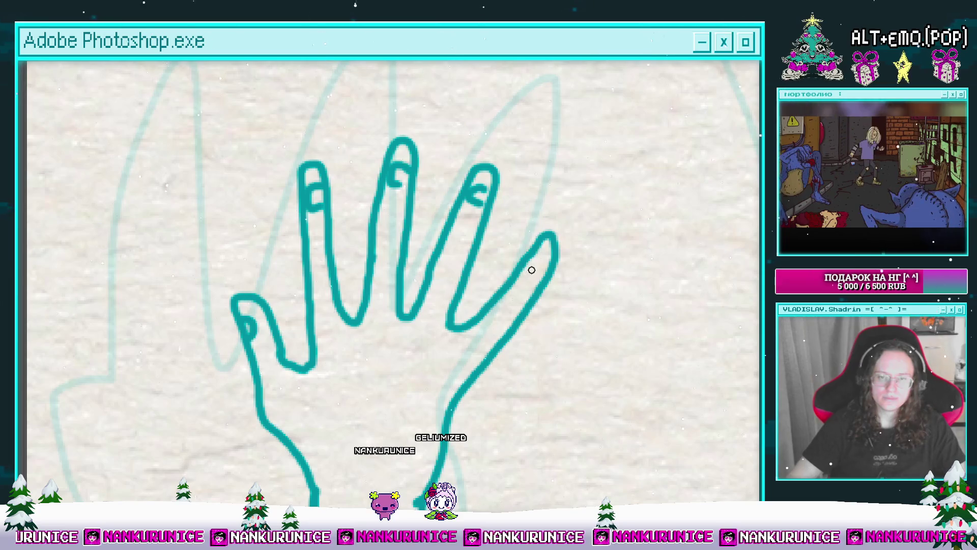
pyautogui.moveTo(471, 241); pyautogui.dragTo(503, 220)
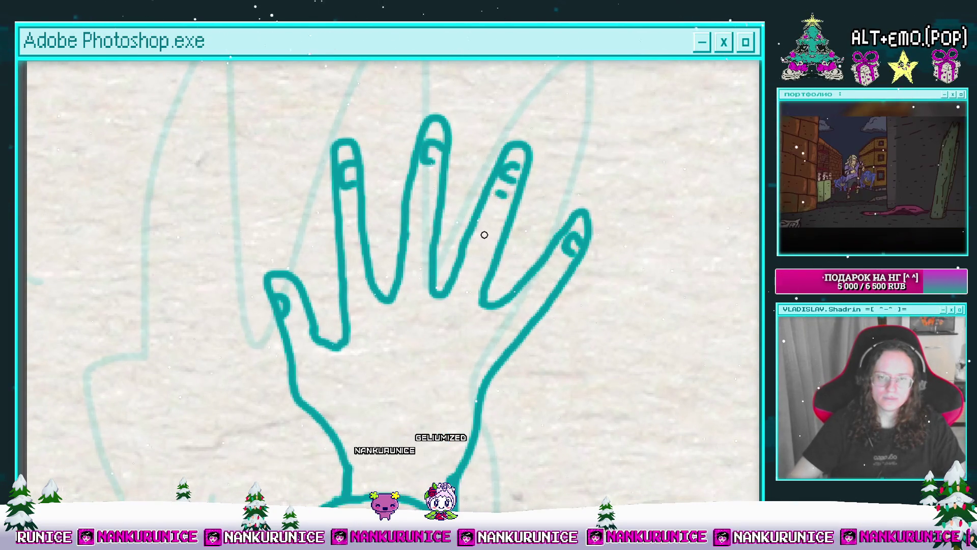
pyautogui.moveTo(420, 218); pyautogui.dragTo(416, 224)
pyautogui.moveTo(345, 226)
pyautogui.mouseDown()
pyautogui.moveTo(407, 211)
pyautogui.moveTo(423, 130)
pyautogui.mouseUp()
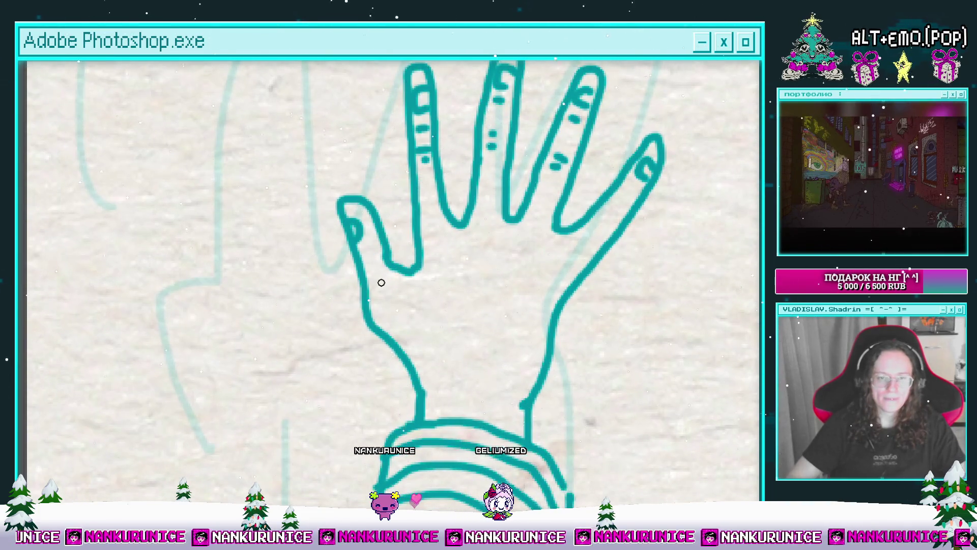
# Draw short crease lines on the palm and zoom out to view the whole raised arm.
pyautogui.moveTo(385, 294); pyautogui.dragTo(330, 261)
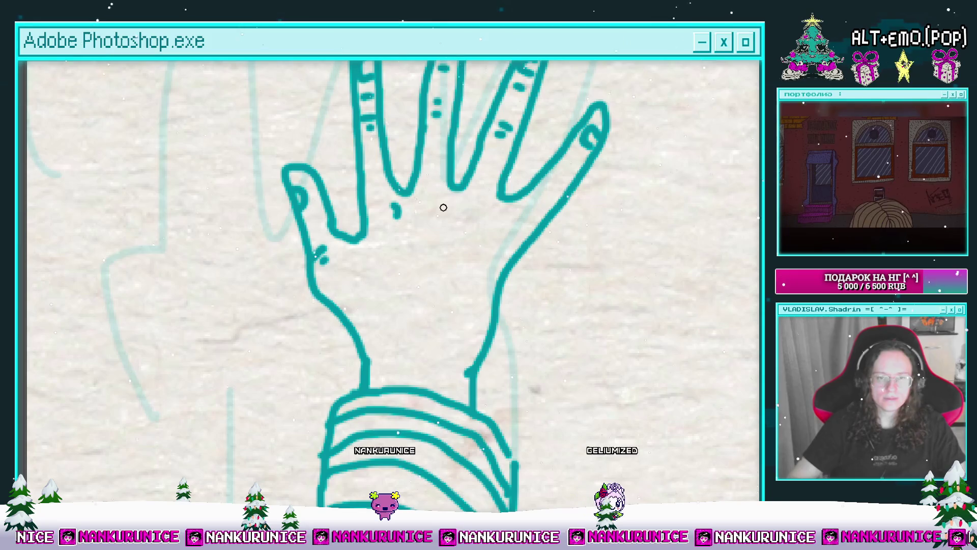
pyautogui.moveTo(413, 257); pyautogui.dragTo(413, 283)
pyautogui.moveTo(422, 265); pyautogui.dragTo(423, 275)
pyautogui.moveTo(458, 273)
pyautogui.mouseDown()
pyautogui.moveTo(399, 343)
pyautogui.moveTo(372, 348)
pyautogui.mouseUp()
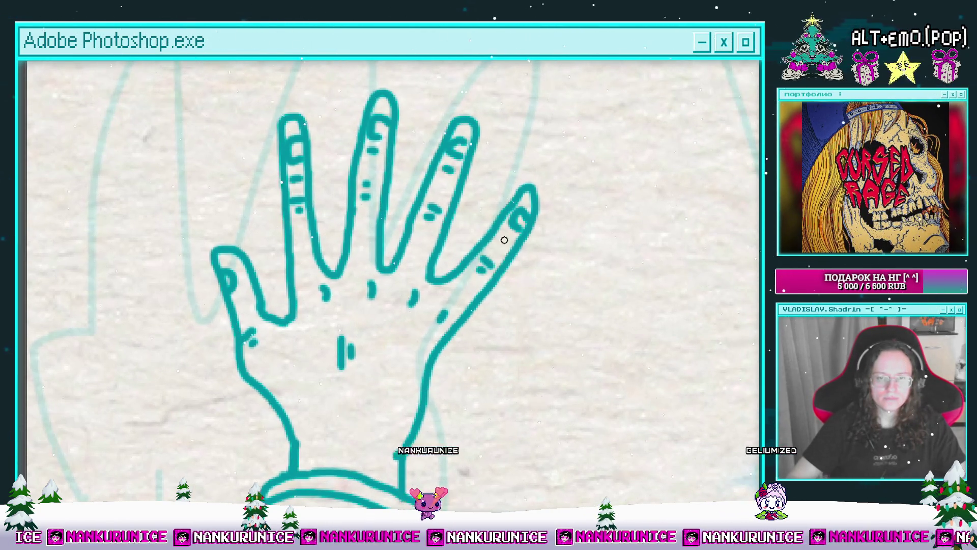
pyautogui.scroll(-5, 505, 242)
pyautogui.moveTo(481, 363)
pyautogui.mouseDown()
pyautogui.moveTo(590, 309)
pyautogui.moveTo(573, 234)
pyautogui.moveTo(589, 264)
pyautogui.mouseUp()
pyautogui.scroll(3, 573, 234)
pyautogui.scroll(-5, 580, 250)
pyautogui.moveTo(488, 247); pyautogui.dragTo(482, 253)
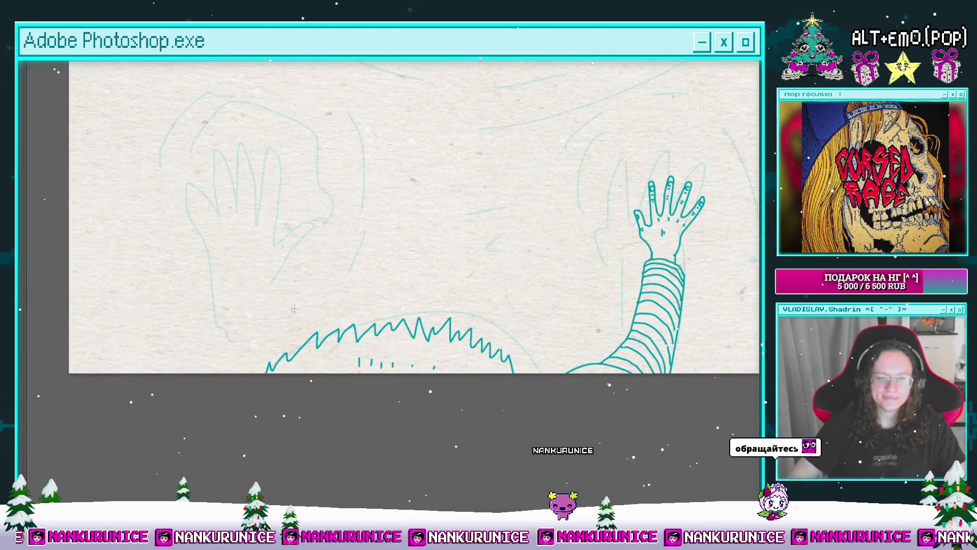
# Replace a stray stroke at the hair zigzag's left end with a curved stroke.
pyautogui.scroll(3, 340, 333)
pyautogui.moveTo(327, 332); pyautogui.dragTo(332, 380)
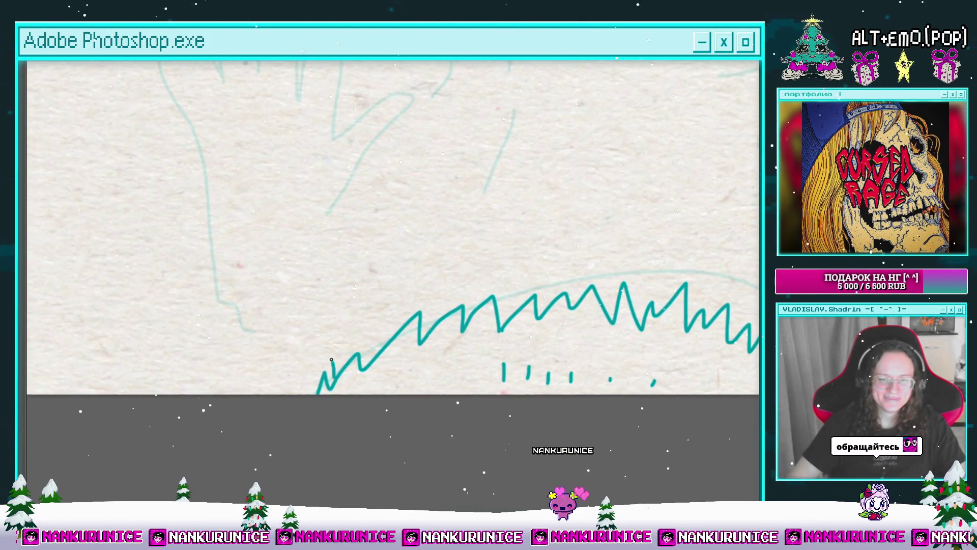
pyautogui.hotkey('ctrl', 'z')
pyautogui.moveTo(245, 391)
pyautogui.mouseDown()
pyautogui.moveTo(289, 336)
pyautogui.moveTo(371, 358)
pyautogui.moveTo(333, 331)
pyautogui.mouseUp()
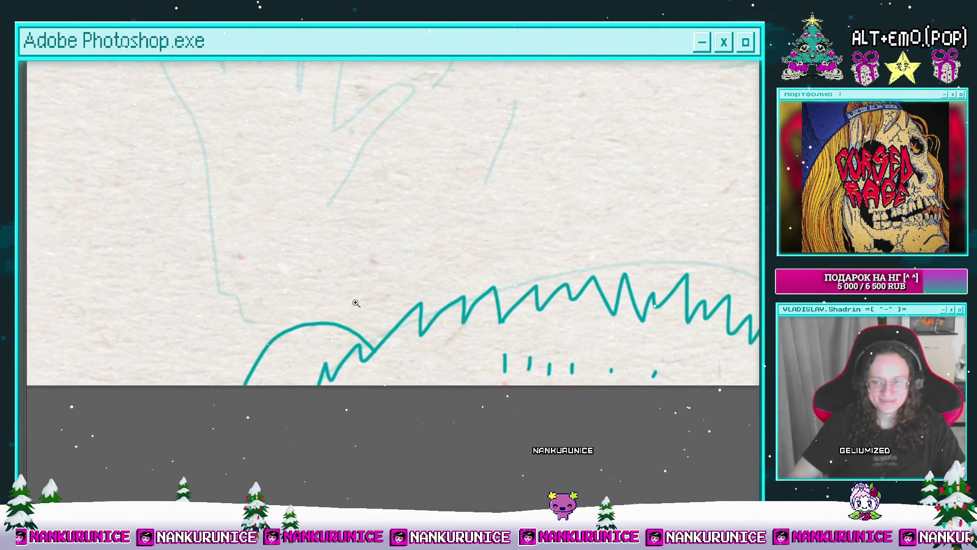
pyautogui.scroll(-3, 314, 332)
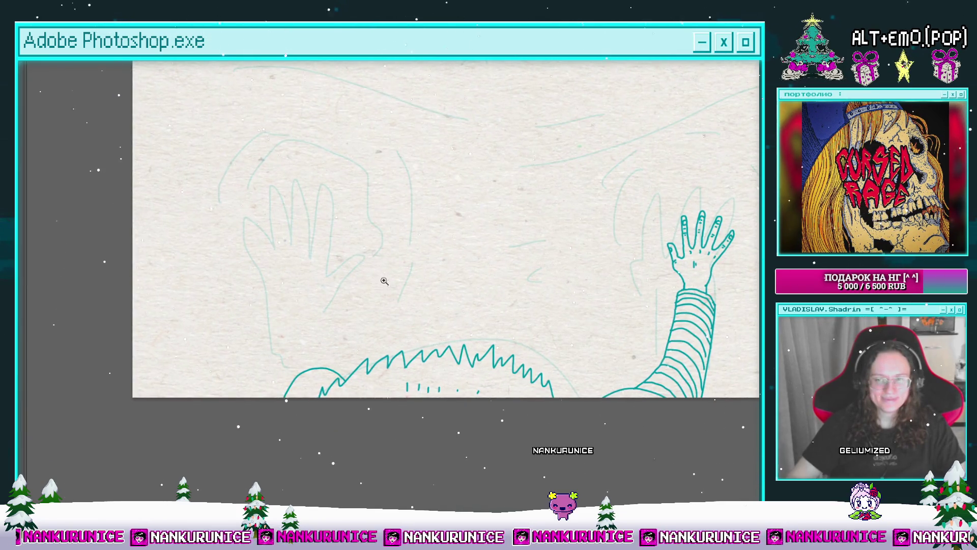
# Draw a motion line to the left of the raised right hand's fingers.
pyautogui.moveTo(473, 279); pyautogui.dragTo(330, 279)
pyautogui.scroll(5, 551, 294)
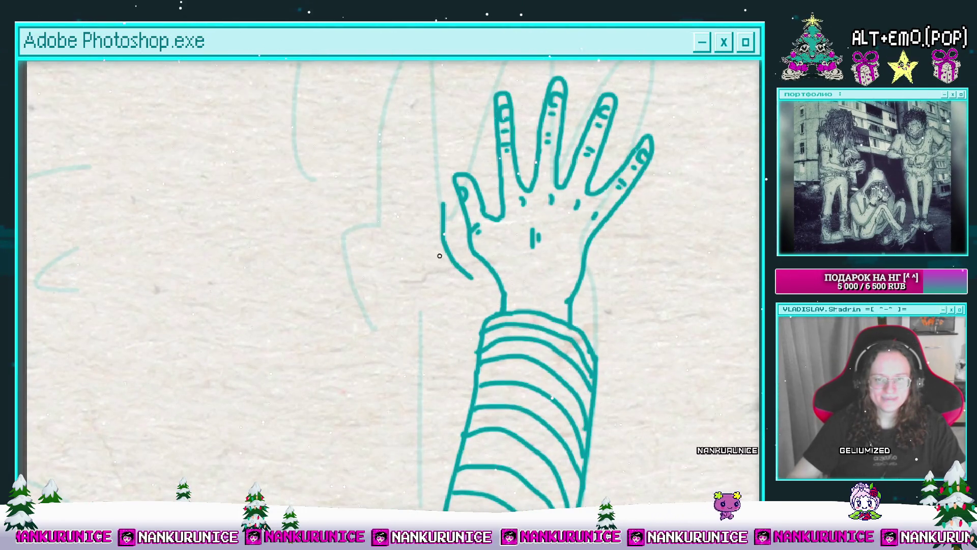
pyautogui.scroll(3, 425, 243)
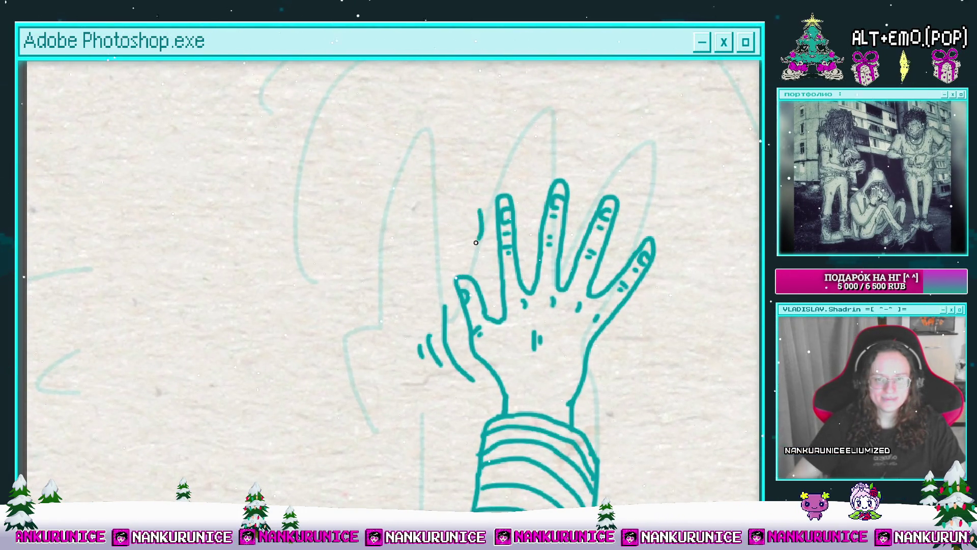
pyautogui.scroll(2, 443, 240)
pyautogui.hscroll(2, 443, 239)
pyautogui.moveTo(449, 249)
pyautogui.mouseDown()
pyautogui.moveTo(469, 224)
pyautogui.moveTo(420, 202)
pyautogui.mouseUp()
# Add a motion arc beside the little fingertip of the right hand.
pyautogui.hscroll(2, 453, 215)
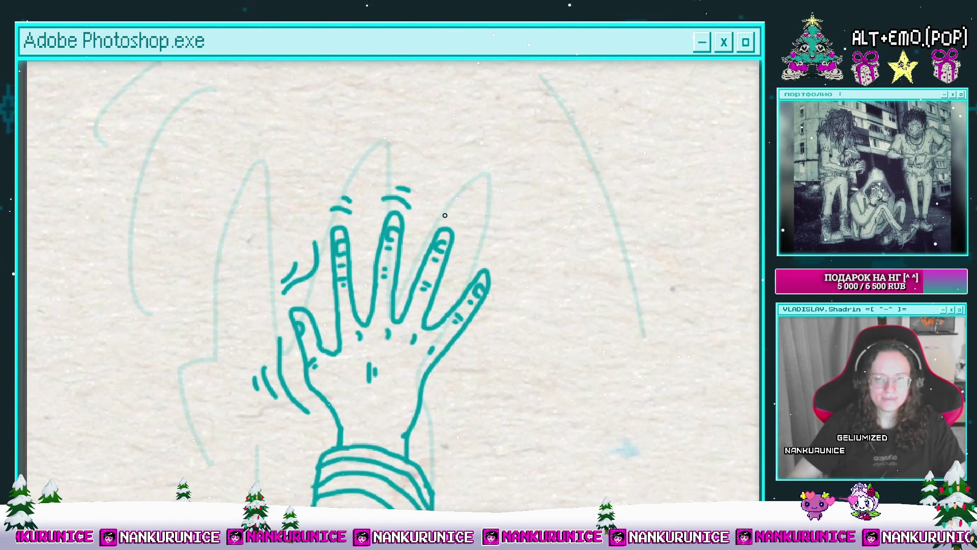
pyautogui.scroll(-1, 471, 219)
pyautogui.hscroll(2, 455, 231)
pyautogui.moveTo(464, 228); pyautogui.dragTo(465, 255)
pyautogui.scroll(1, 459, 257)
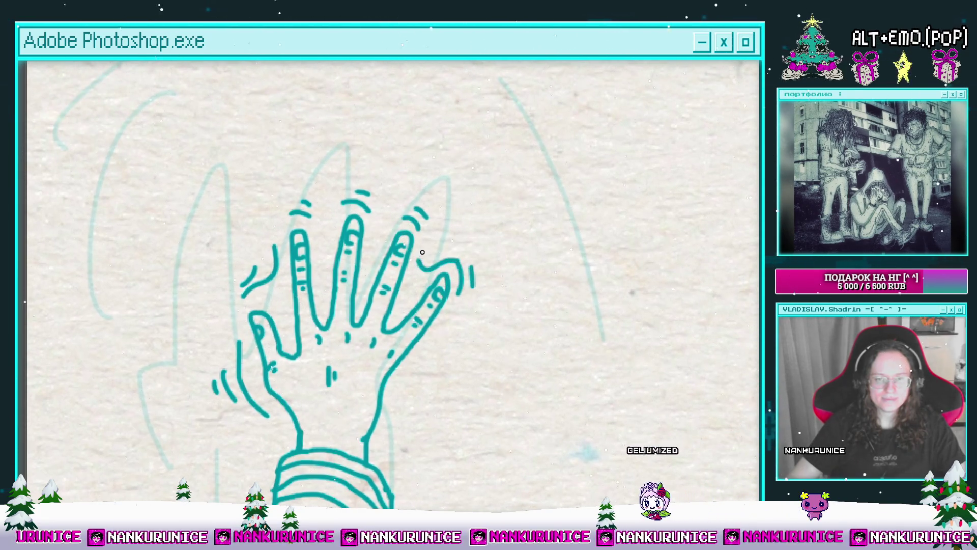
pyautogui.scroll(-2, 460, 245)
pyautogui.scroll(2, 459, 245)
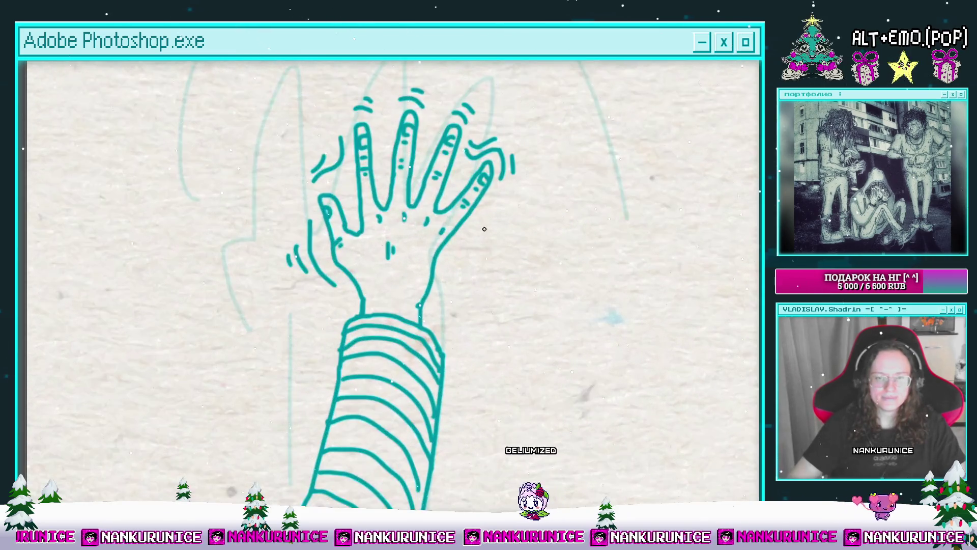
pyautogui.scroll(-4, 502, 241)
pyautogui.moveTo(362, 225)
pyautogui.mouseDown()
pyautogui.moveTo(395, 269)
pyautogui.moveTo(453, 249)
pyautogui.mouseUp()
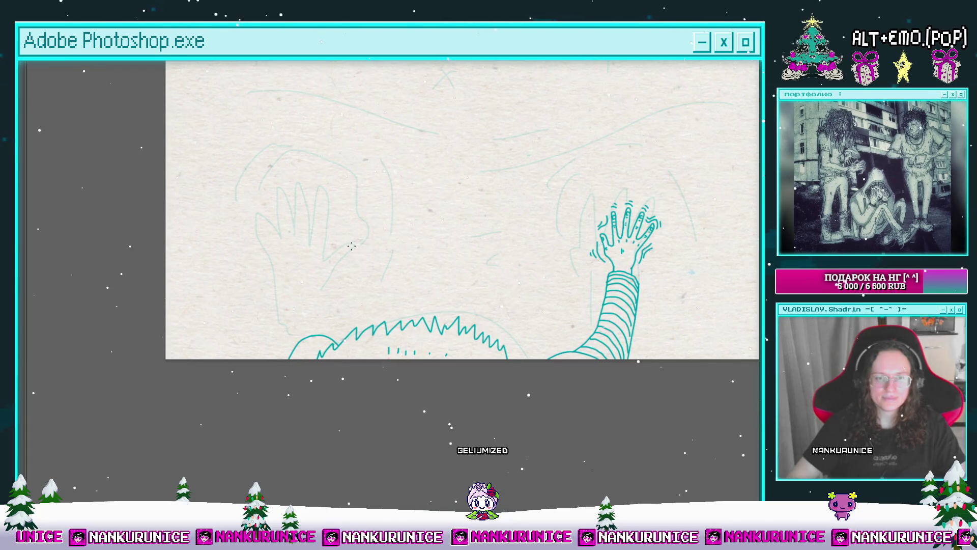
pyautogui.moveTo(352, 246); pyautogui.dragTo(373, 264)
# Ink the left sleeve's outline, its curved base and the first stripes.
pyautogui.click(355, 320)
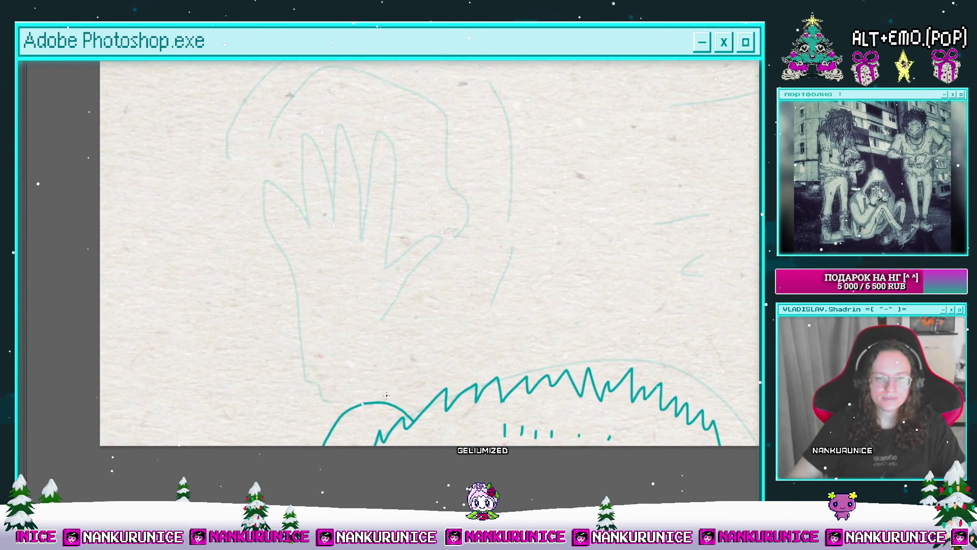
pyautogui.moveTo(396, 379); pyautogui.dragTo(394, 340)
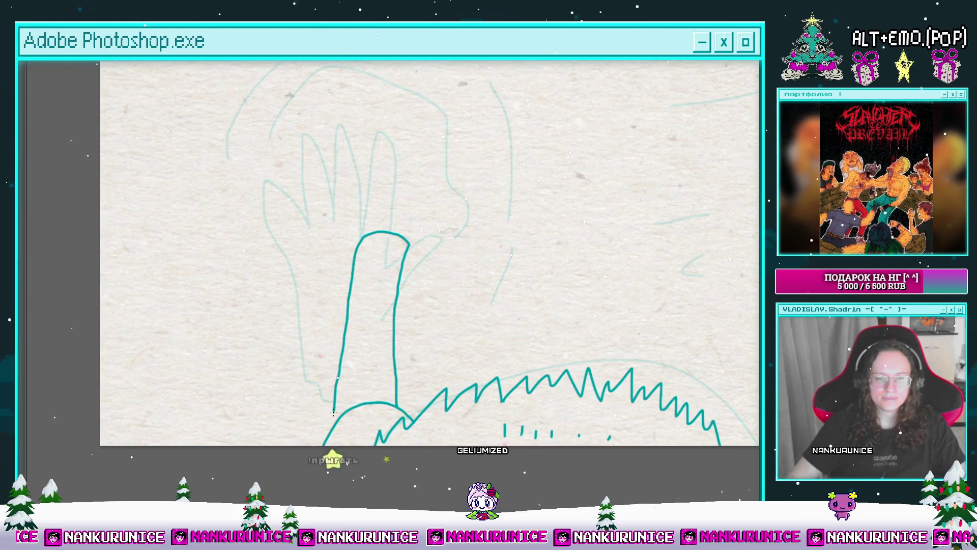
pyautogui.click(363, 386)
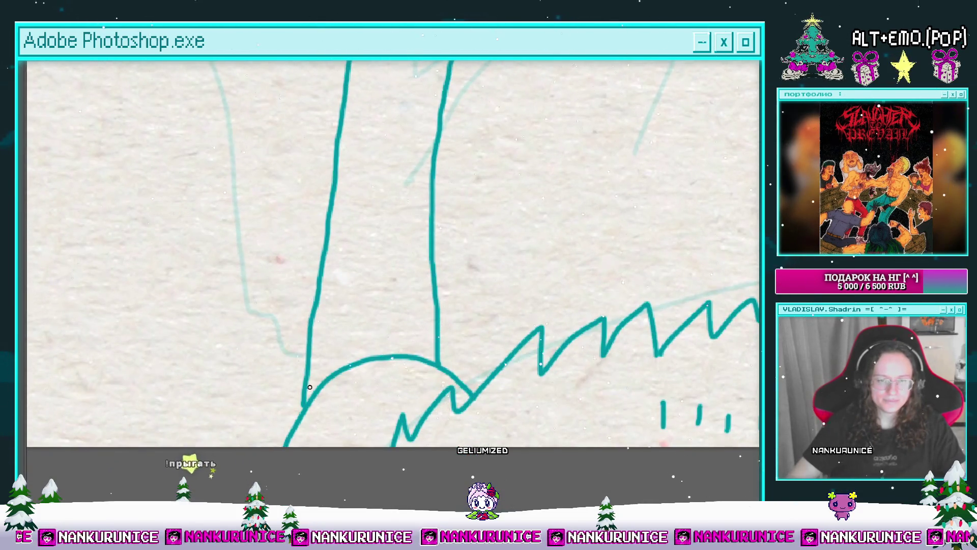
pyautogui.moveTo(335, 362)
pyautogui.mouseDown()
pyautogui.moveTo(433, 358)
pyautogui.moveTo(305, 379)
pyautogui.moveTo(351, 330)
pyautogui.moveTo(404, 331)
pyautogui.moveTo(425, 356)
pyautogui.moveTo(423, 403)
pyautogui.moveTo(336, 340)
pyautogui.moveTo(331, 393)
pyautogui.mouseUp()
pyautogui.moveTo(423, 402); pyautogui.dragTo(311, 407)
pyautogui.moveTo(420, 366)
pyautogui.mouseDown()
pyautogui.moveTo(333, 362)
pyautogui.moveTo(311, 397)
pyautogui.moveTo(405, 331)
pyautogui.moveTo(421, 364)
pyautogui.mouseUp()
# Add more stripes up to the top of the left sleeve and zoom to check it.
pyautogui.moveTo(412, 317)
pyautogui.mouseDown()
pyautogui.moveTo(412, 364)
pyautogui.moveTo(356, 349)
pyautogui.moveTo(319, 385)
pyautogui.mouseUp()
pyautogui.moveTo(417, 337); pyautogui.dragTo(326, 351)
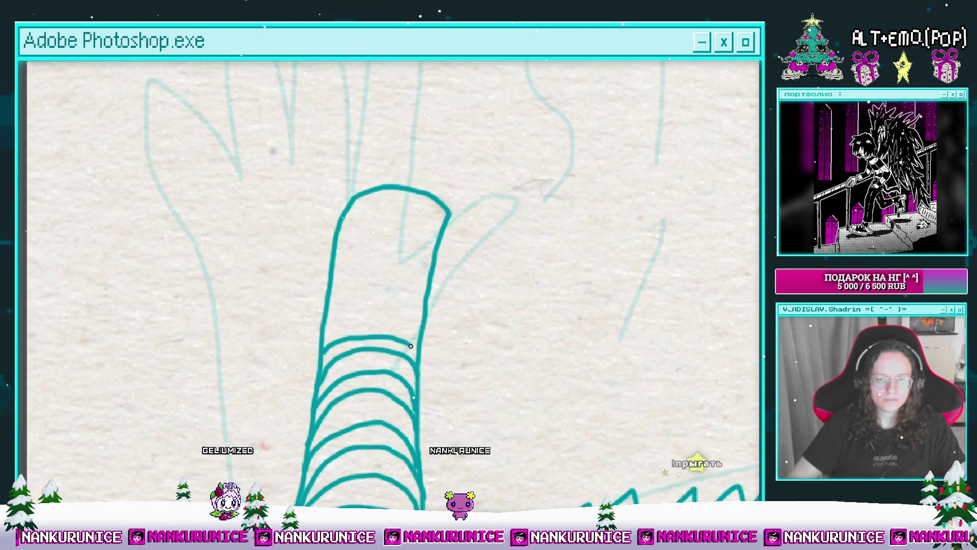
pyautogui.moveTo(409, 326); pyautogui.dragTo(411, 363)
pyautogui.moveTo(328, 346)
pyautogui.mouseDown()
pyautogui.moveTo(429, 332)
pyautogui.moveTo(332, 318)
pyautogui.mouseUp()
pyautogui.moveTo(430, 315); pyautogui.dragTo(336, 298)
pyautogui.moveTo(437, 288)
pyautogui.mouseDown()
pyautogui.moveTo(399, 272)
pyautogui.moveTo(333, 289)
pyautogui.moveTo(365, 320)
pyautogui.mouseUp()
pyautogui.hotkey('ctrl', '-')
pyautogui.hotkey('ctrl', '-')
pyautogui.hotkey('ctrl', '+')
pyautogui.hotkey('ctrl', '+')
pyautogui.scroll(2, 362, 317)
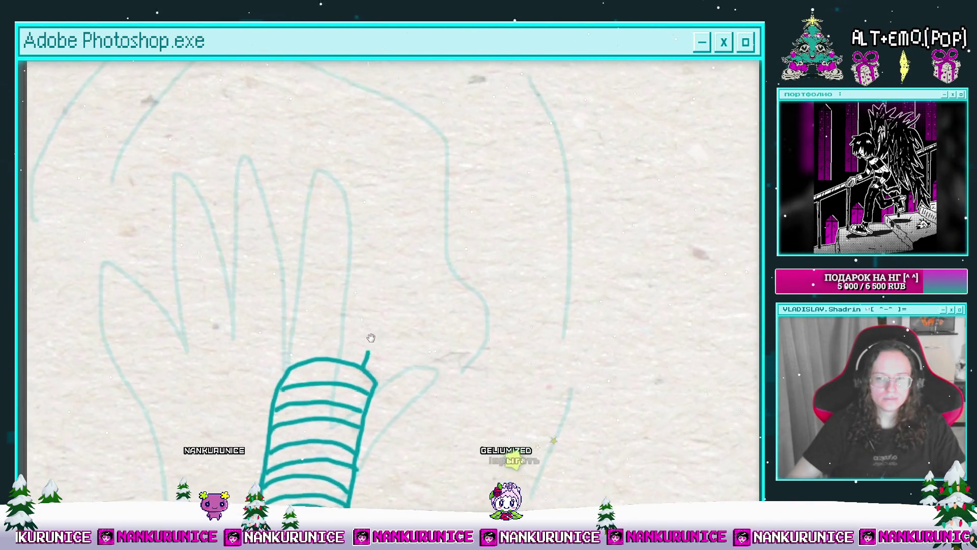
# Draw a short line at the sleeve's top left and try the hand edge, undoing bad hook strokes.
pyautogui.moveTo(316, 345); pyautogui.dragTo(318, 355)
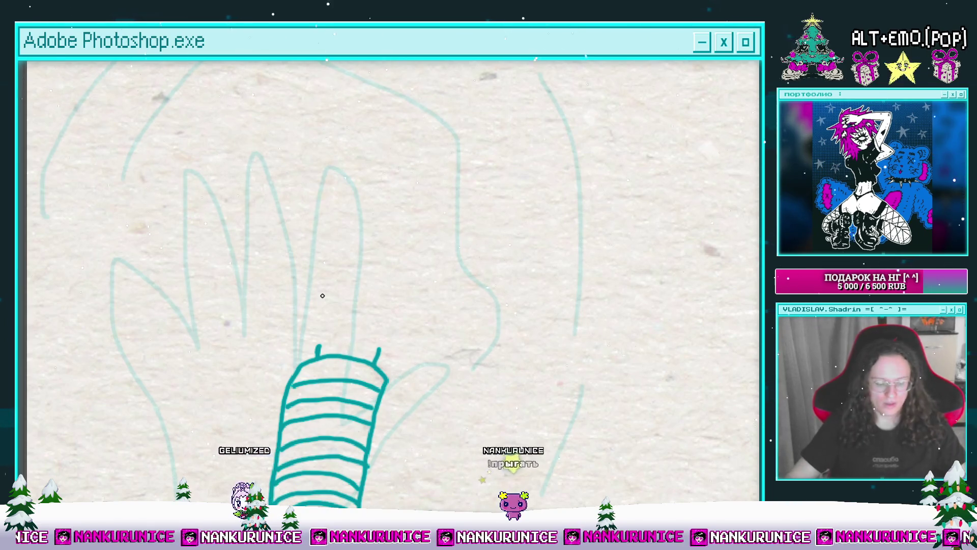
pyautogui.moveTo(433, 277); pyautogui.dragTo(453, 234)
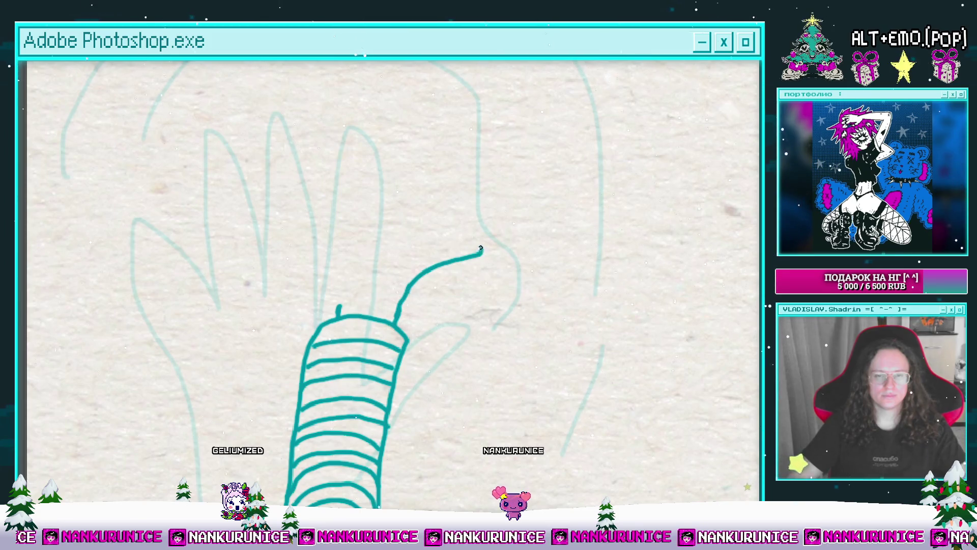
pyautogui.moveTo(427, 239); pyautogui.dragTo(424, 284)
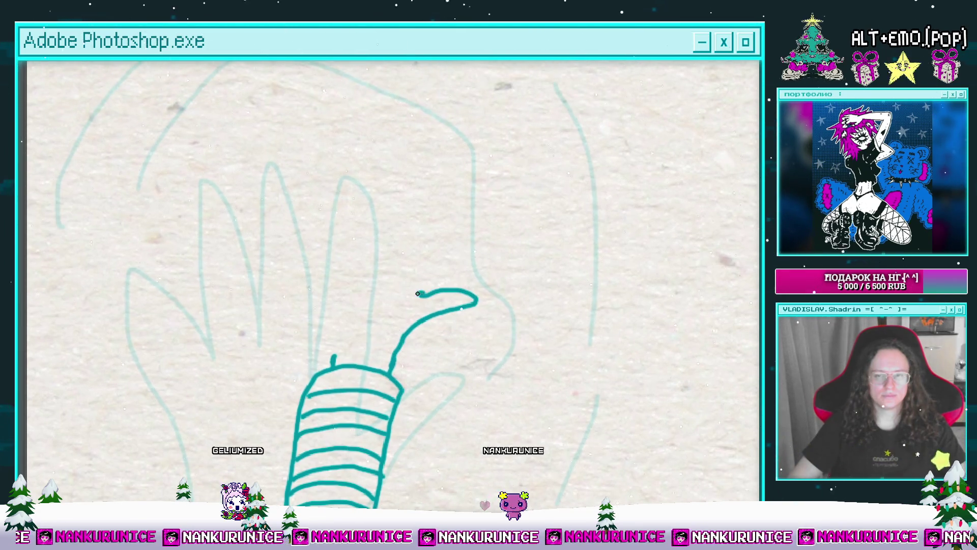
pyautogui.hotkey('ctrl', 'z')
pyautogui.moveTo(420, 232)
pyautogui.mouseDown()
pyautogui.moveTo(373, 290)
pyautogui.moveTo(424, 280)
pyautogui.moveTo(395, 309)
pyautogui.moveTo(435, 256)
pyautogui.moveTo(400, 275)
pyautogui.moveTo(390, 344)
pyautogui.mouseUp()
pyautogui.hotkey('ctrl', 'z')
pyautogui.hotkey('ctrl', '-')
pyautogui.scroll(5, 395, 309)
pyautogui.scroll(2, 400, 275)
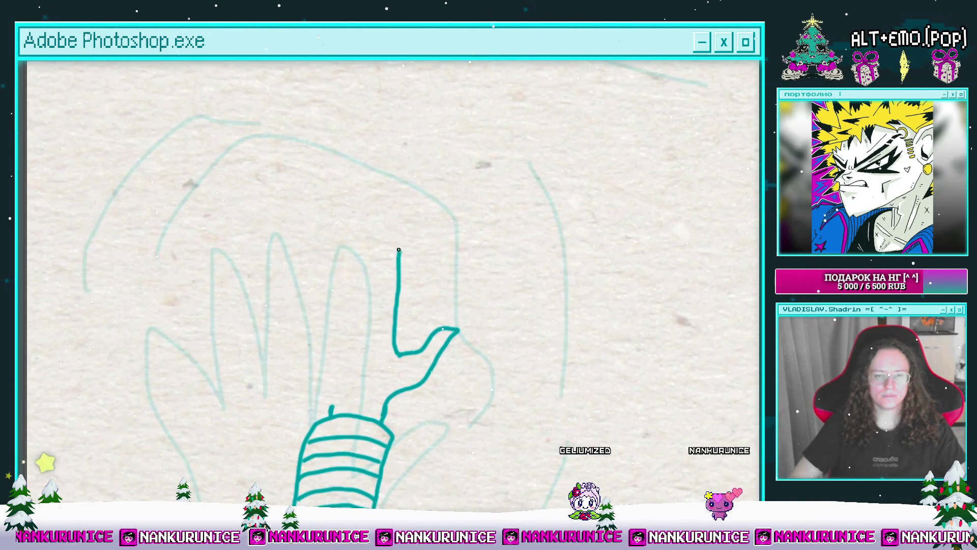
# Ink the left index finger's side down to its base and zoom to check.
pyautogui.moveTo(370, 336); pyautogui.dragTo(357, 257)
pyautogui.moveTo(347, 295)
pyautogui.mouseDown()
pyautogui.moveTo(345, 332)
pyautogui.moveTo(405, 317)
pyautogui.moveTo(377, 256)
pyautogui.moveTo(386, 324)
pyautogui.moveTo(342, 289)
pyautogui.moveTo(378, 346)
pyautogui.mouseUp()
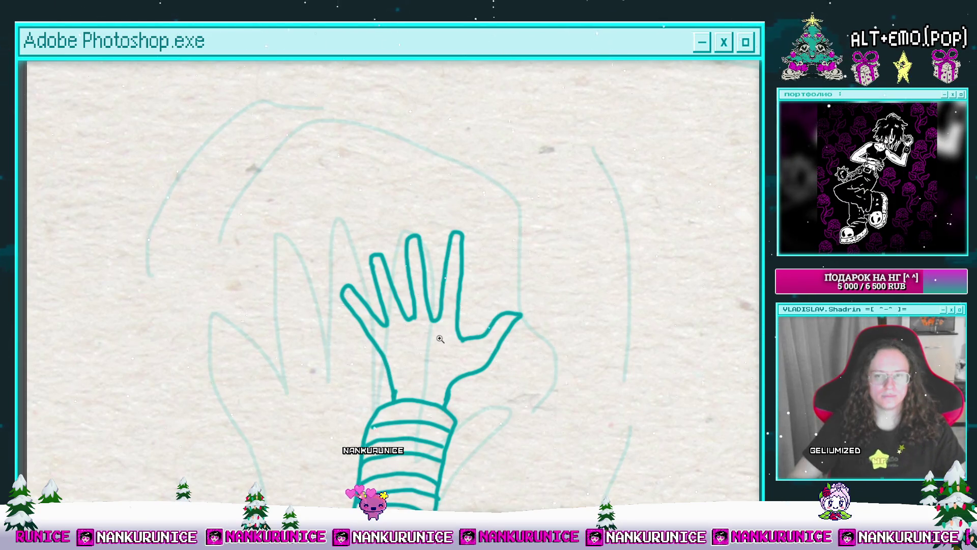
pyautogui.scroll(-3, 442, 337)
pyautogui.scroll(1, 414, 282)
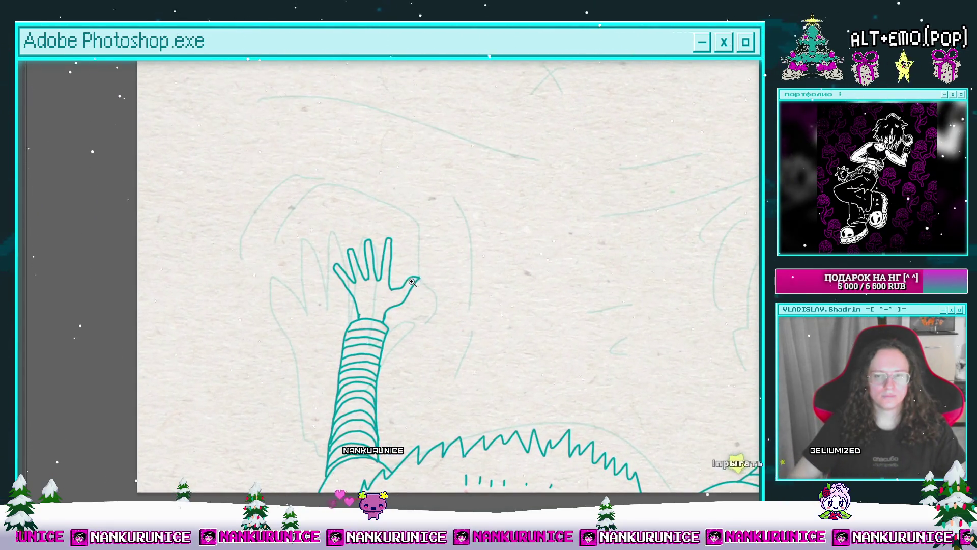
# Zoom in and pan across the left hand to bring each finger into view for detailing.
pyautogui.scroll(4, 414, 282)
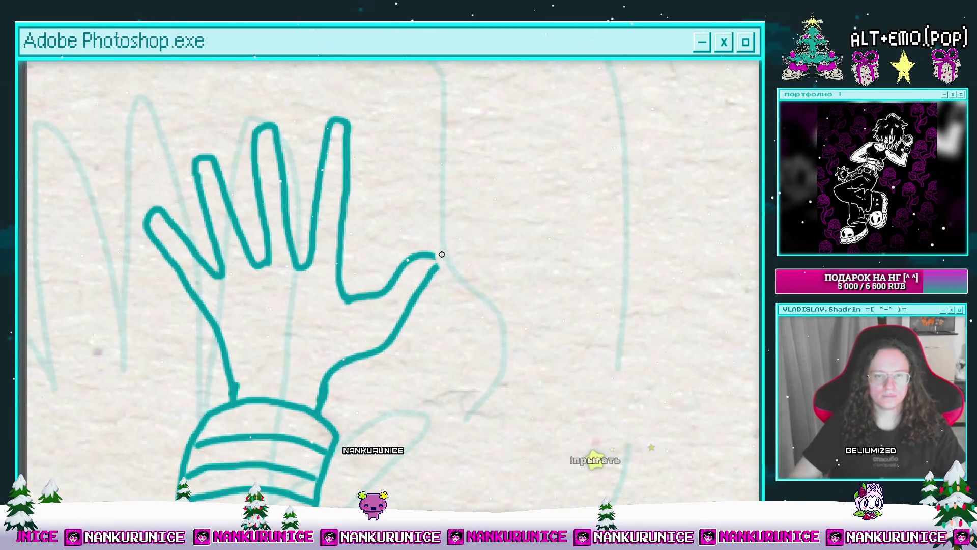
pyautogui.moveTo(442, 254)
pyautogui.mouseDown()
pyautogui.moveTo(471, 247)
pyautogui.moveTo(481, 337)
pyautogui.mouseUp()
pyautogui.moveTo(377, 219); pyautogui.dragTo(442, 230)
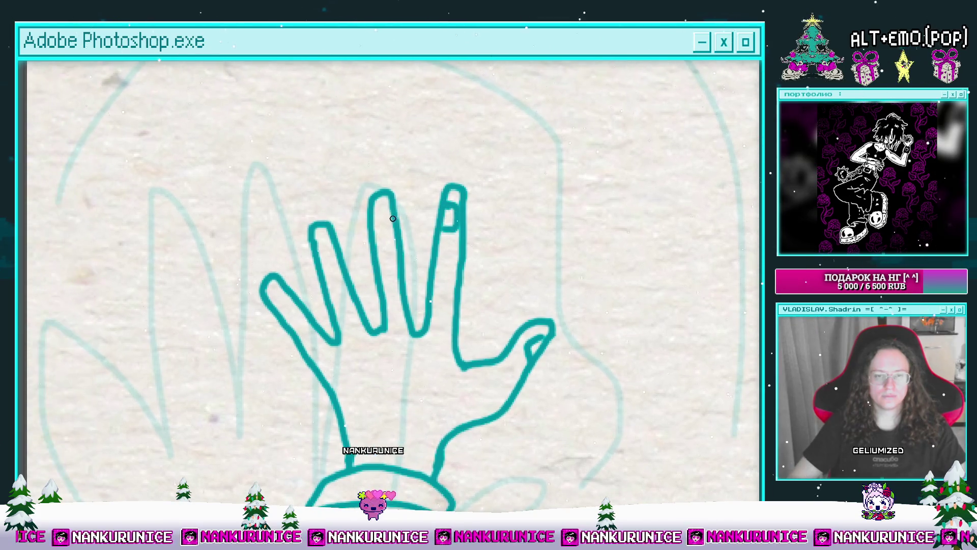
pyautogui.moveTo(379, 231); pyautogui.dragTo(456, 219)
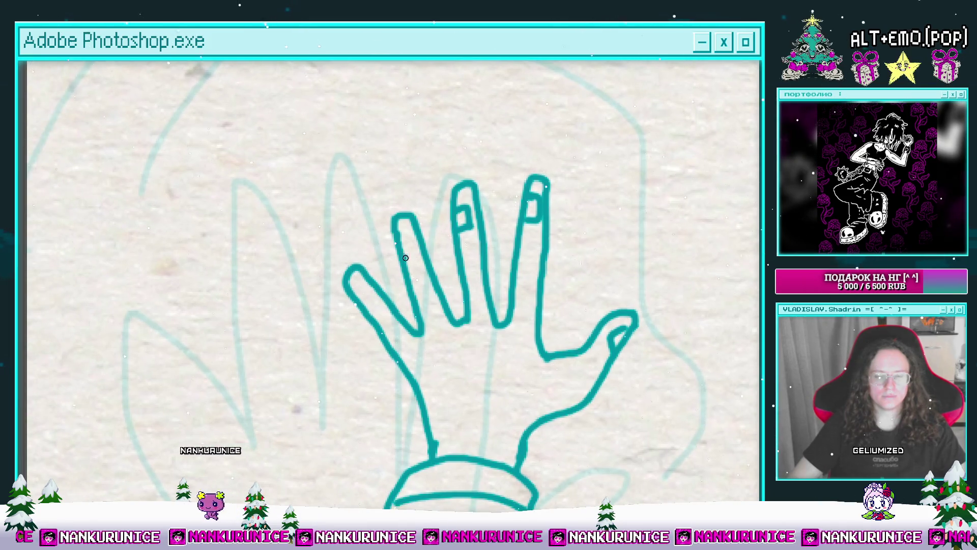
pyautogui.moveTo(365, 287); pyautogui.dragTo(327, 263)
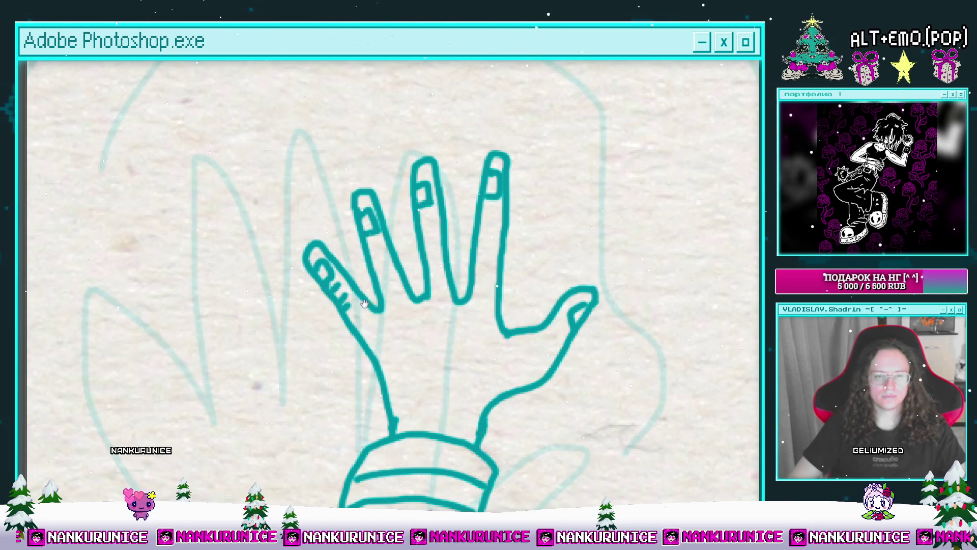
pyautogui.moveTo(360, 304); pyautogui.dragTo(335, 340)
pyautogui.moveTo(361, 310); pyautogui.dragTo(325, 317)
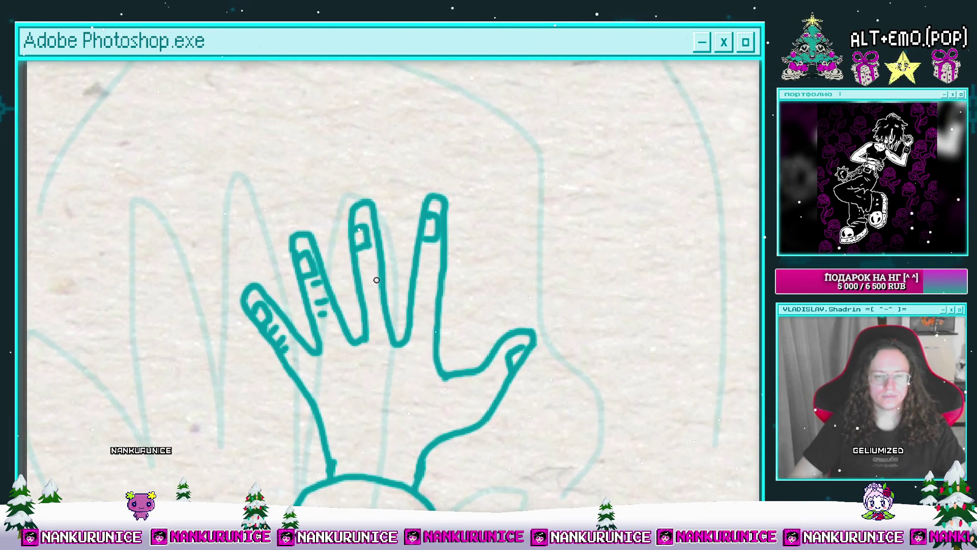
pyautogui.moveTo(372, 283)
pyautogui.mouseDown()
pyautogui.moveTo(357, 283)
pyautogui.moveTo(368, 194)
pyautogui.mouseUp()
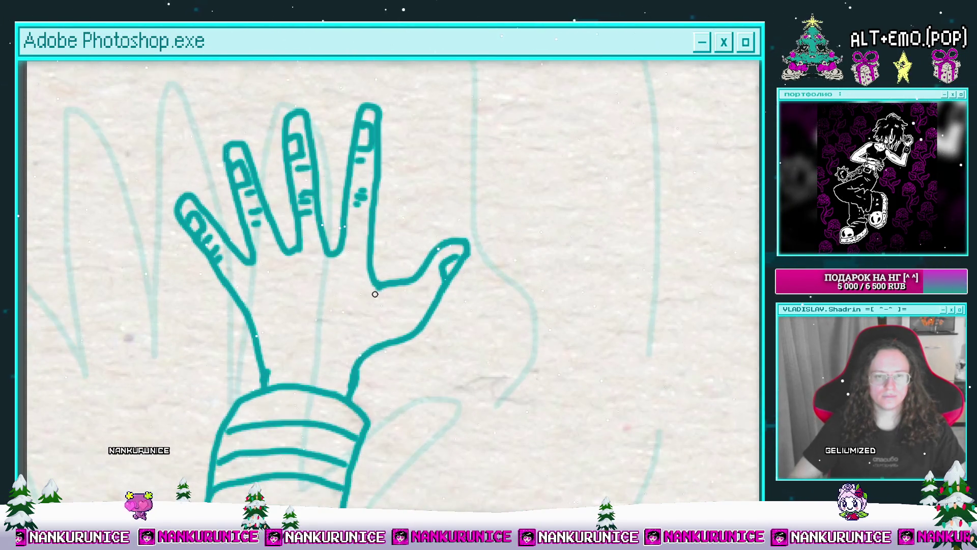